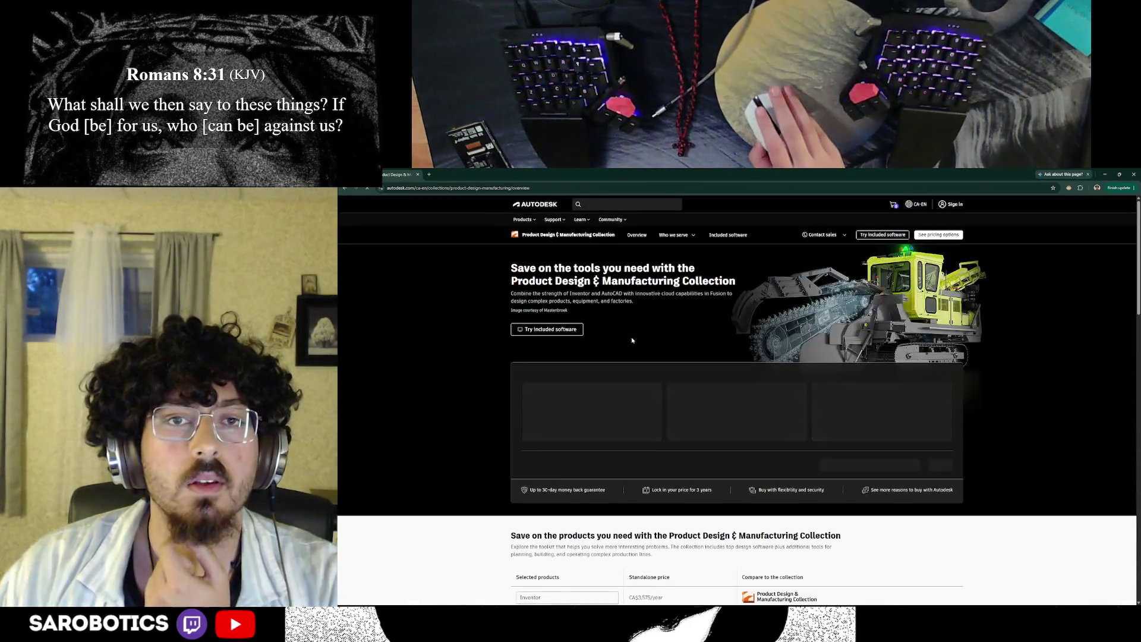
Step: Search Google for fusion 360, reach the Autodesk Fusion page and solutions list, then add a blank tab
click(492, 188)
text(fusion)
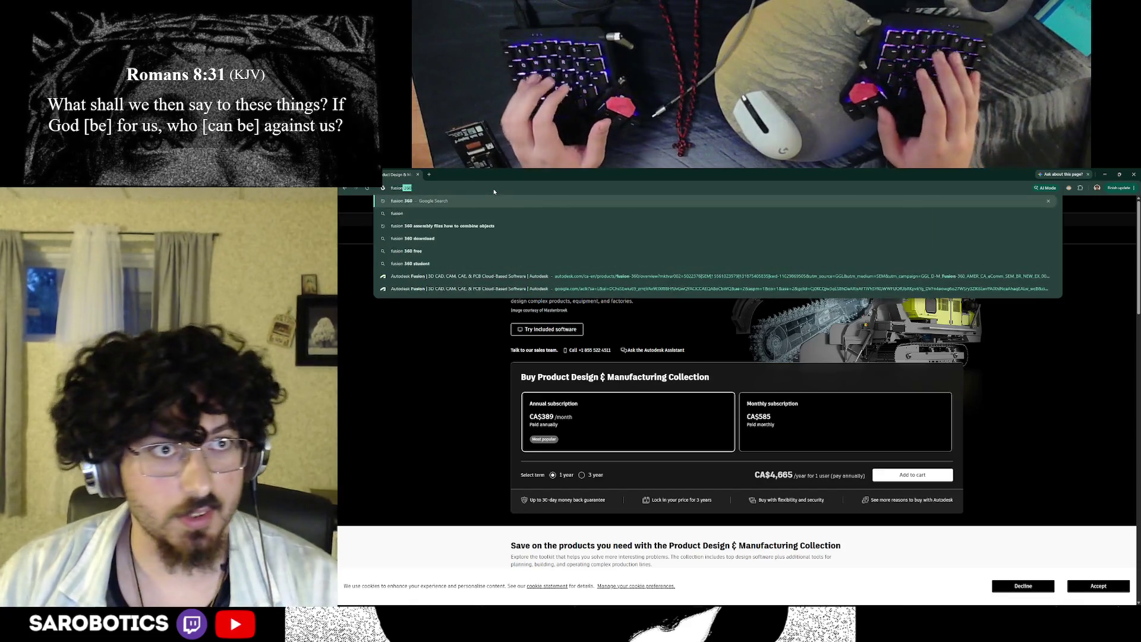
click(402, 214)
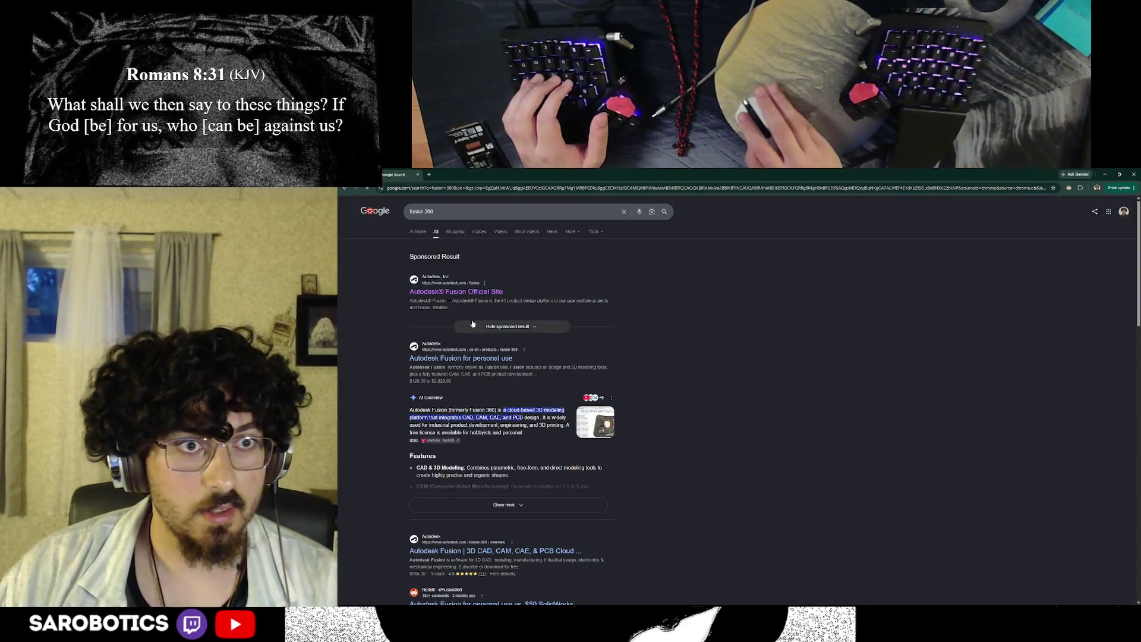
scroll(473, 326, down, 2)
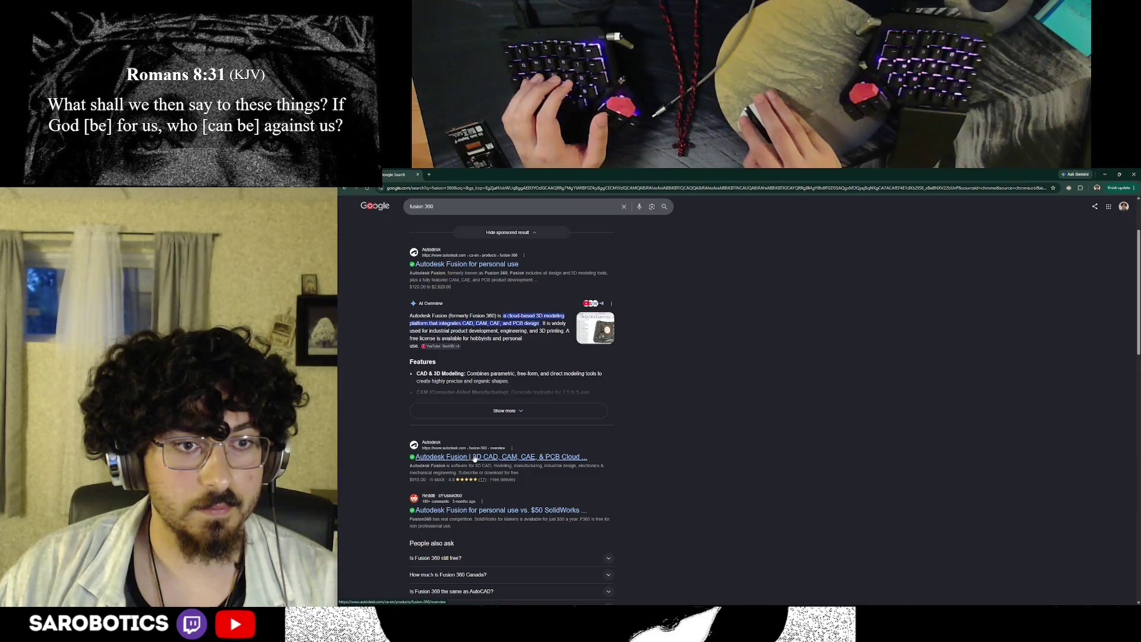
click(476, 457)
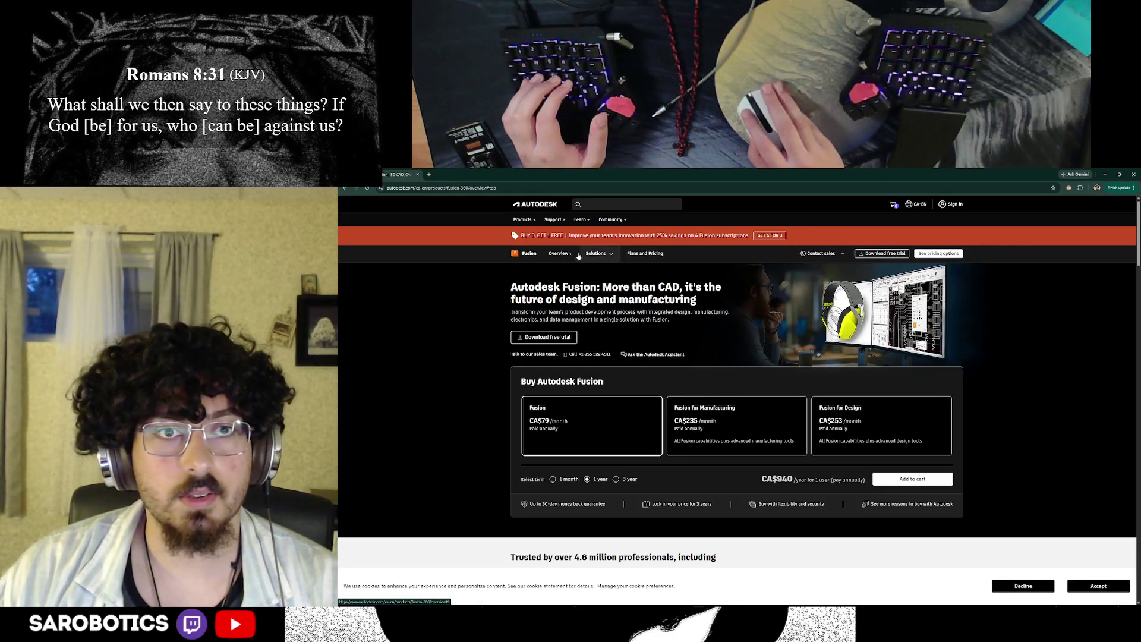
click(605, 257)
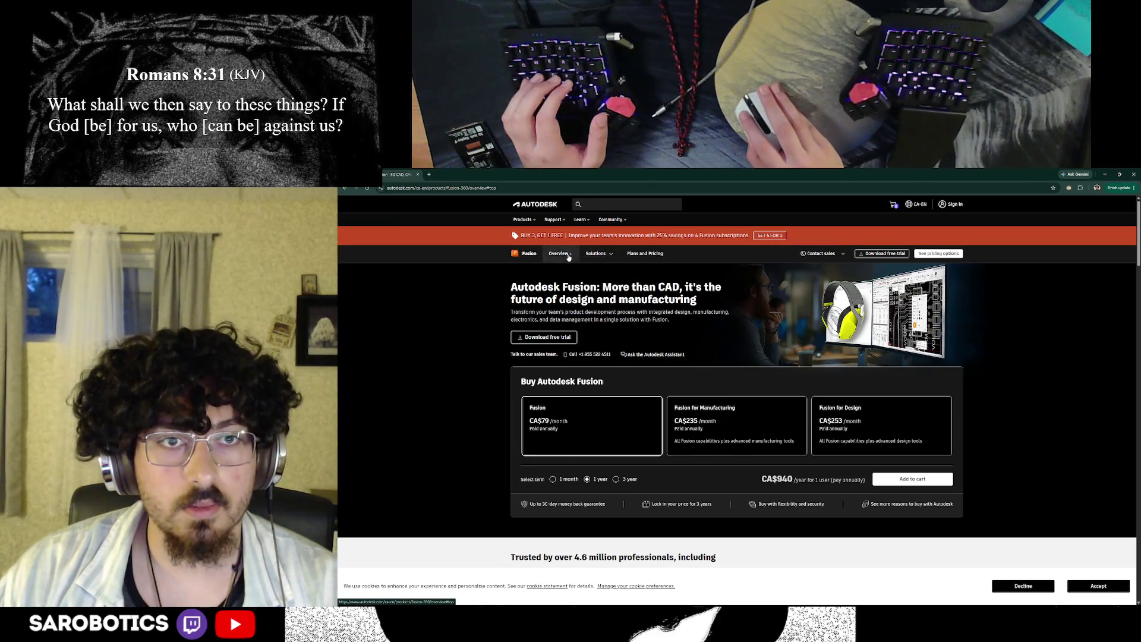
scroll(567, 256, down, 1)
scroll(557, 256, up, 1)
scroll(556, 256, down, 1)
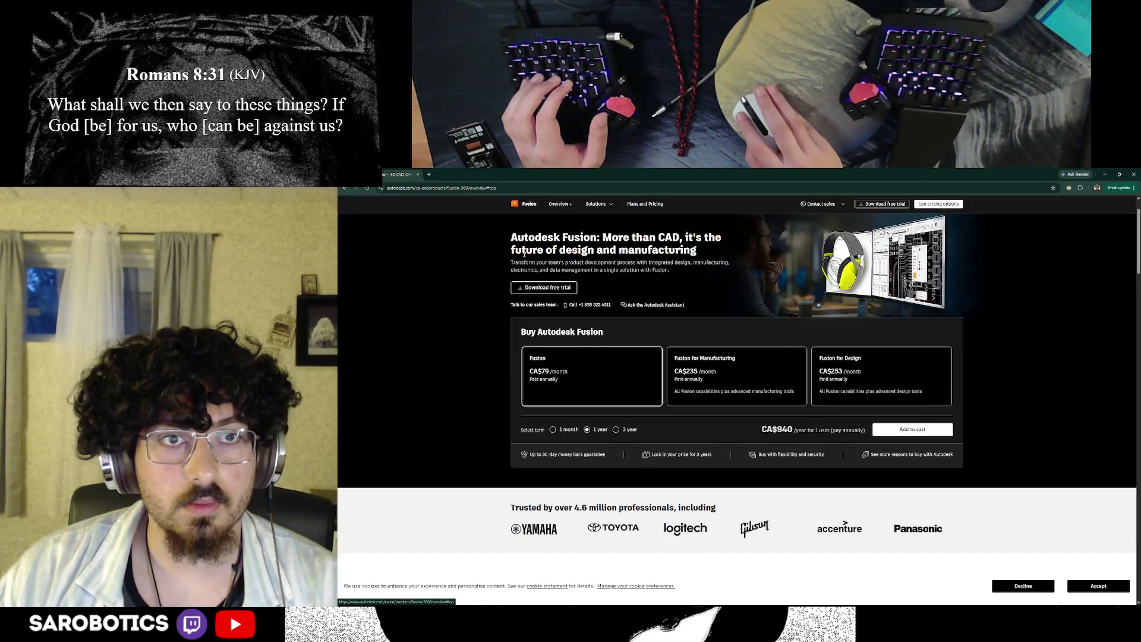
scroll(625, 285, down, 1)
scroll(713, 338, up, 1)
scroll(856, 382, down, 2)
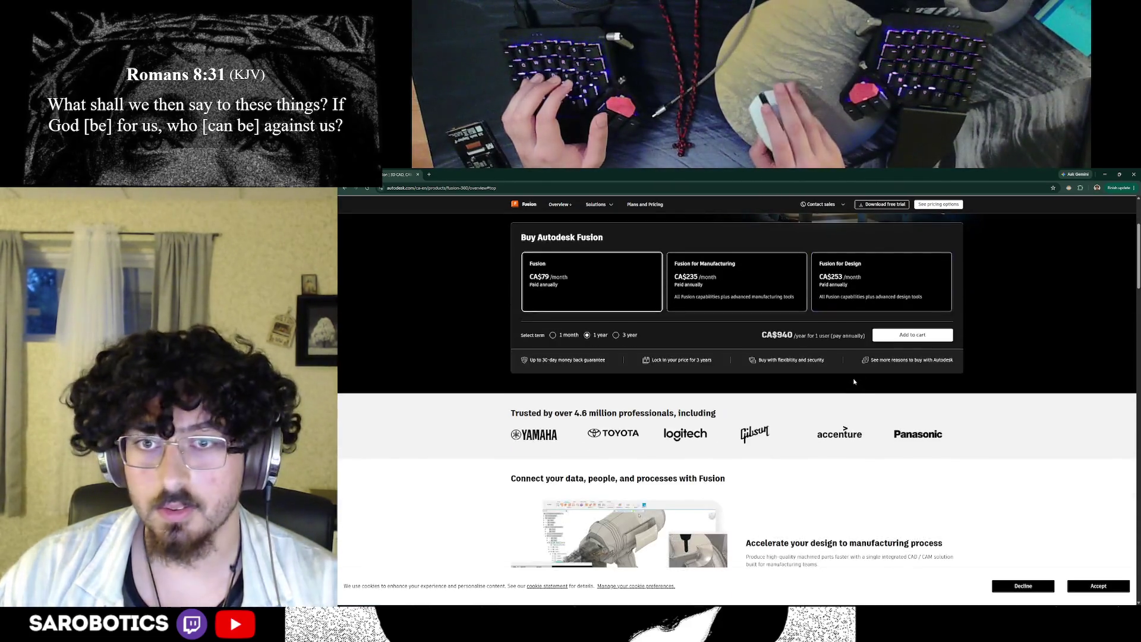
scroll(853, 379, down, 2)
scroll(843, 374, down, 3)
scroll(833, 370, down, 3)
scroll(829, 367, down, 3)
scroll(833, 368, up, 3)
scroll(836, 368, up, 4)
scroll(841, 369, up, 4)
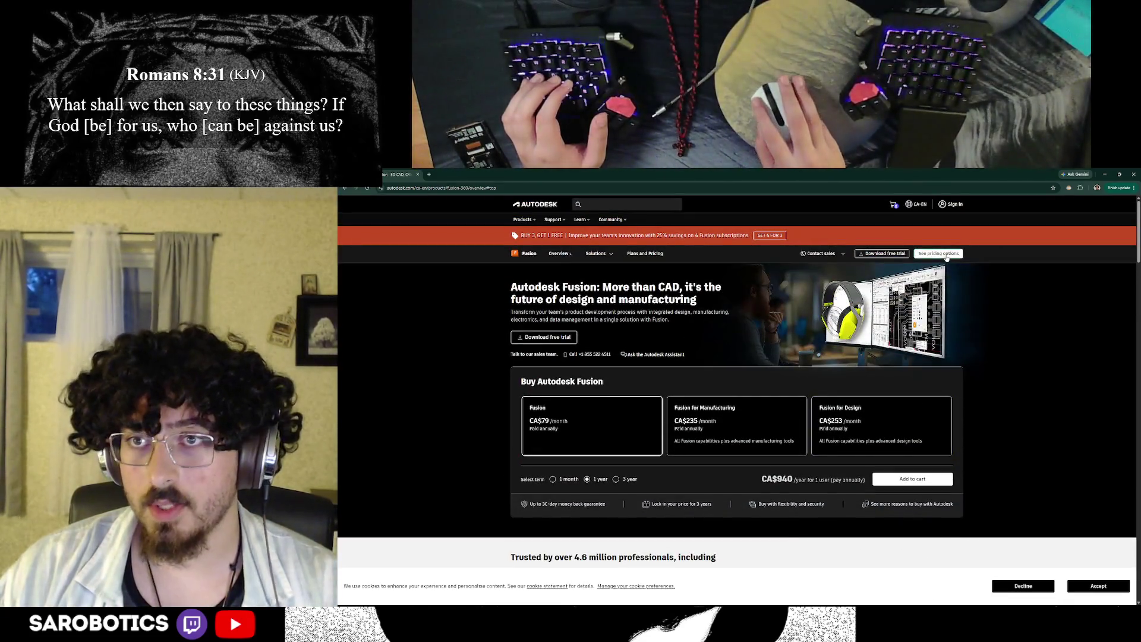
scroll(911, 296, down, 3)
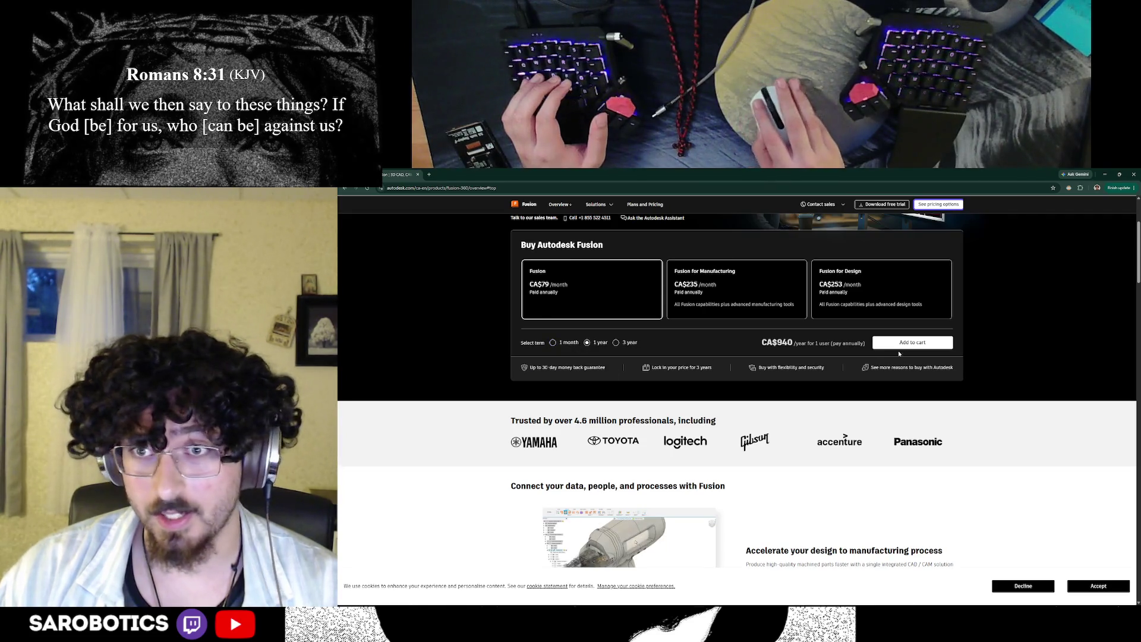
scroll(854, 382, down, 5)
scroll(855, 382, down, 5)
scroll(854, 383, down, 3)
scroll(854, 382, up, 3)
scroll(854, 383, down, 3)
scroll(854, 382, down, 5)
scroll(854, 383, up, 10)
scroll(699, 258, up, 10)
scroll(699, 257, up, 2)
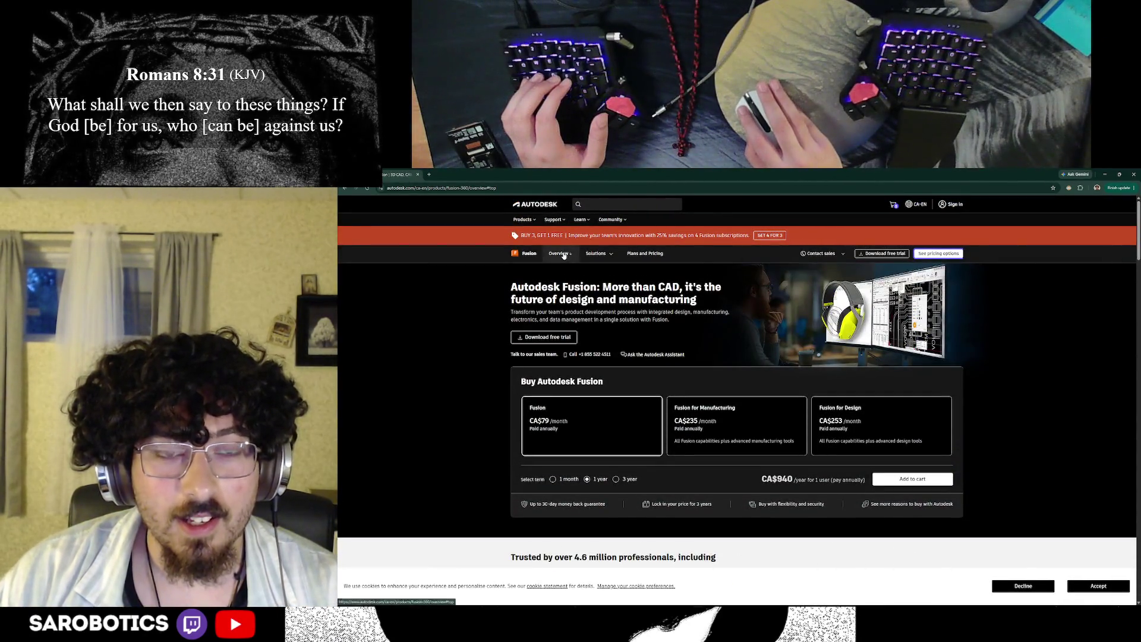
scroll(591, 257, down, 1)
scroll(593, 258, down, 1)
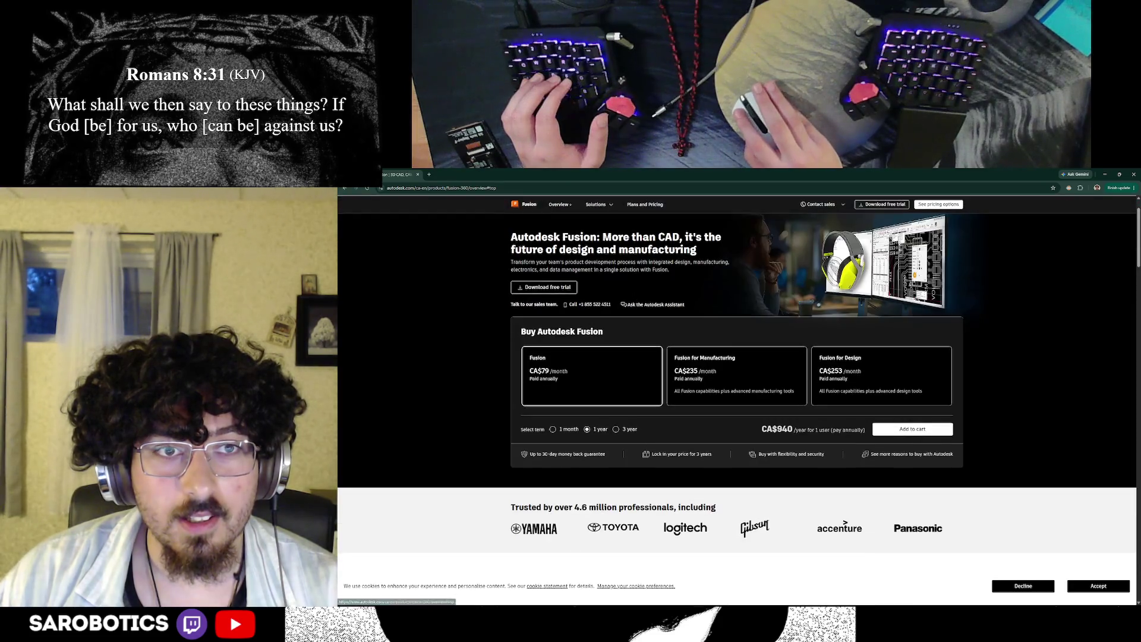
click(429, 174)
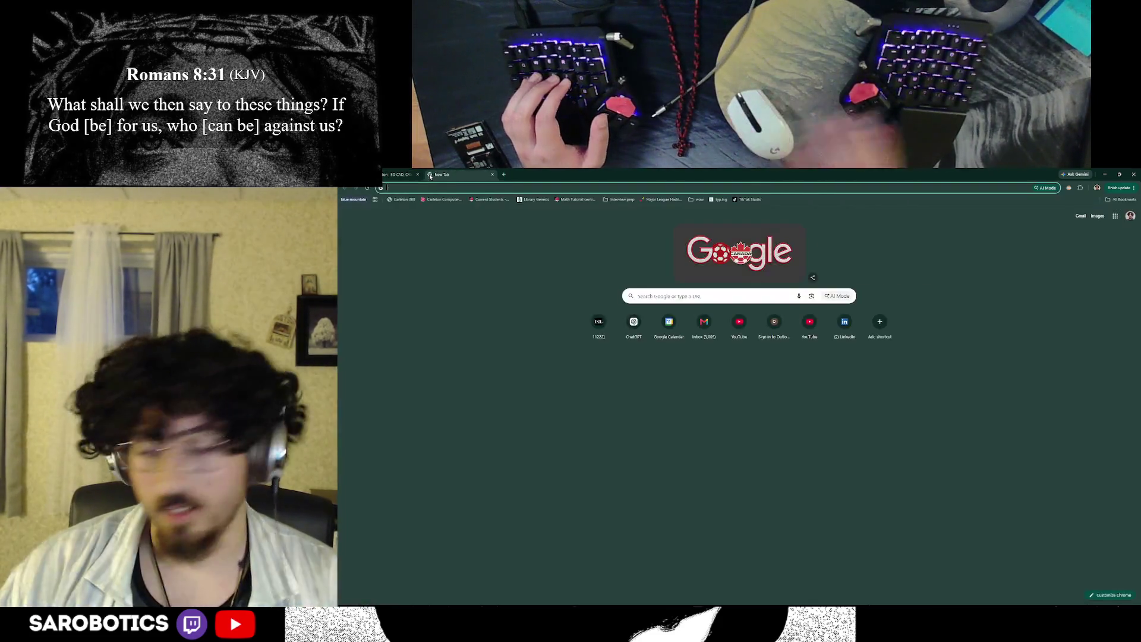
Step: Close the blank tab and pause the 2023 Day 1 tutorial video
key(ctrl+w)
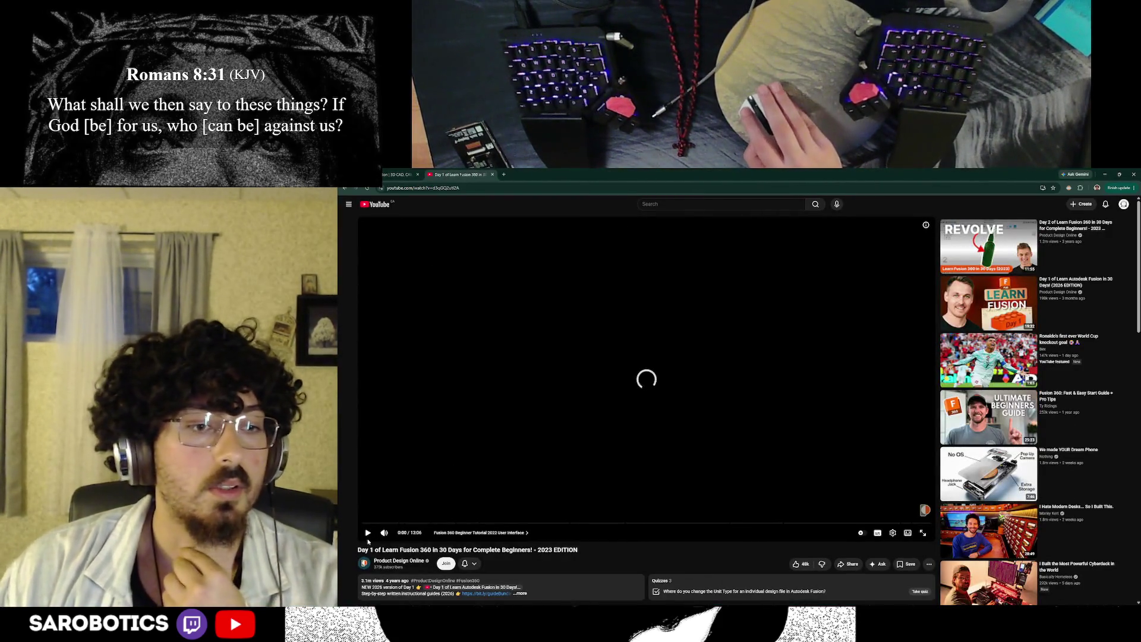
key(space)
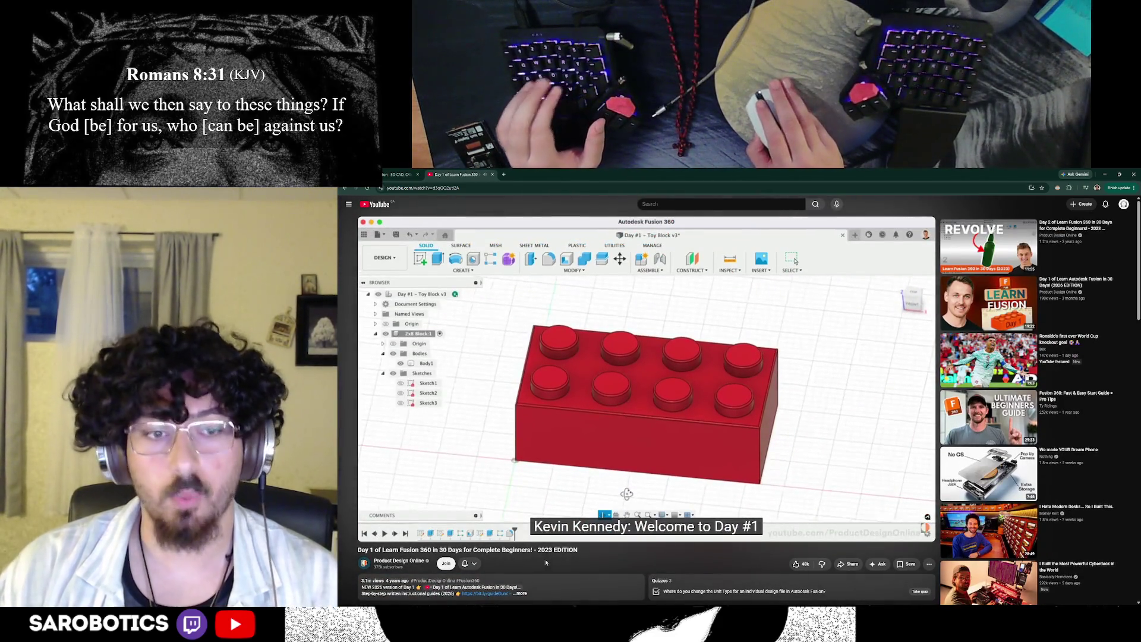
click(482, 189)
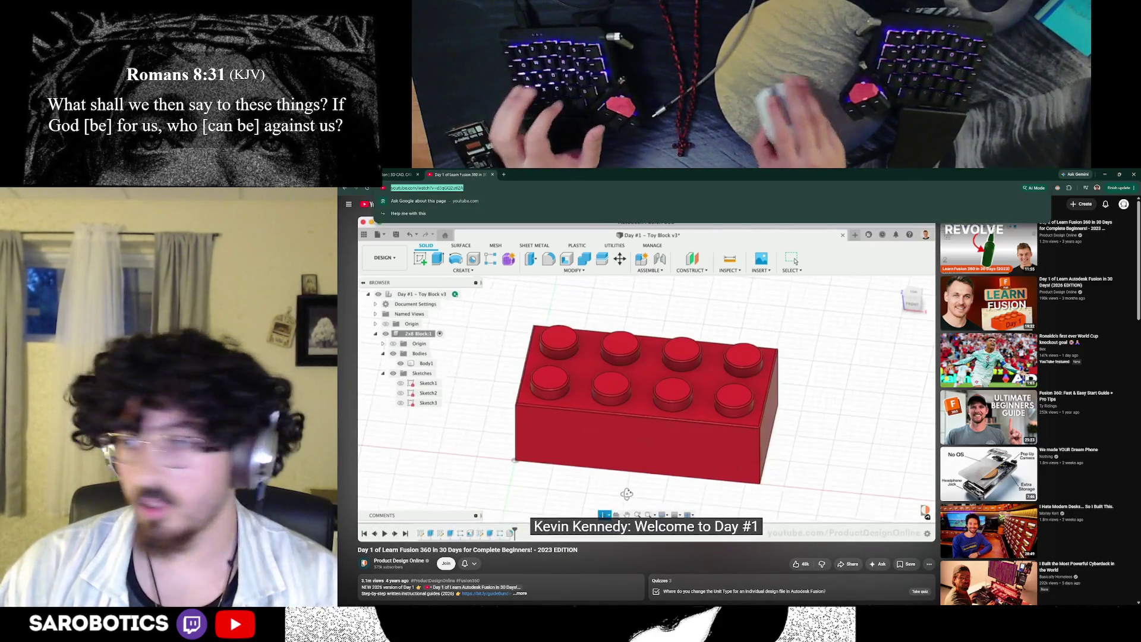
key(Escape)
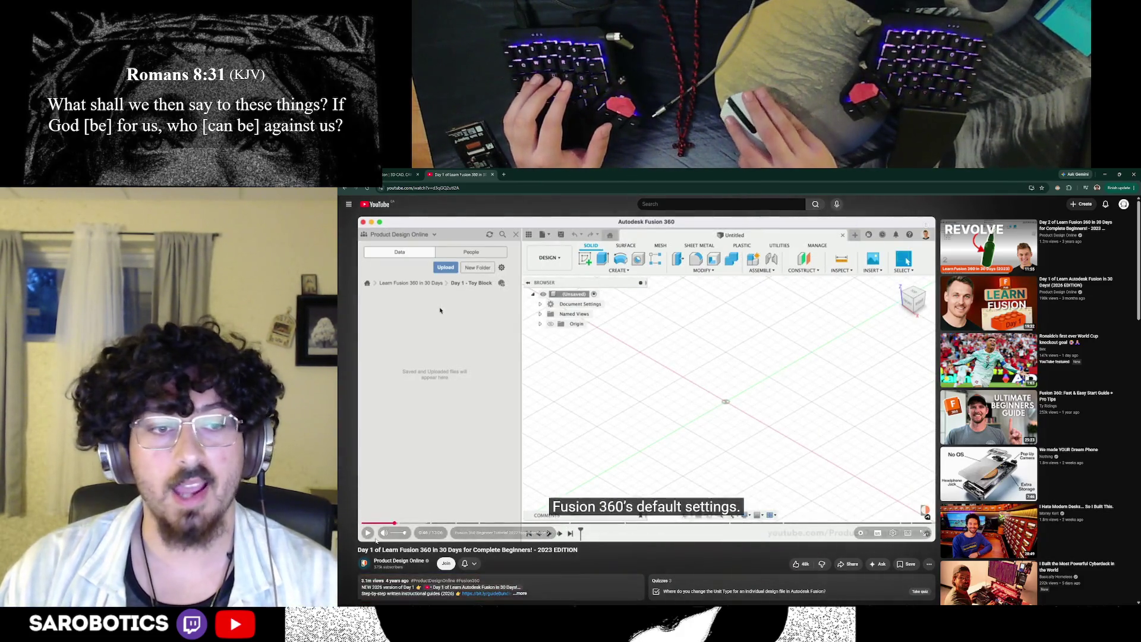
Step: Scrub ahead through the 2023 video, then start the 2026 edition of Day 1 from the sidebar
drag(433, 524, 653, 522)
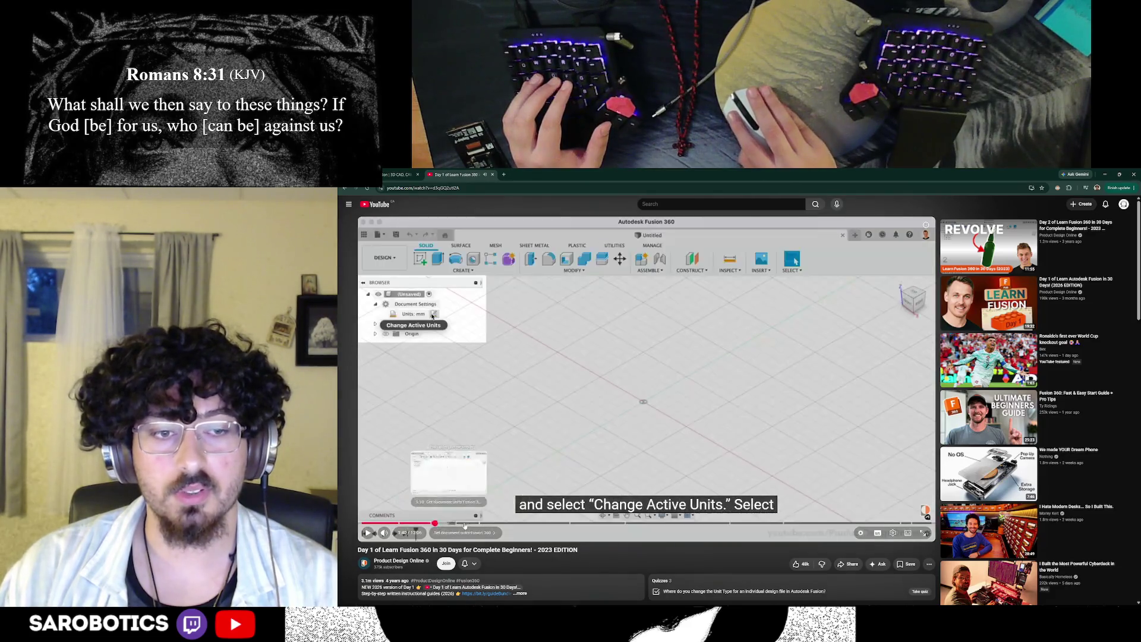
click(681, 524)
click(714, 526)
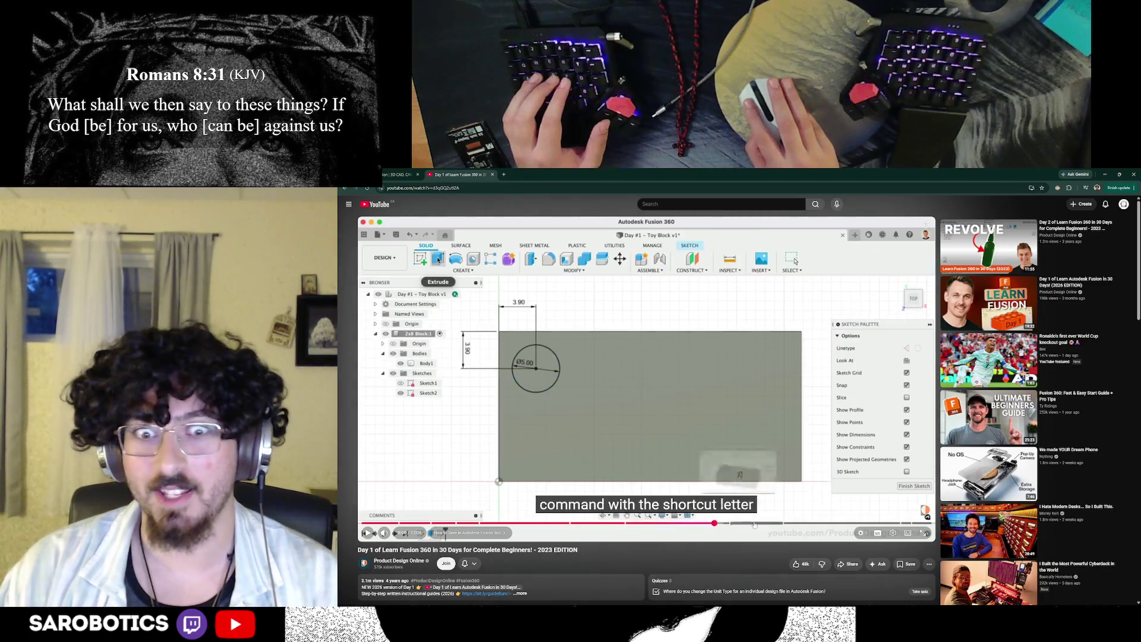
click(749, 525)
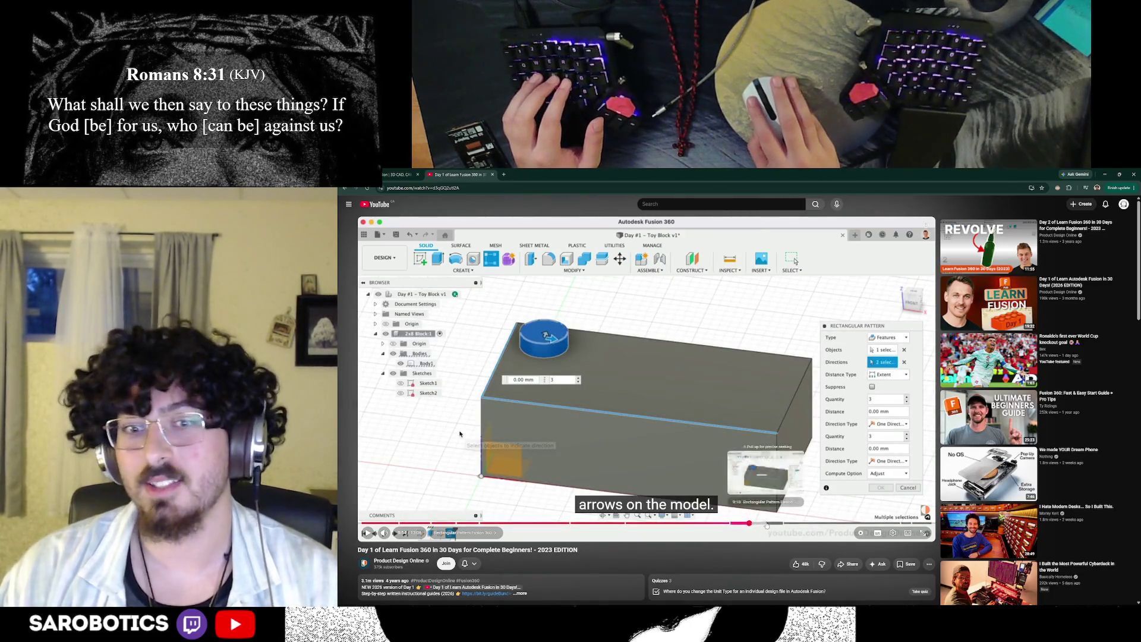
click(765, 526)
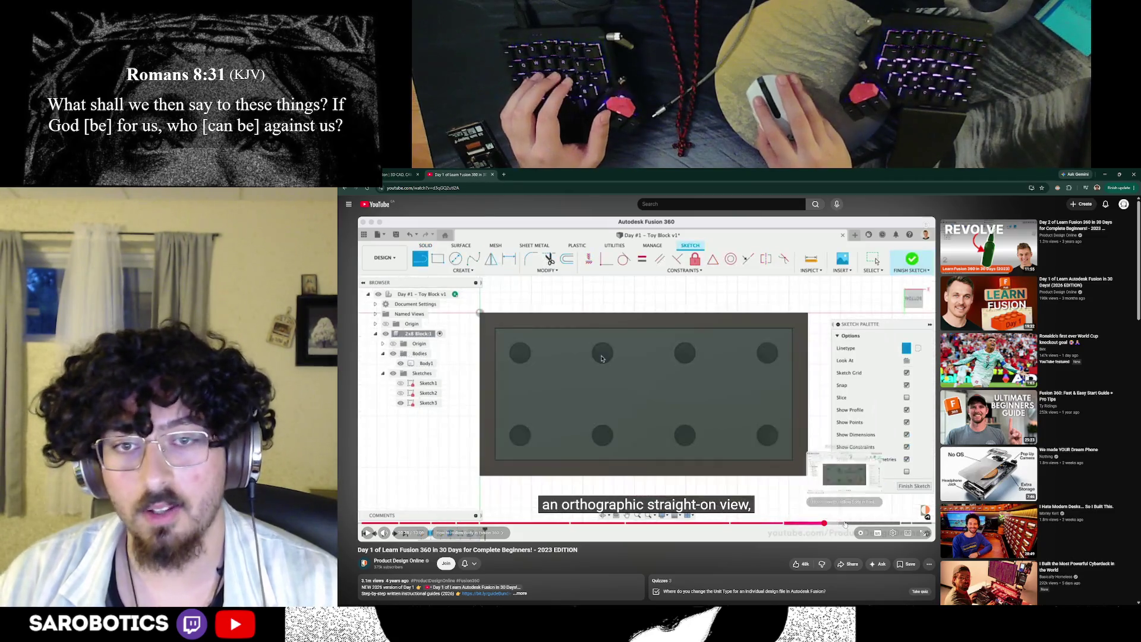
scroll(817, 543, down, 3)
scroll(818, 543, up, 3)
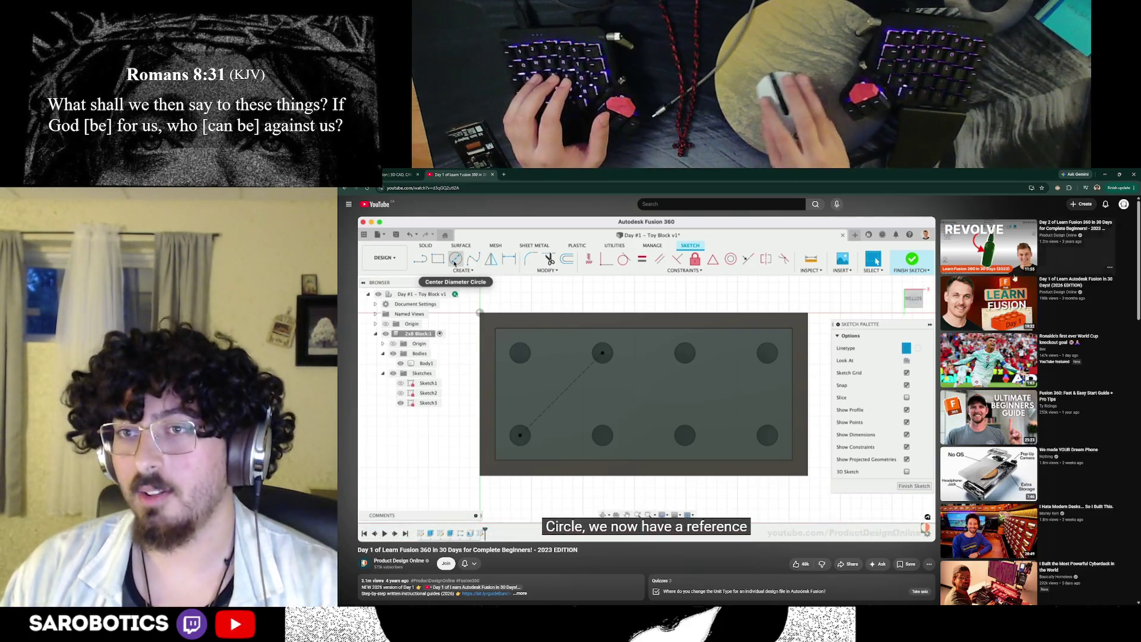
scroll(517, 505, down, 2)
scroll(517, 506, down, 3)
scroll(518, 506, up, 3)
scroll(517, 505, up, 1)
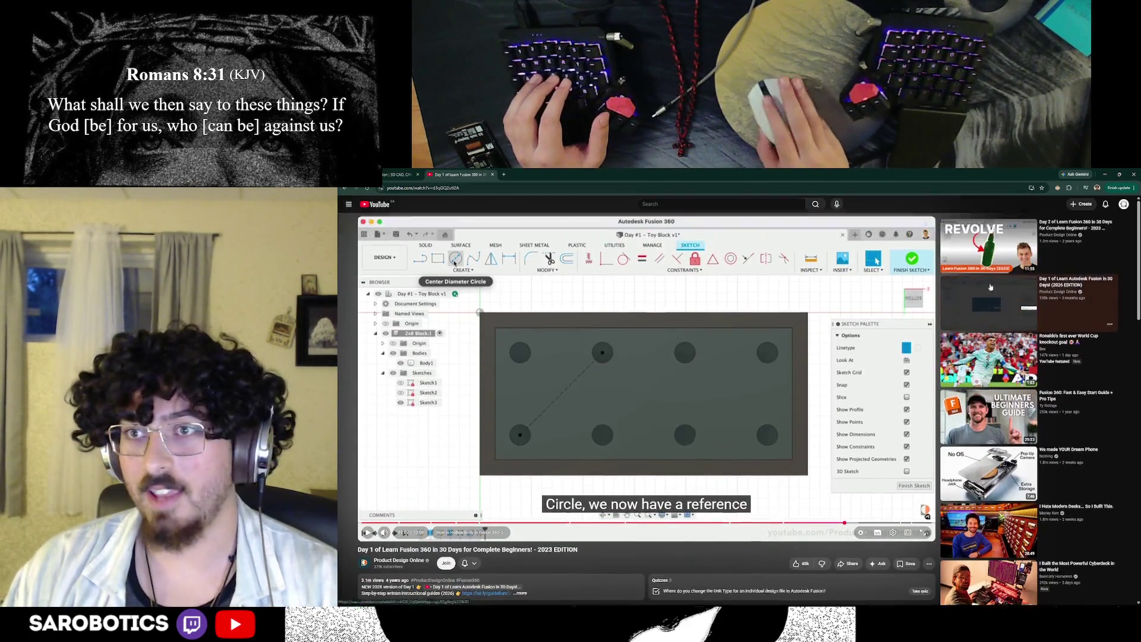
click(1106, 303)
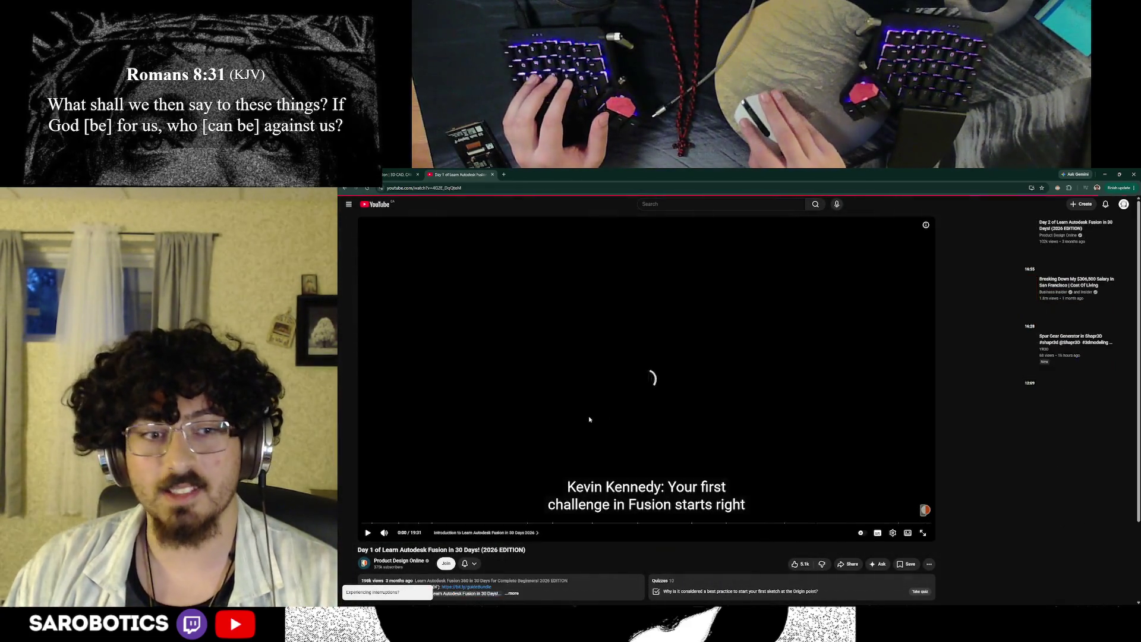
scroll(597, 419, down, 1)
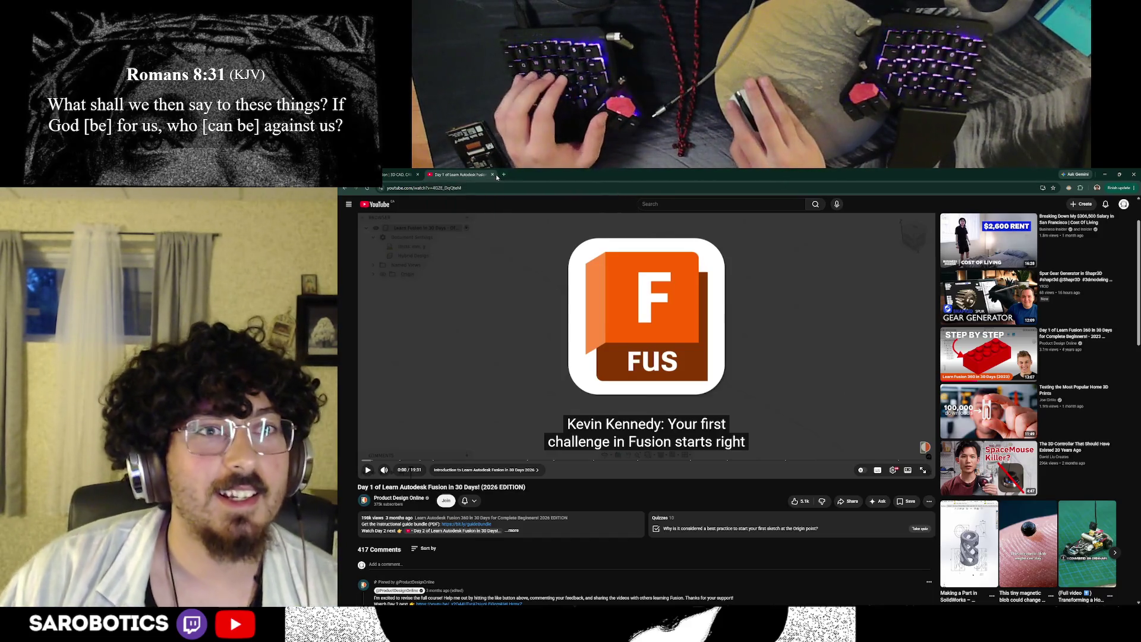
Step: Close the YouTube tab, restore the browser to a small window and close it to reveal Fusion
click(493, 176)
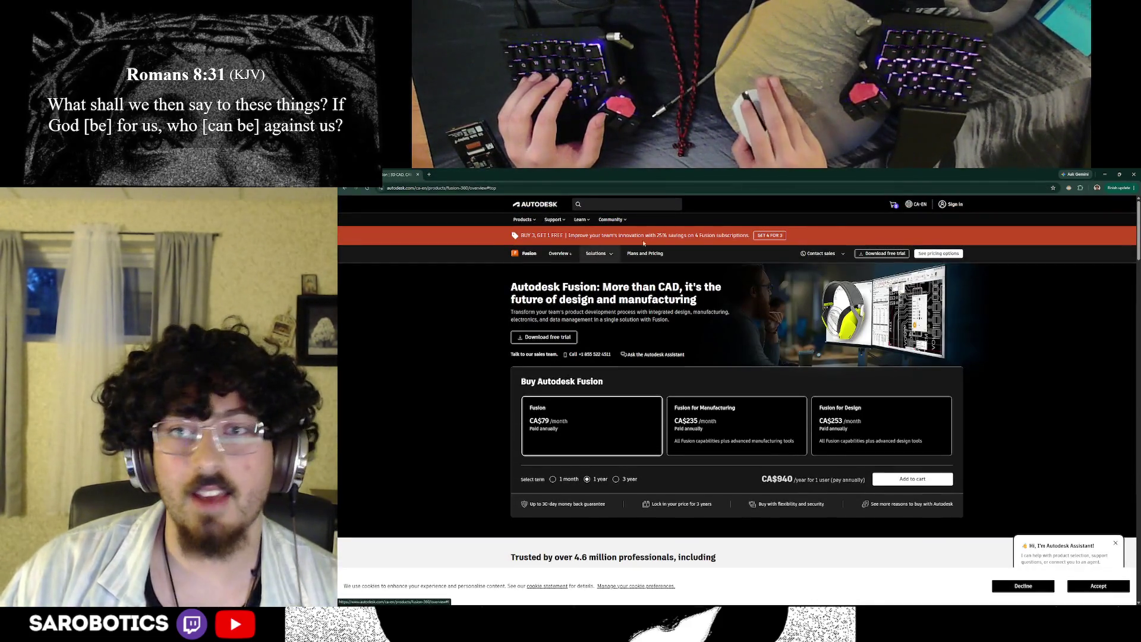
drag(792, 170, 795, 229)
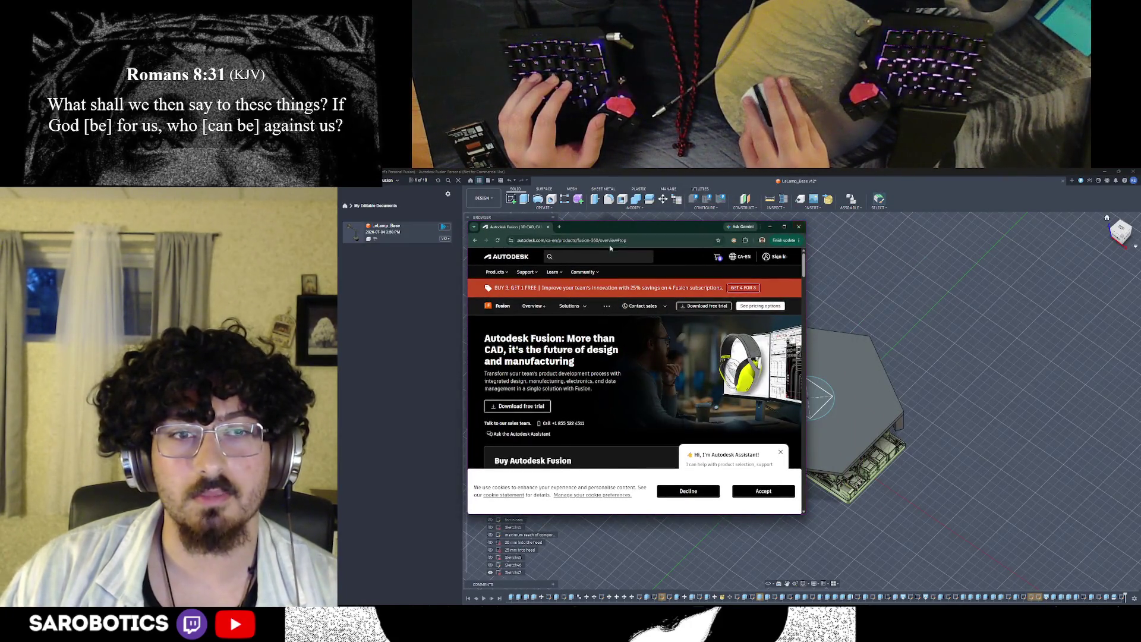
click(793, 231)
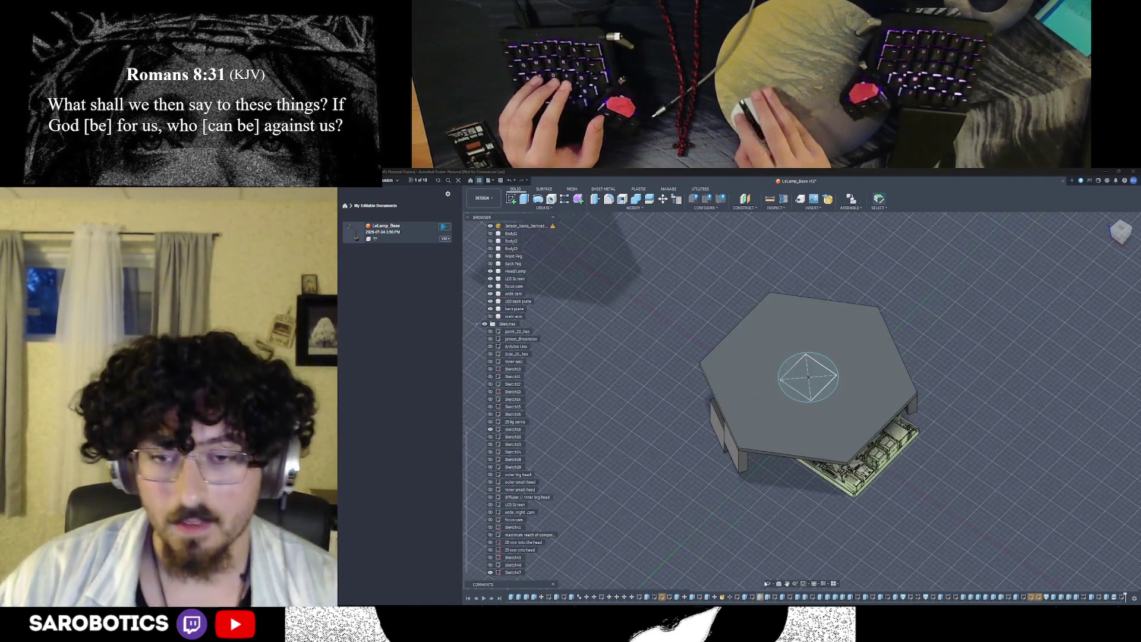
Step: Extrude the rectangle profile on the hexagon's top 40 mm upward and view it from an angle
shift+middle_drag(813, 539, 815, 499)
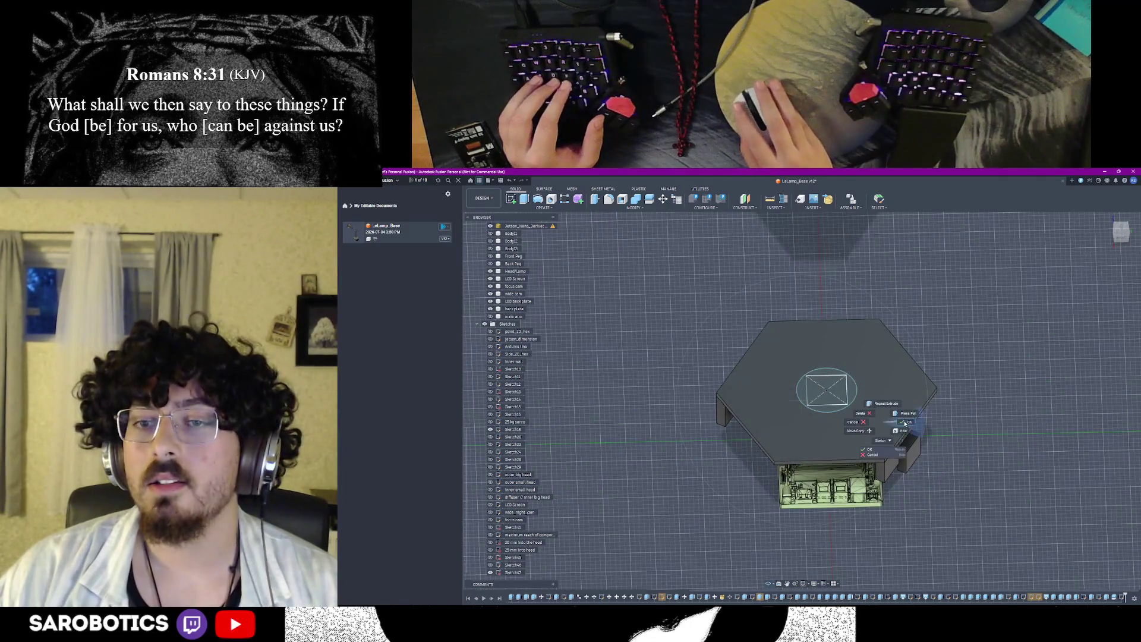
click(827, 390)
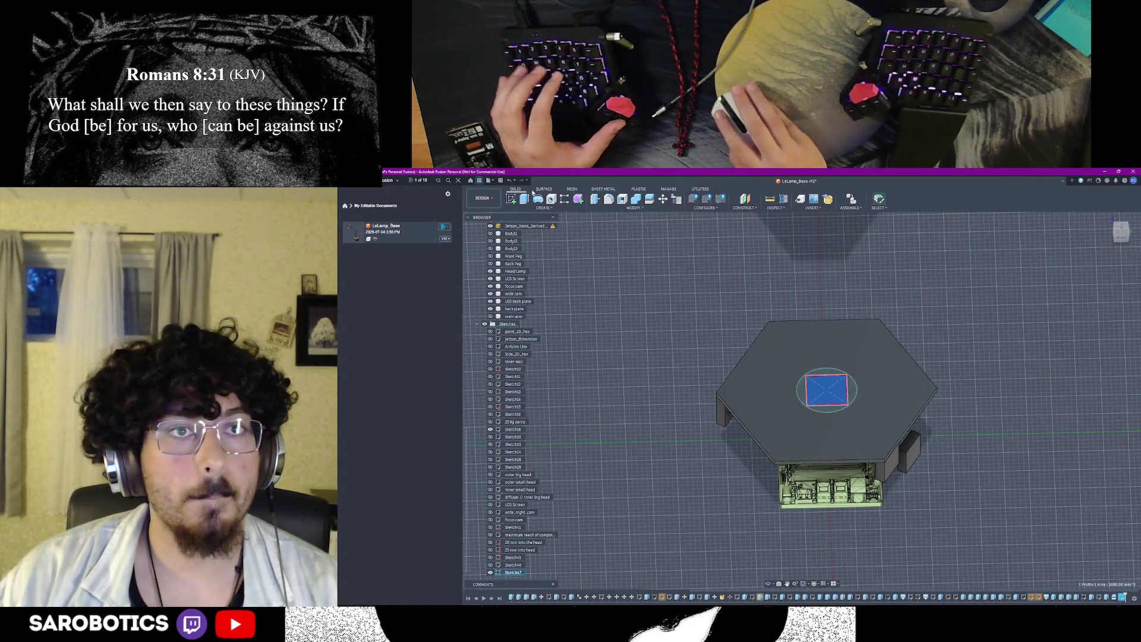
key(e)
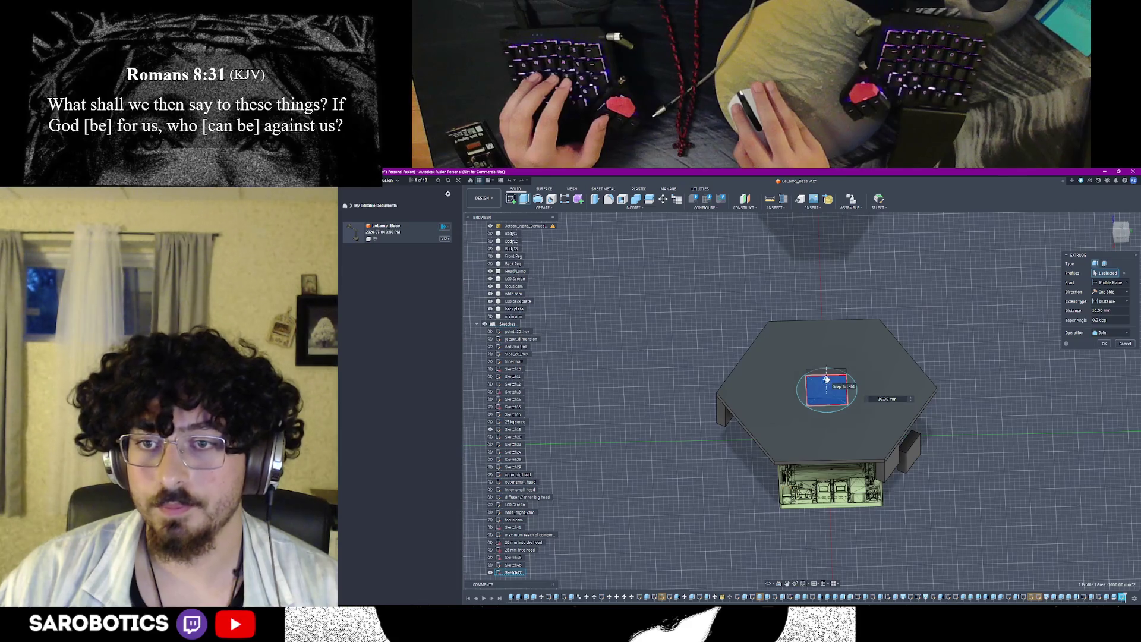
text(40)
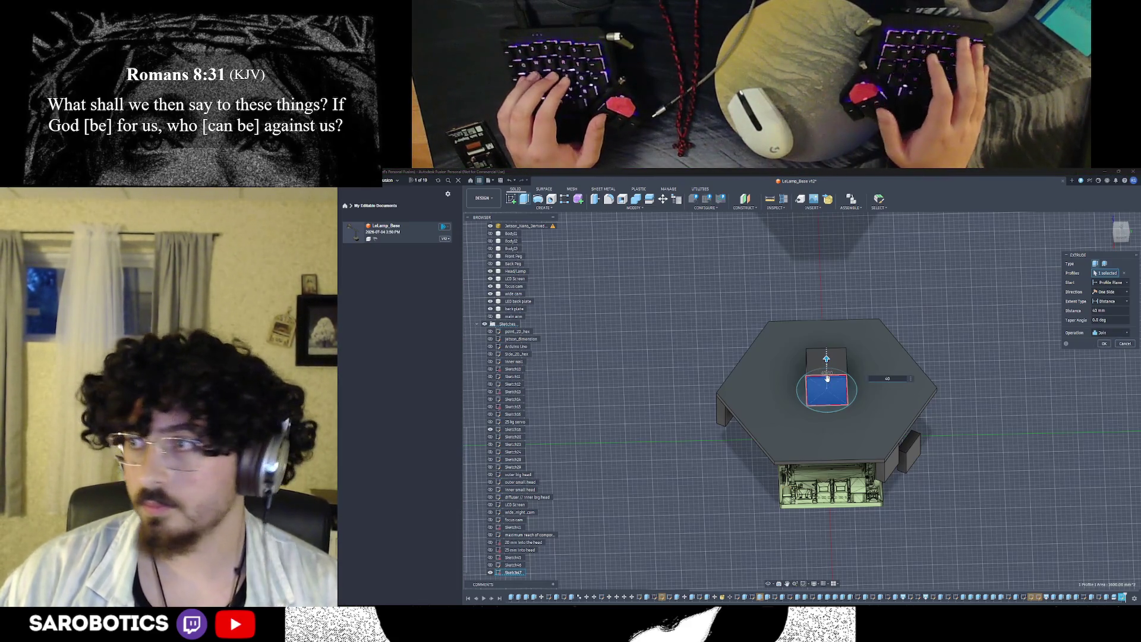
key(Return)
scroll(945, 428, down, 3)
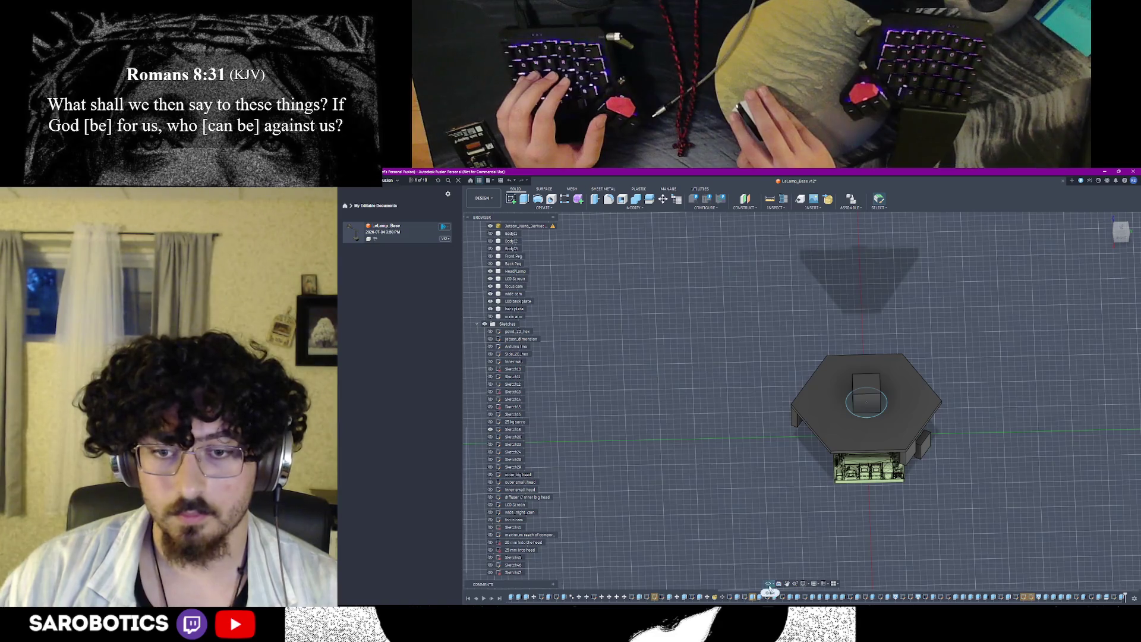
shift+middle_drag(769, 588, 954, 484)
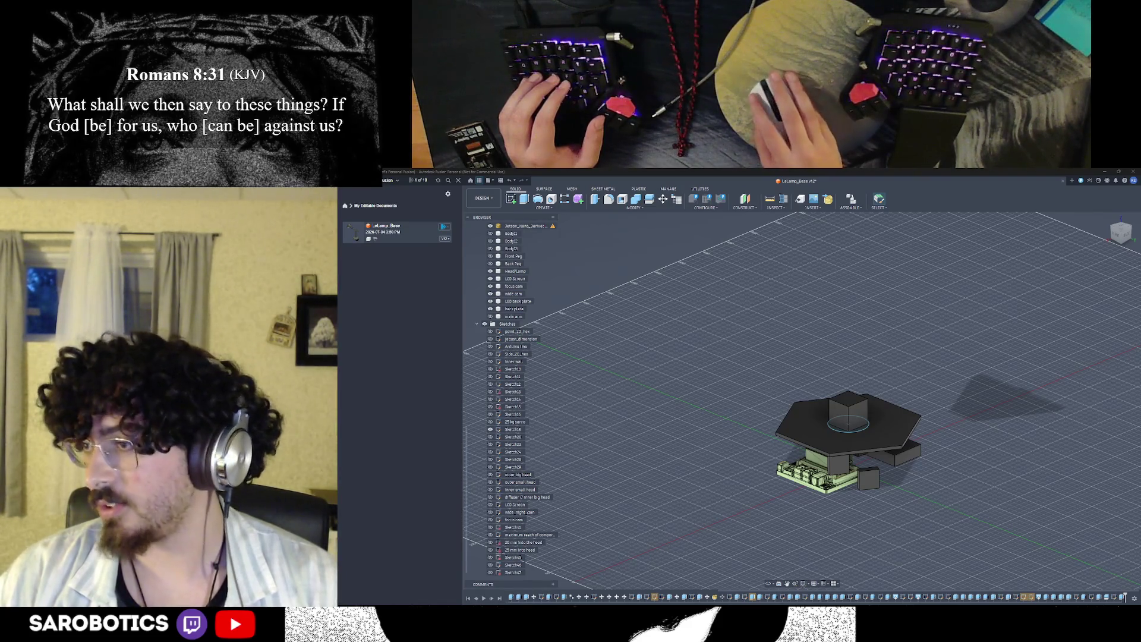
scroll(867, 428, up, 3)
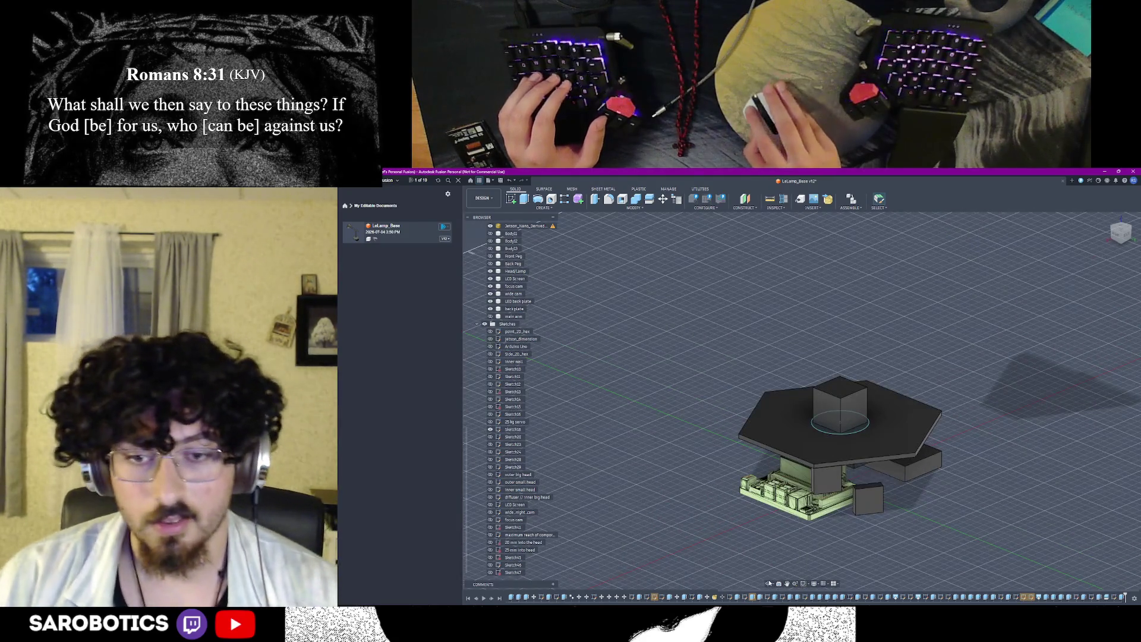
Step: Inspect the hexagonal base from above, select the cube's top face and bring up the File menu
shift+middle_drag(838, 429, 802, 392)
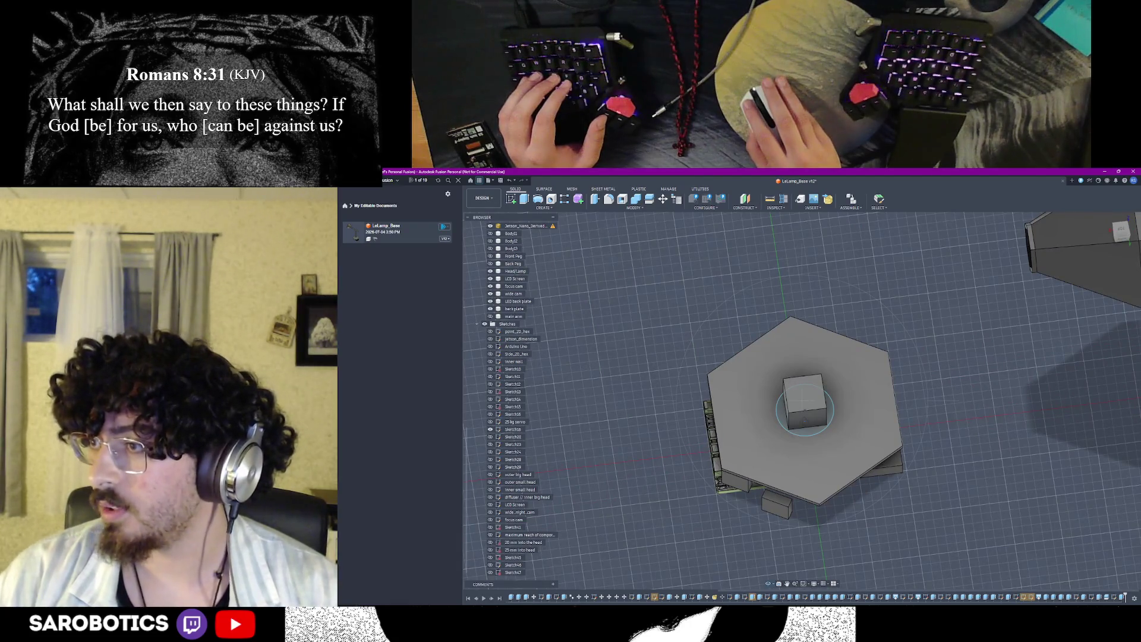
shift+middle_drag(802, 410, 803, 428)
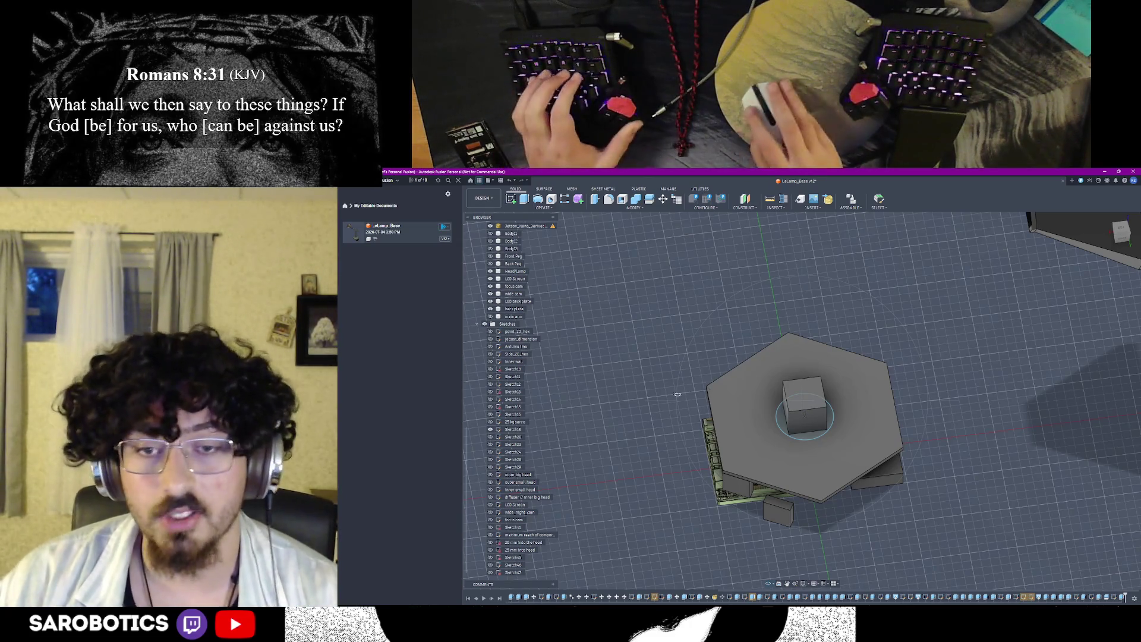
shift+middle_drag(803, 411, 811, 419)
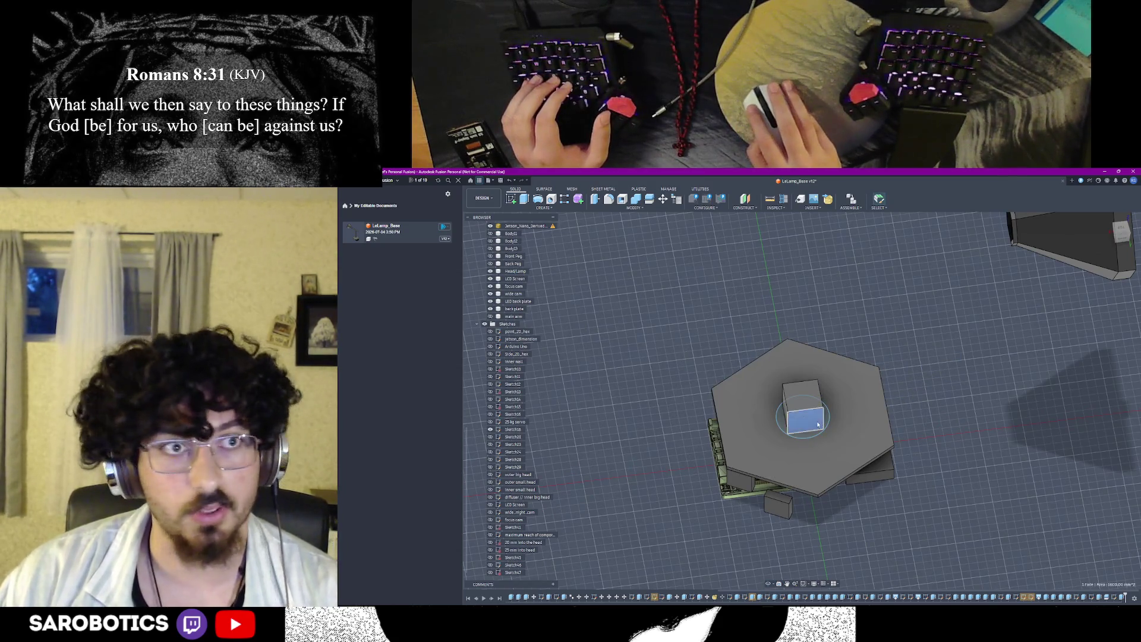
scroll(819, 425, up, 3)
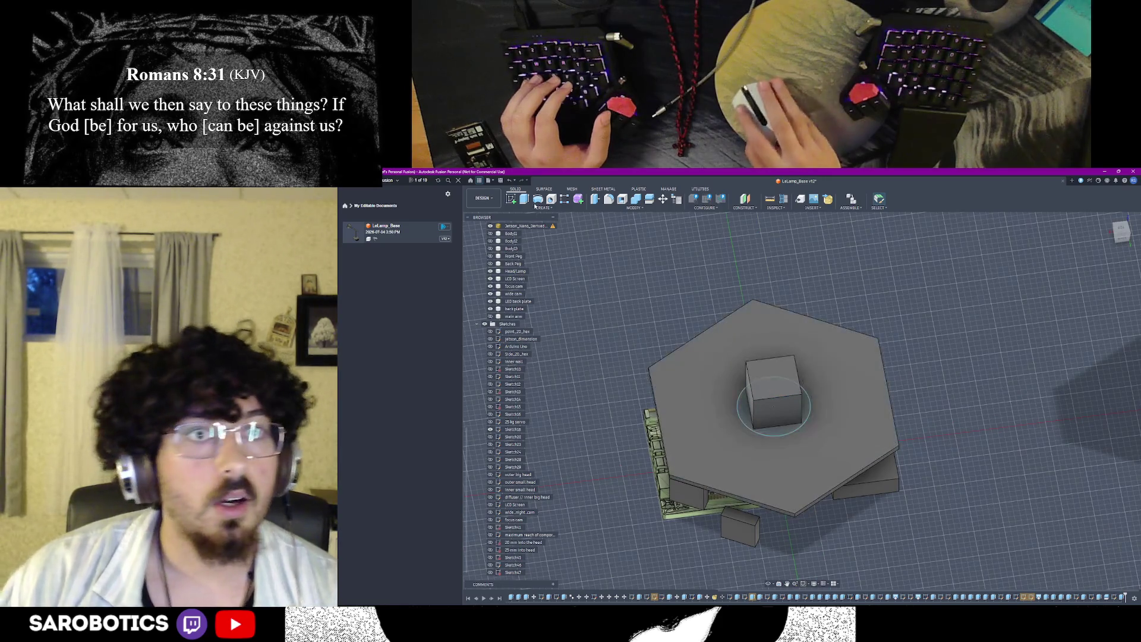
click(772, 375)
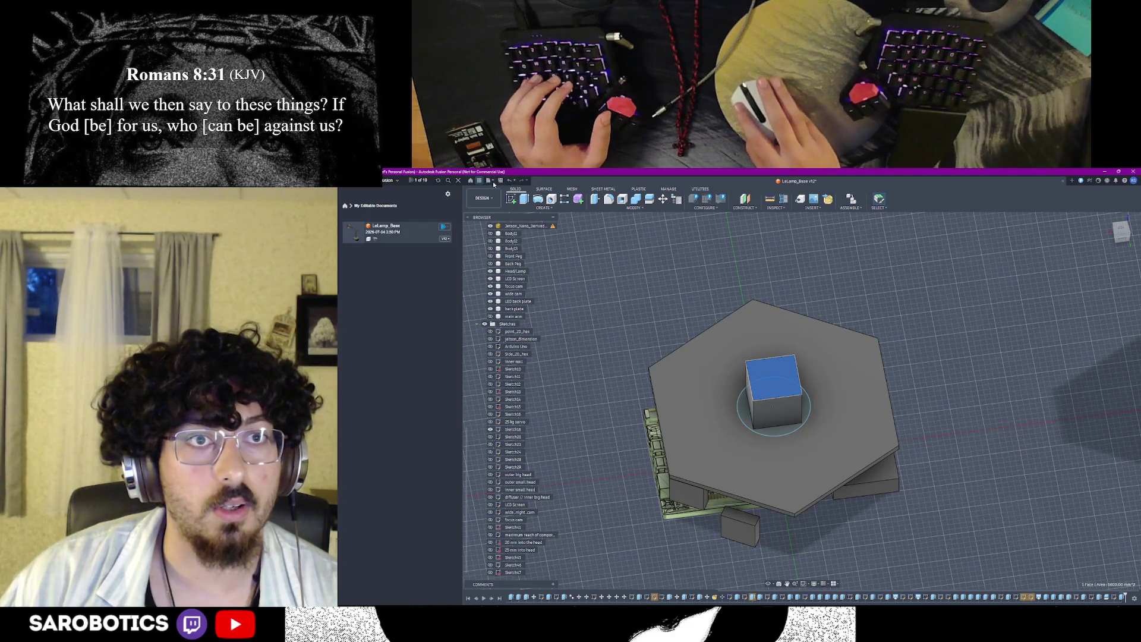
click(489, 182)
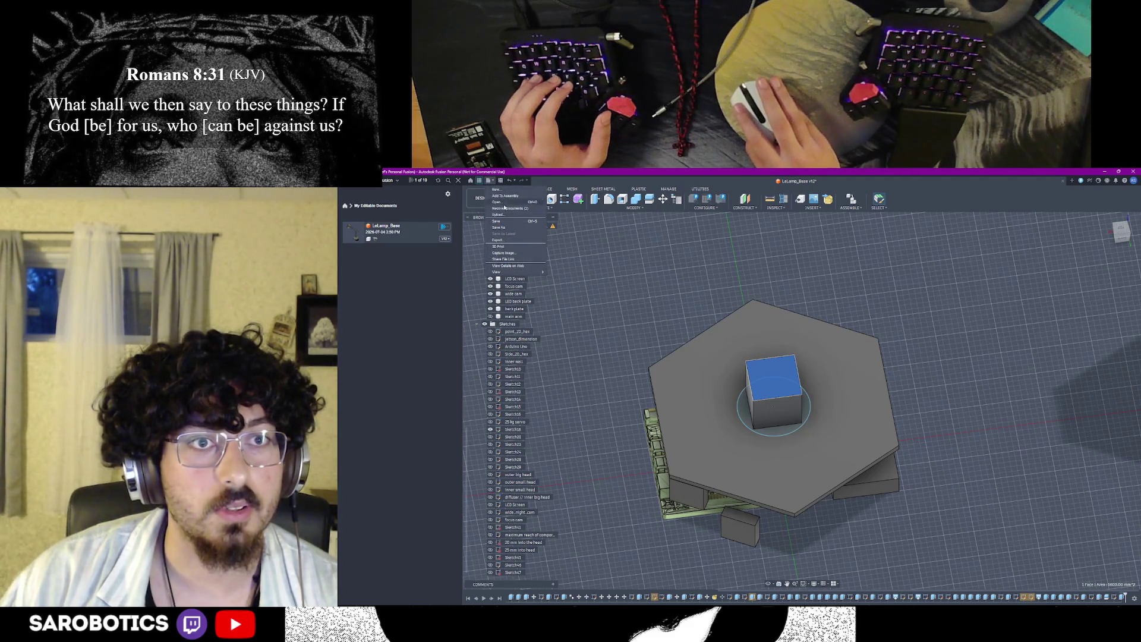
Step: Set up a 3D print with the hexagonal base as the object, cancel it, then start a system app search
key(Escape)
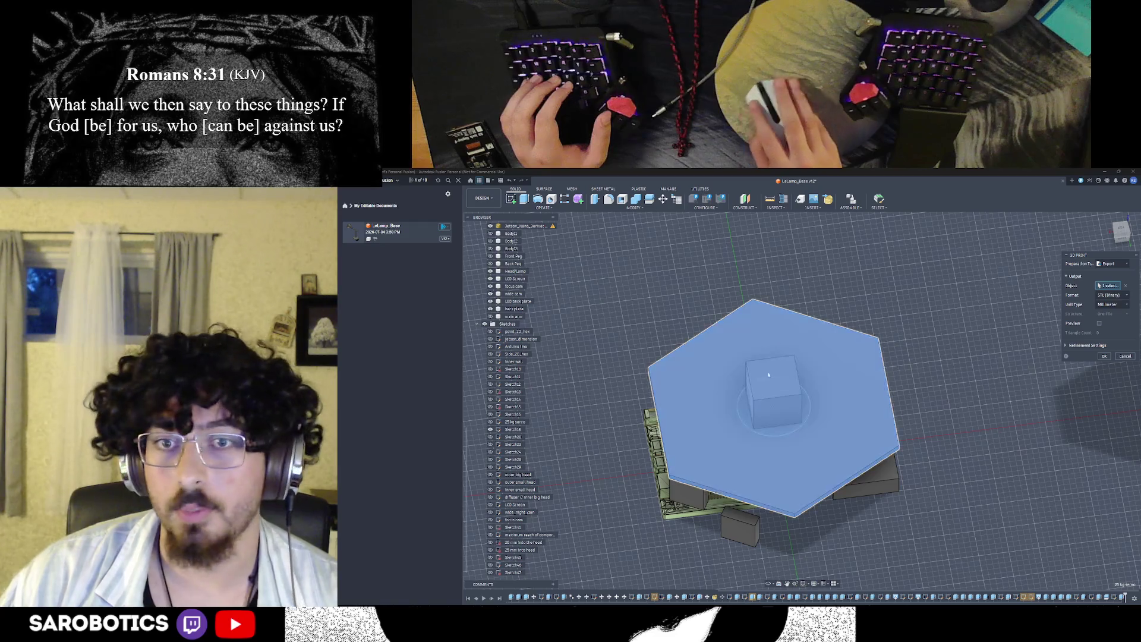
scroll(906, 451, down, 2)
click(835, 442)
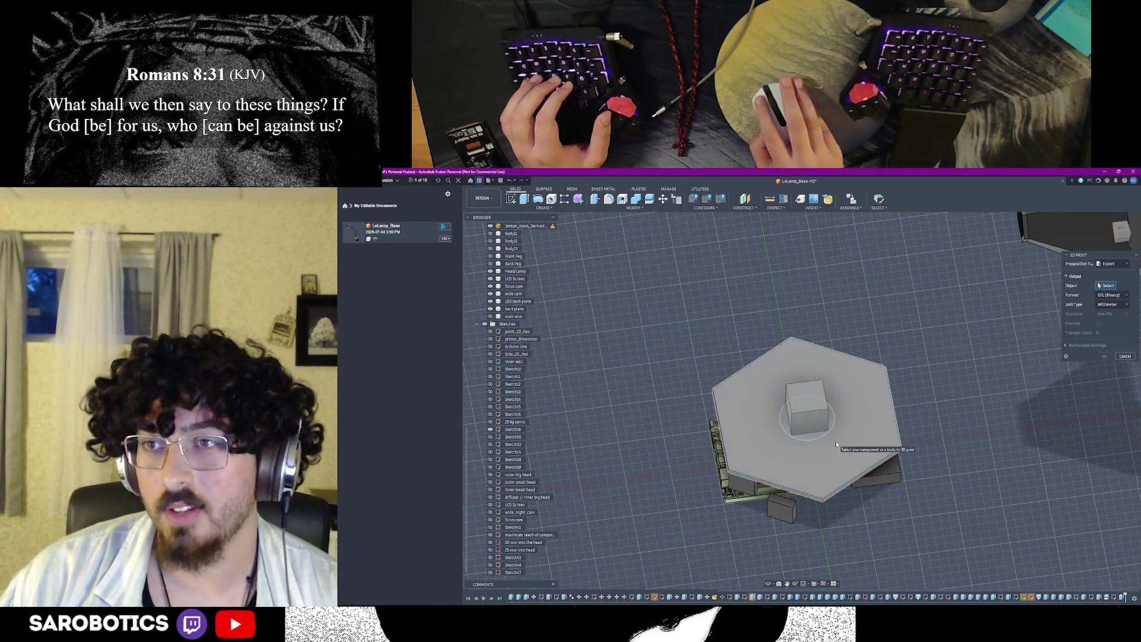
click(861, 411)
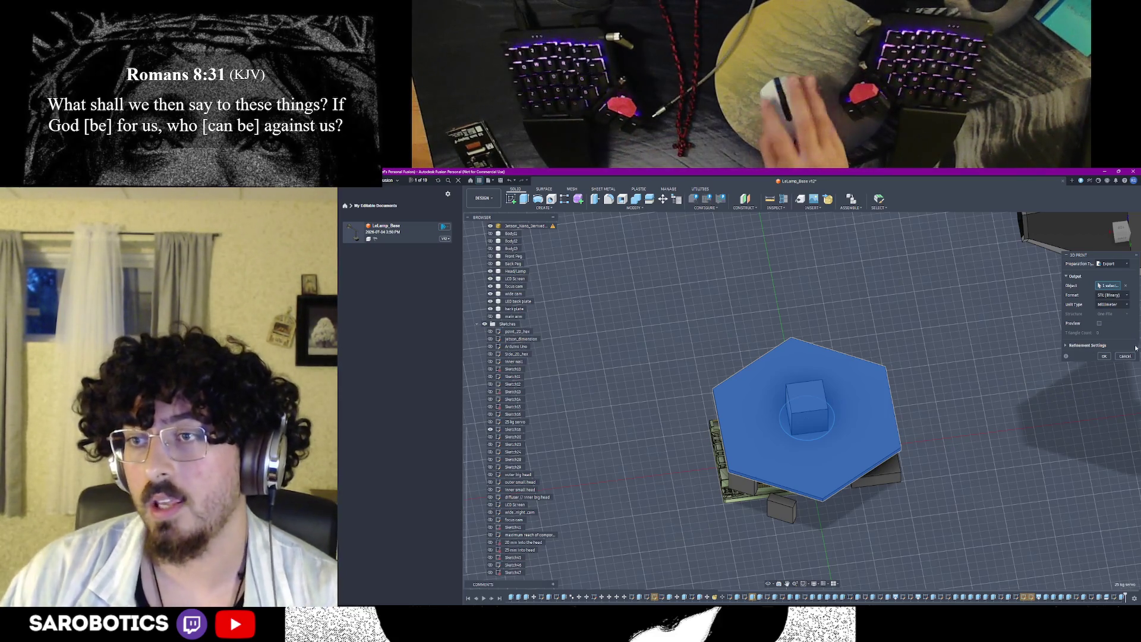
key(Escape)
scroll(996, 444, up, 3)
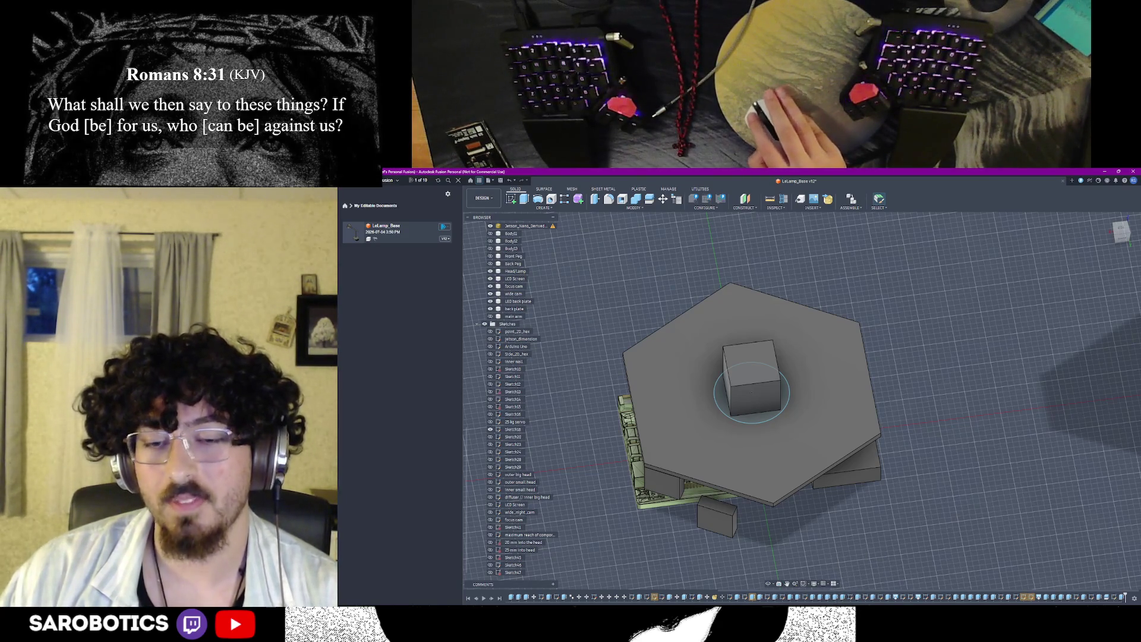
key(super)
text(orca)
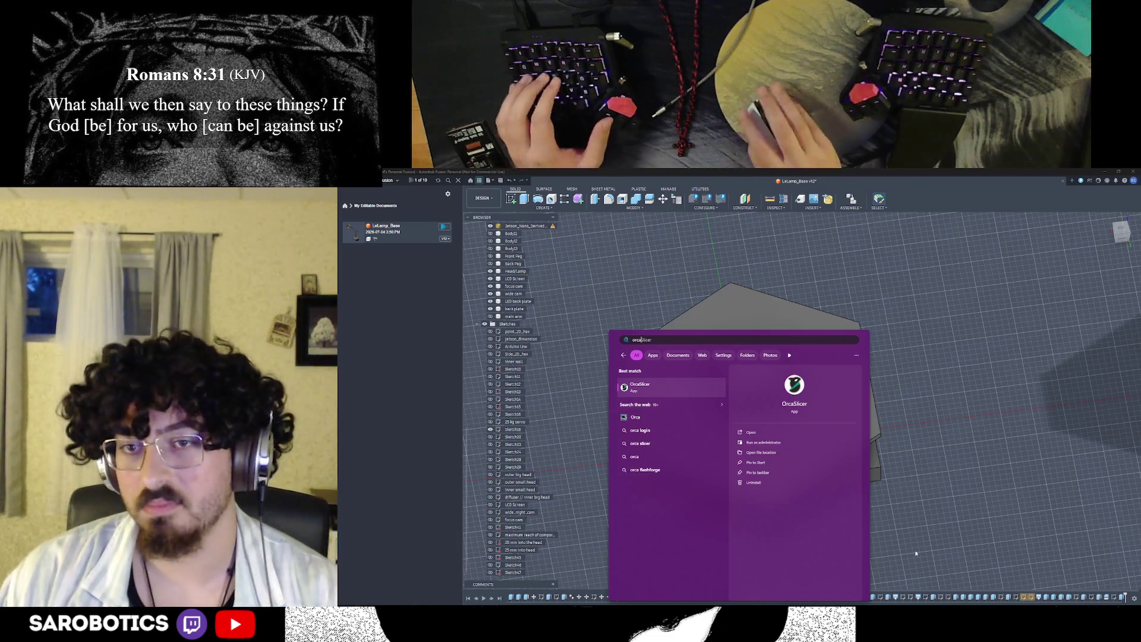
click(955, 547)
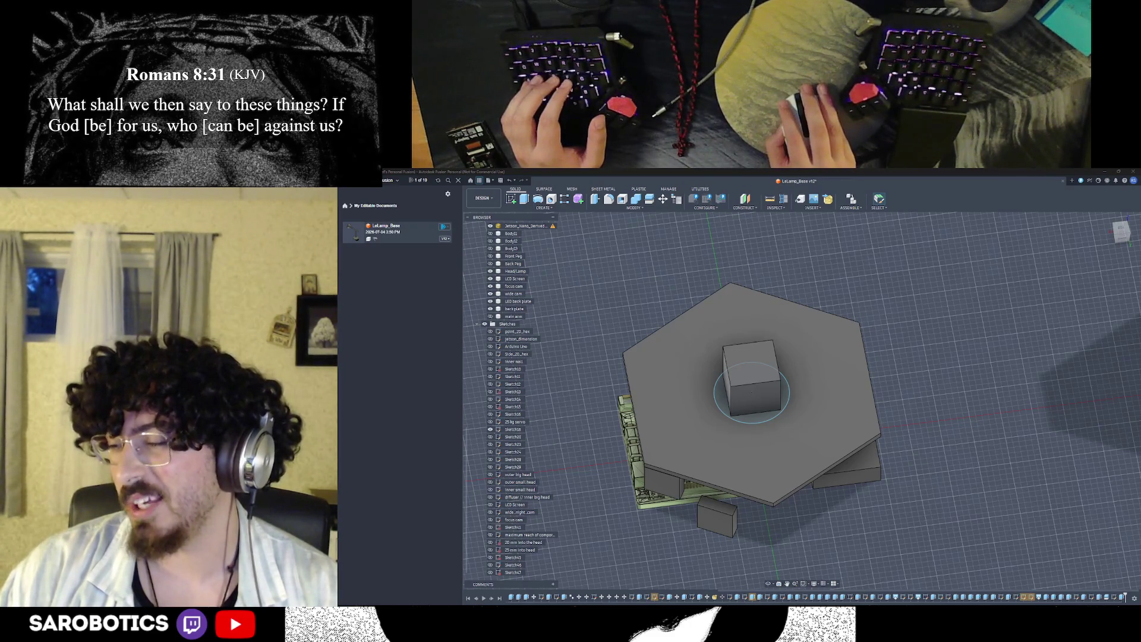
shift+middle_drag(749, 401, 749, 482)
shift+middle_drag(829, 446, 830, 472)
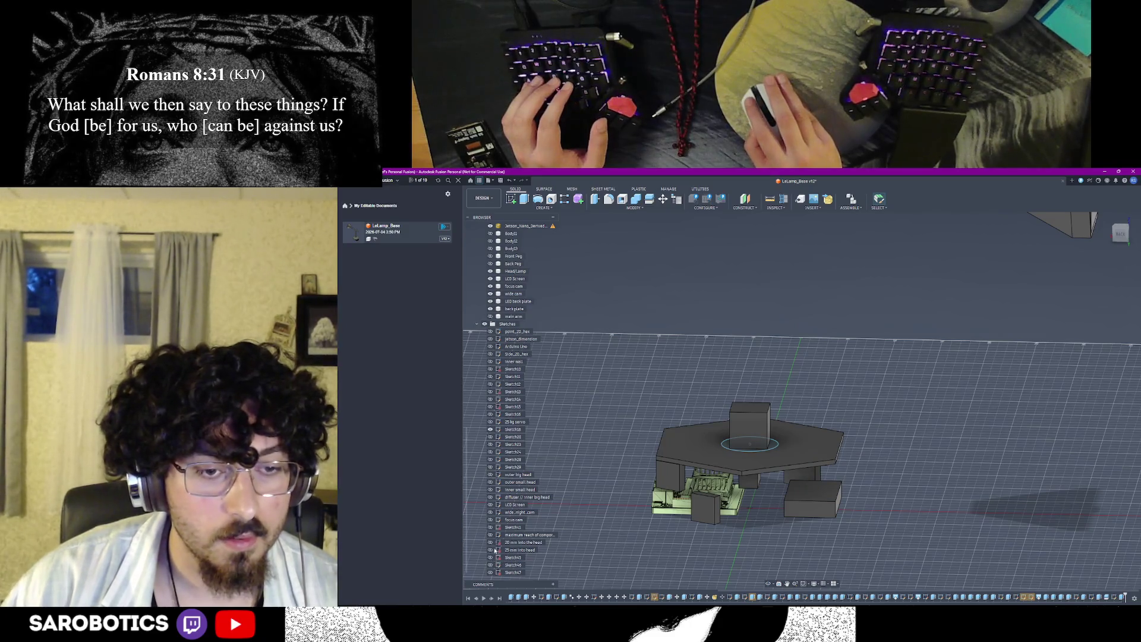
scroll(492, 539, up, 3)
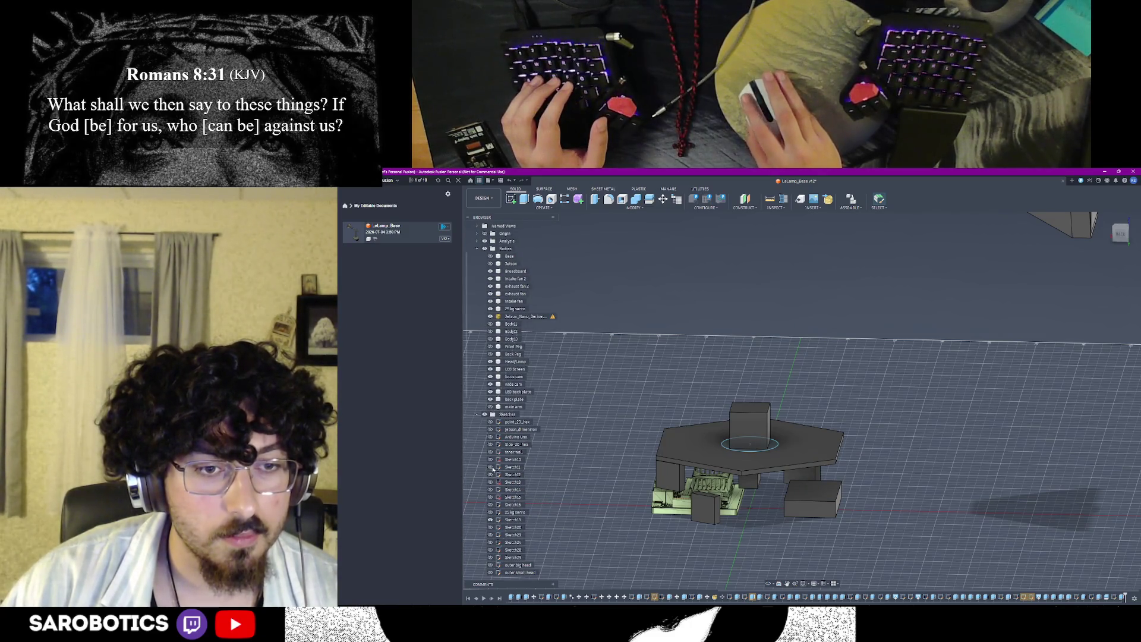
scroll(492, 469, up, 1)
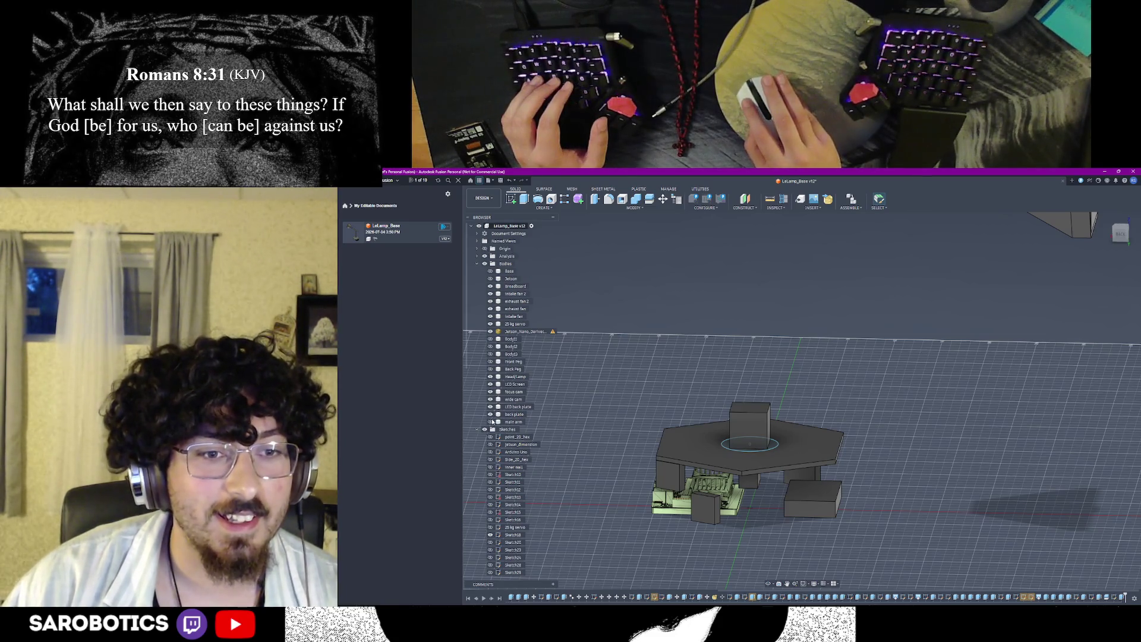
scroll(716, 555, down, 2)
scroll(751, 536, up, 1)
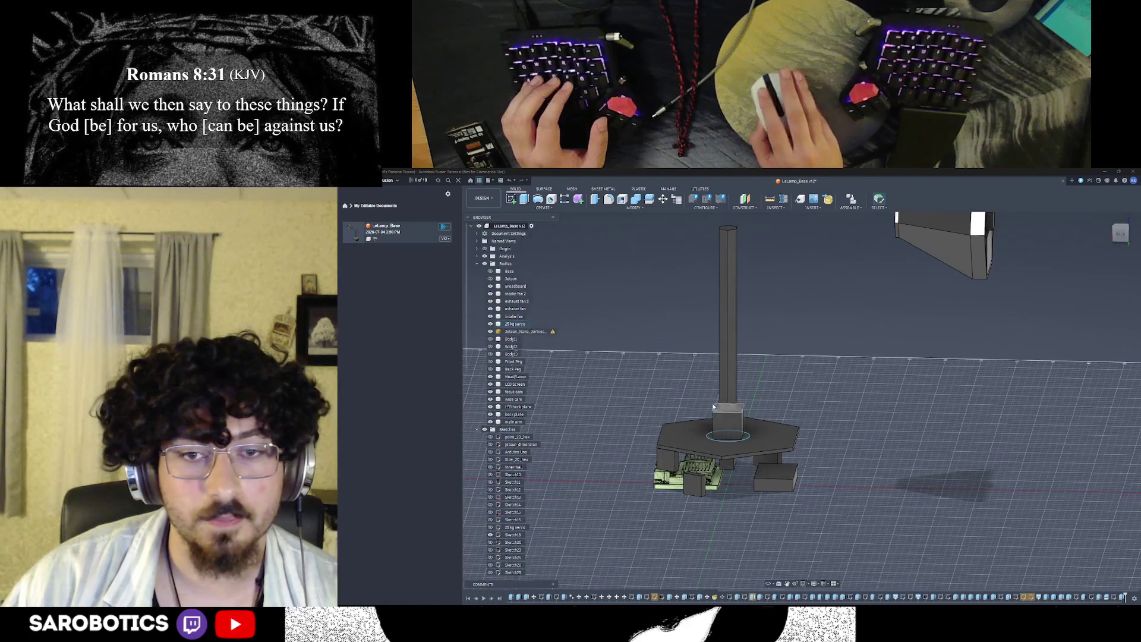
Step: Select the column and base body, orbit around it, then deselect it again
click(730, 414)
click(686, 386)
click(735, 413)
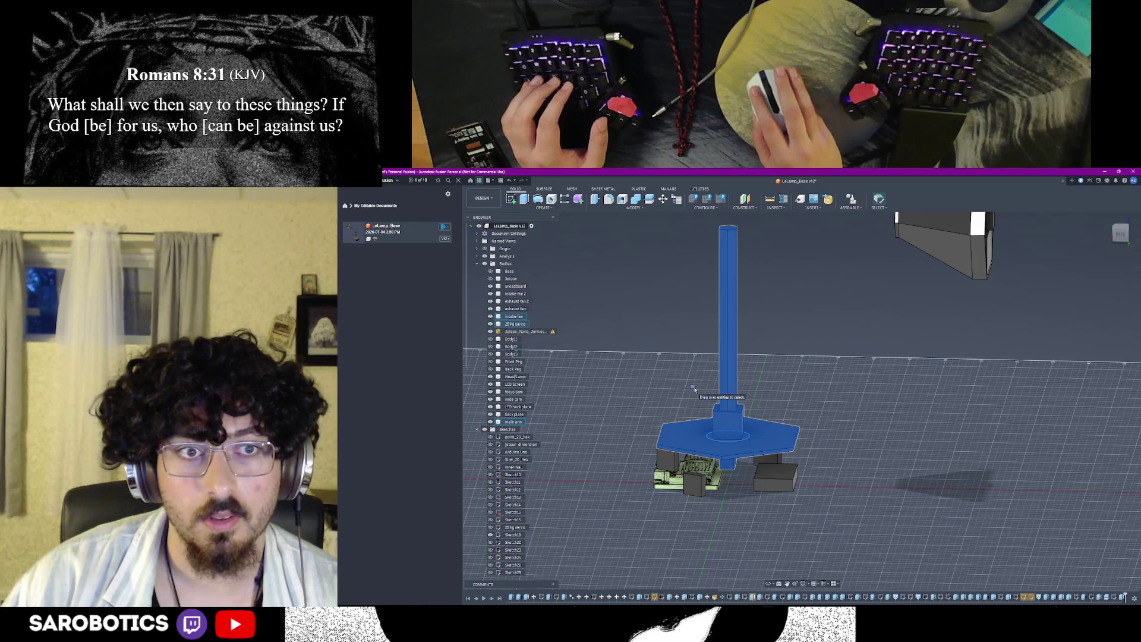
mouse_move(694, 388)
shift+middle_down()
mouse_move(714, 378)
mouse_move(821, 535)
shift+middle_up()
click(824, 512)
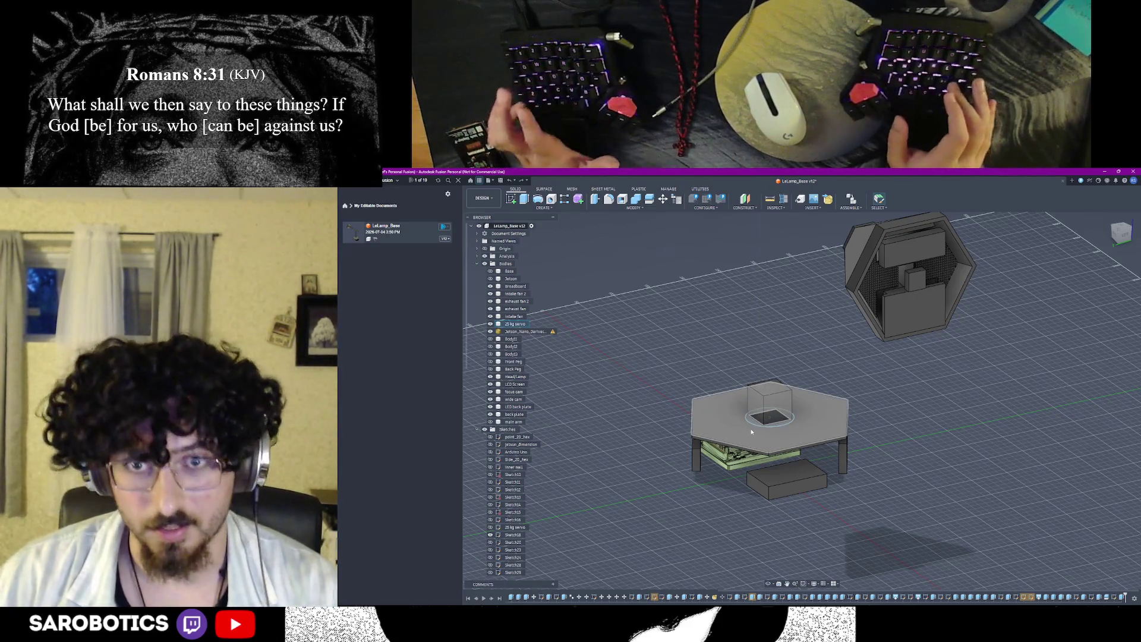
Step: Extrude the central base profile 48 mm upward as a separate New Body
key(e)
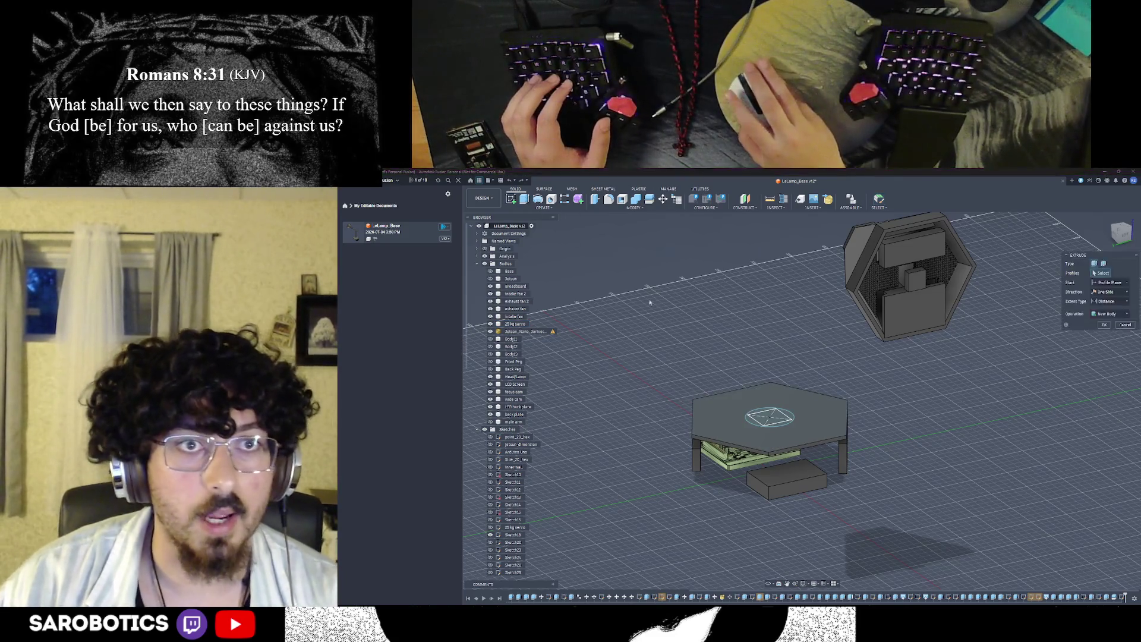
click(770, 417)
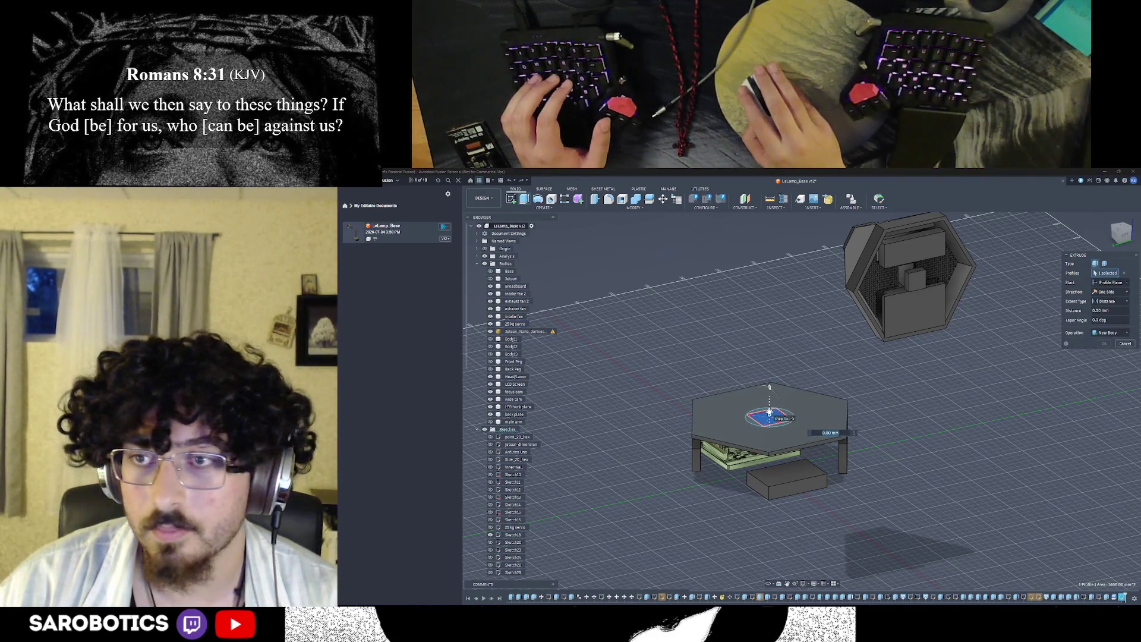
text(48)
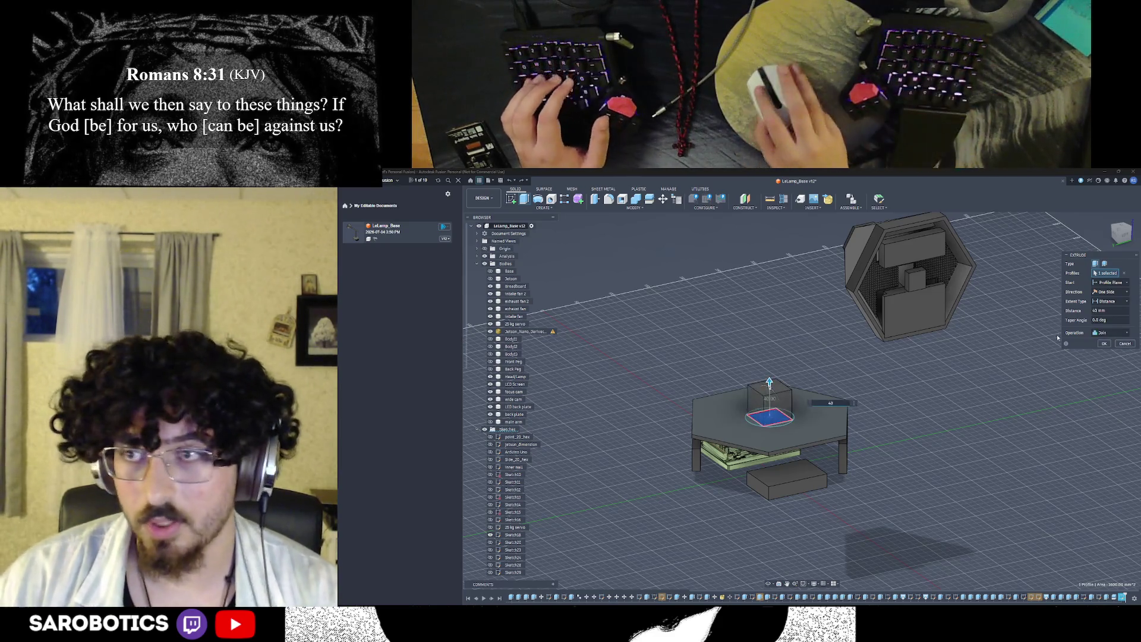
click(1109, 332)
click(1106, 365)
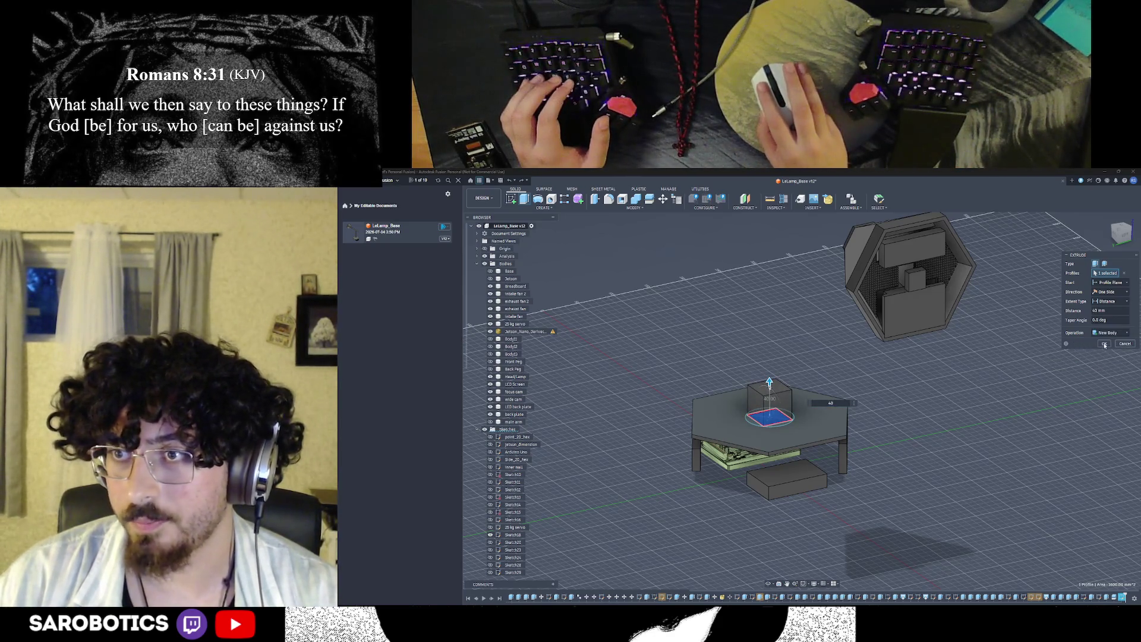
click(1103, 345)
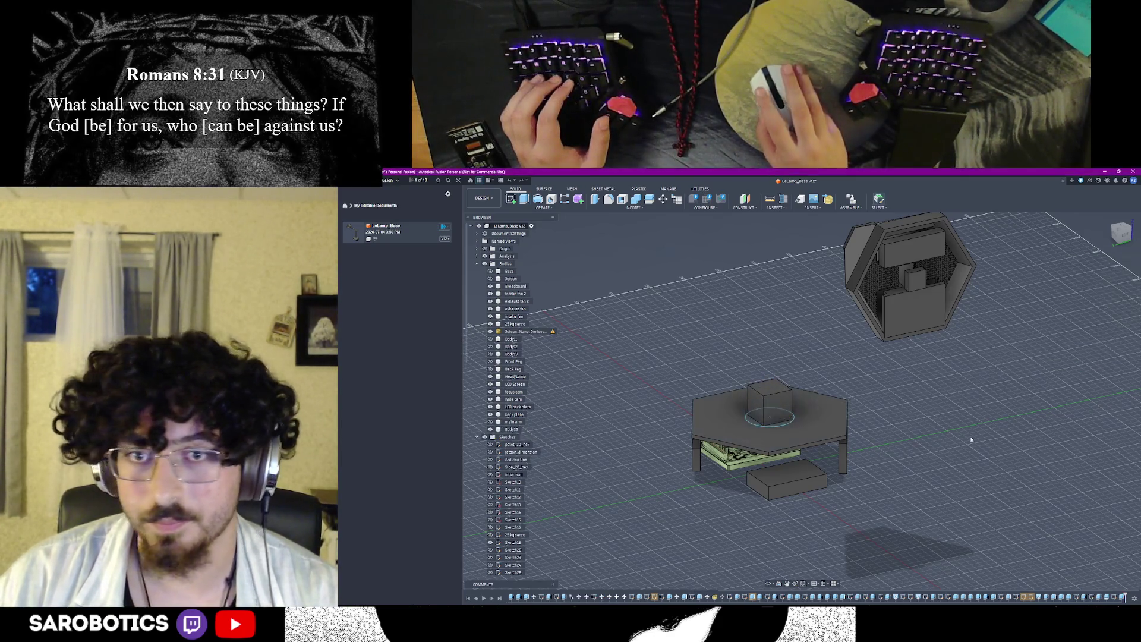
Step: Rename the resulting Body25 in the Browser and confirm the name
right_click(508, 429)
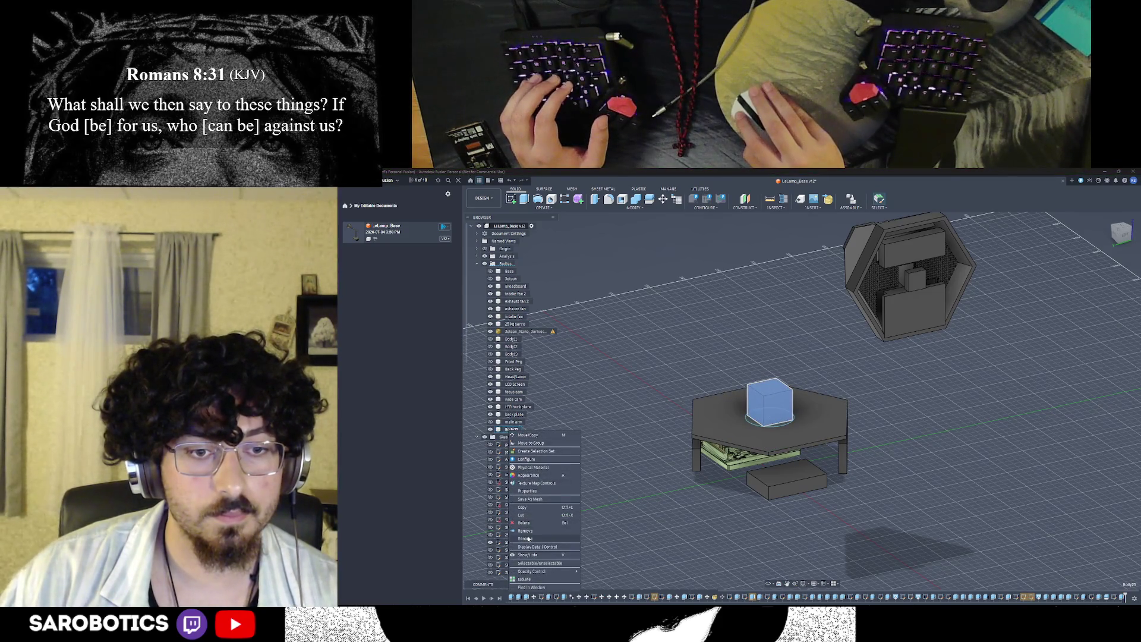
click(528, 539)
text(belt)
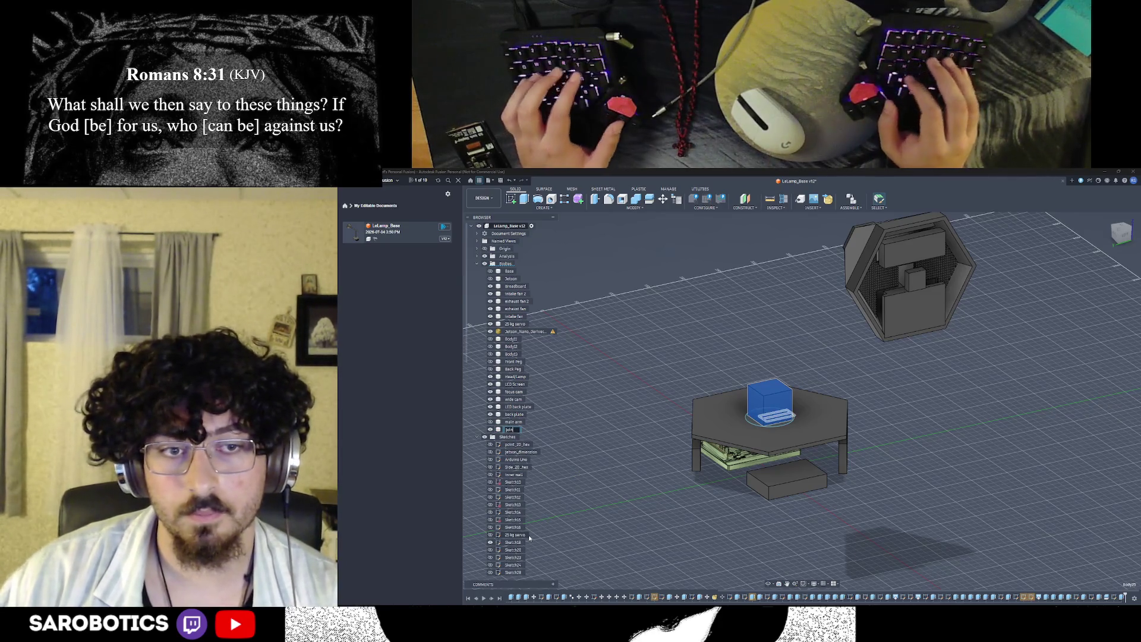
text( belt)
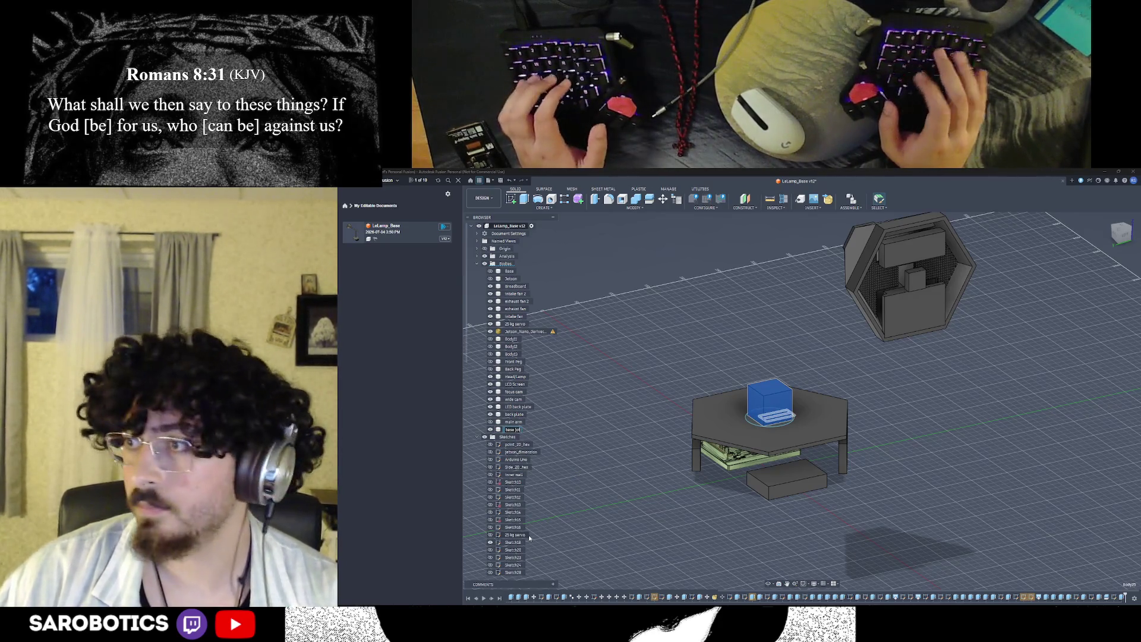
text(lt)
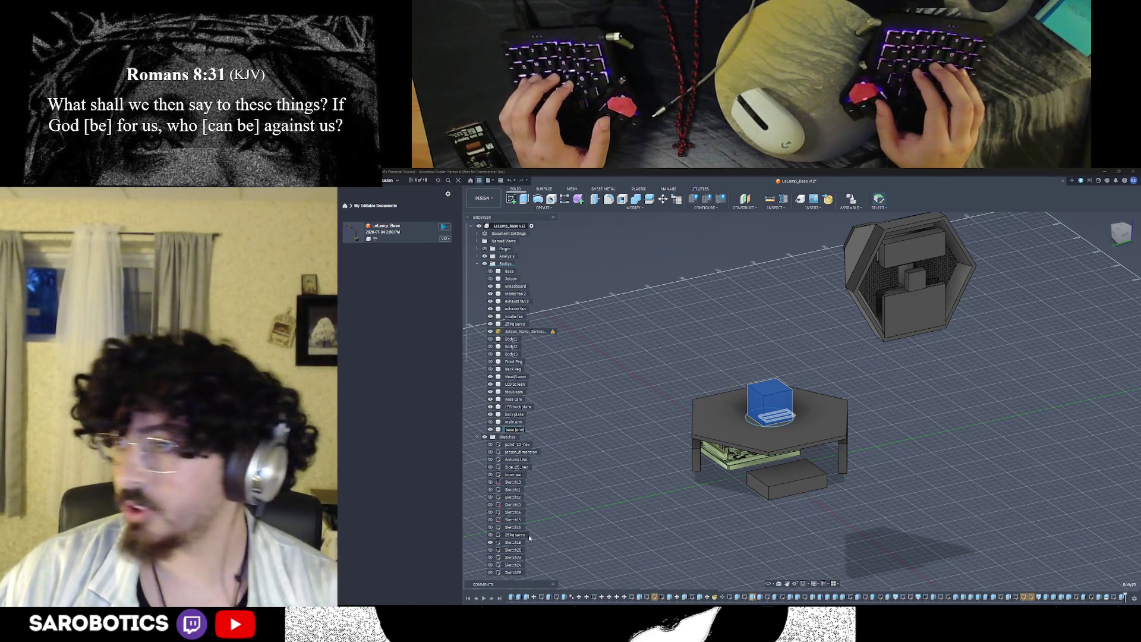
key(Return)
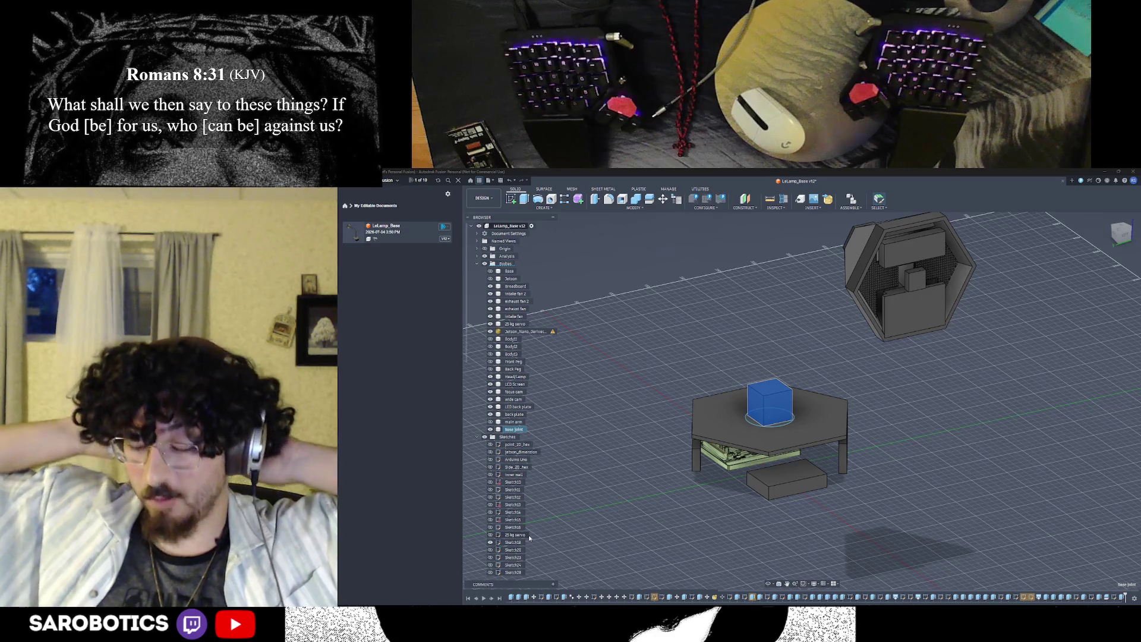
mouse_move(600, 547)
shift+middle_down()
mouse_move(651, 527)
mouse_move(659, 463)
shift+middle_up()
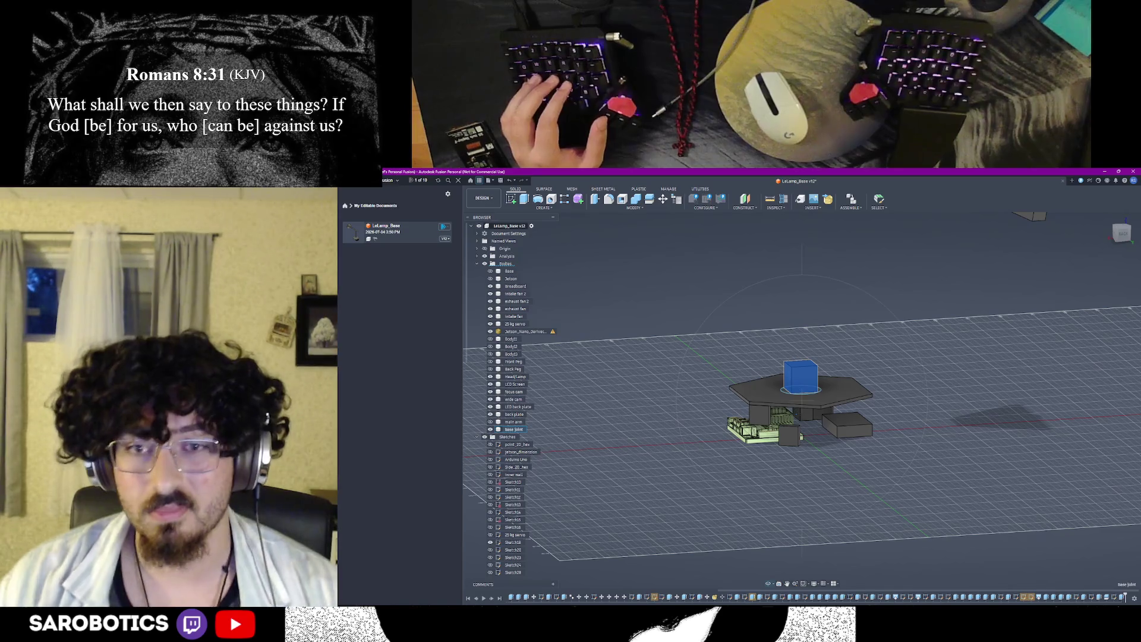
shift+middle_drag(661, 464, 678, 428)
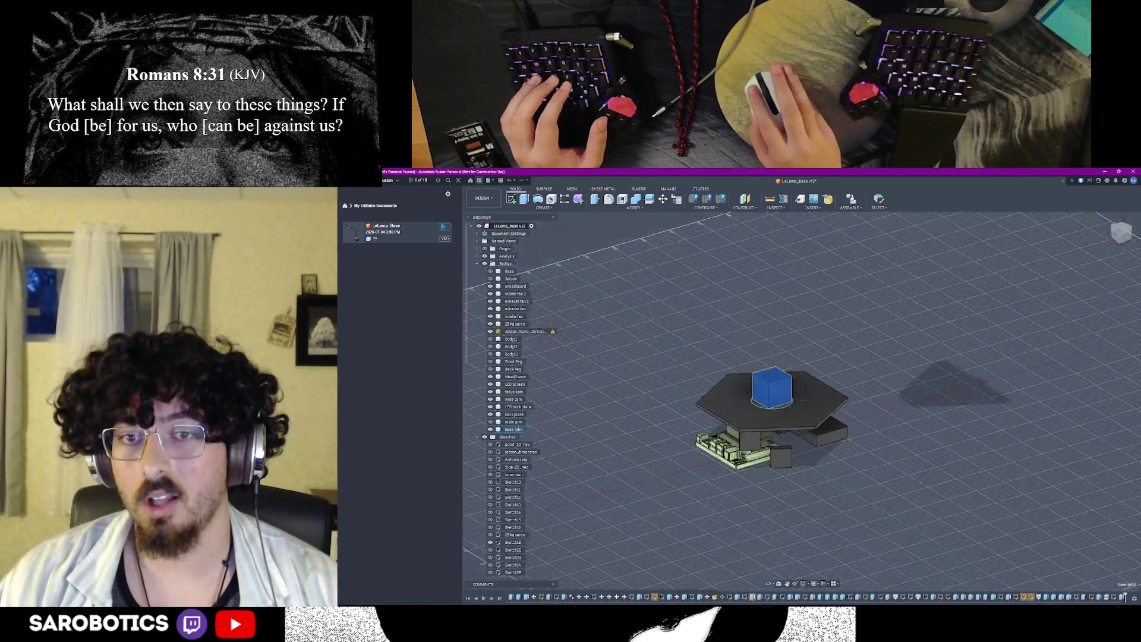
shift+middle_drag(785, 419, 798, 384)
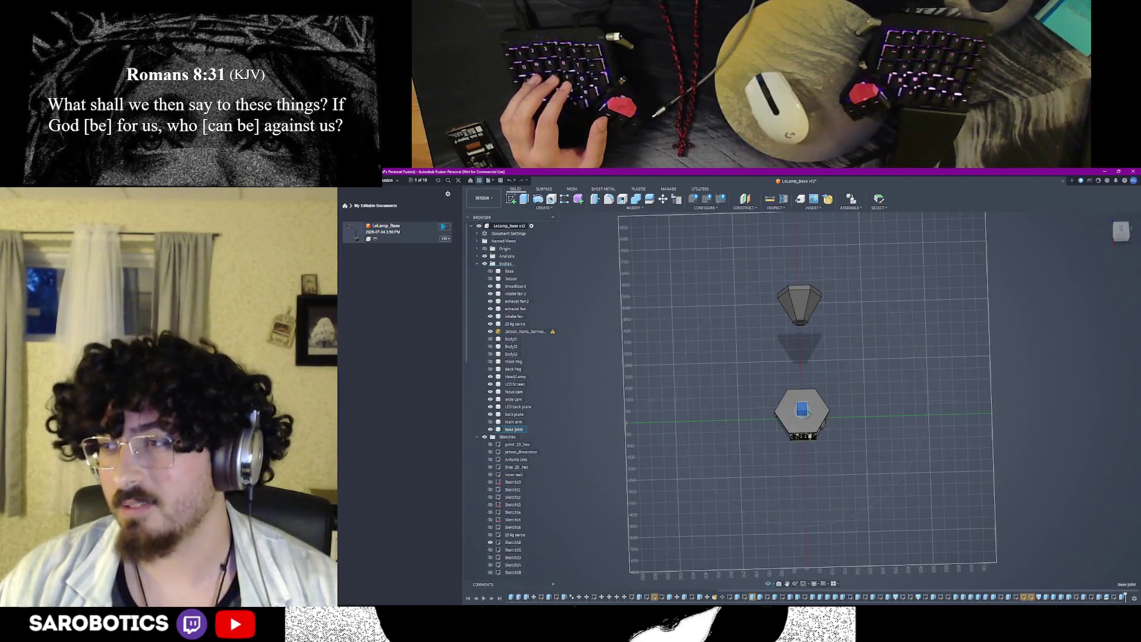
shift+middle_drag(798, 384, 807, 419)
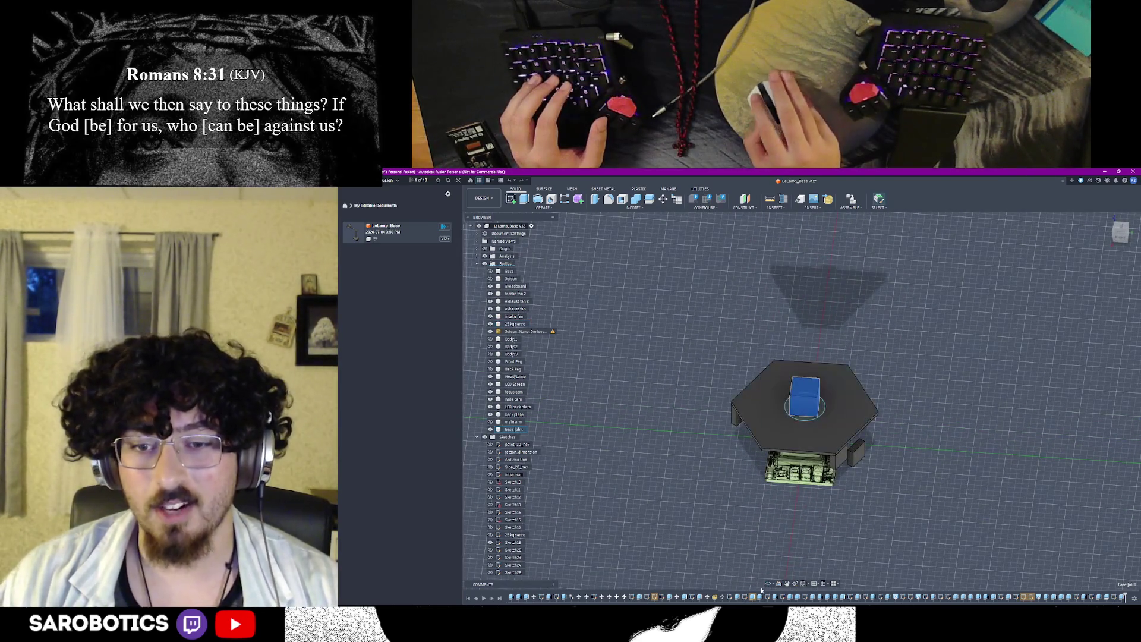
shift+middle_drag(794, 549, 798, 535)
right_click(798, 535)
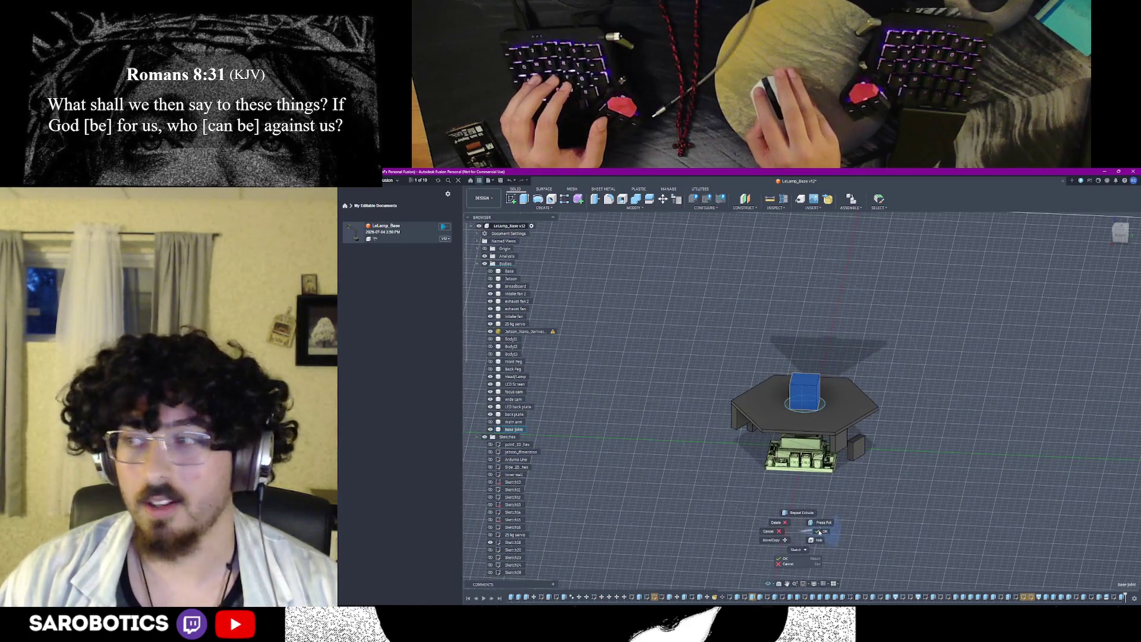
click(807, 530)
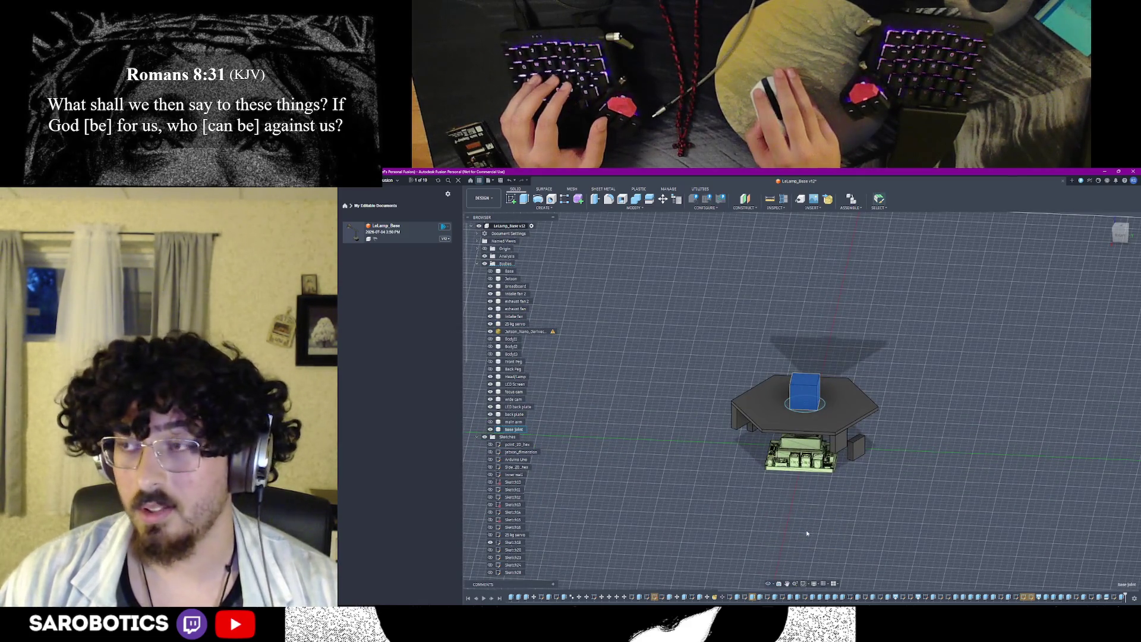
shift+middle_drag(785, 419, 785, 389)
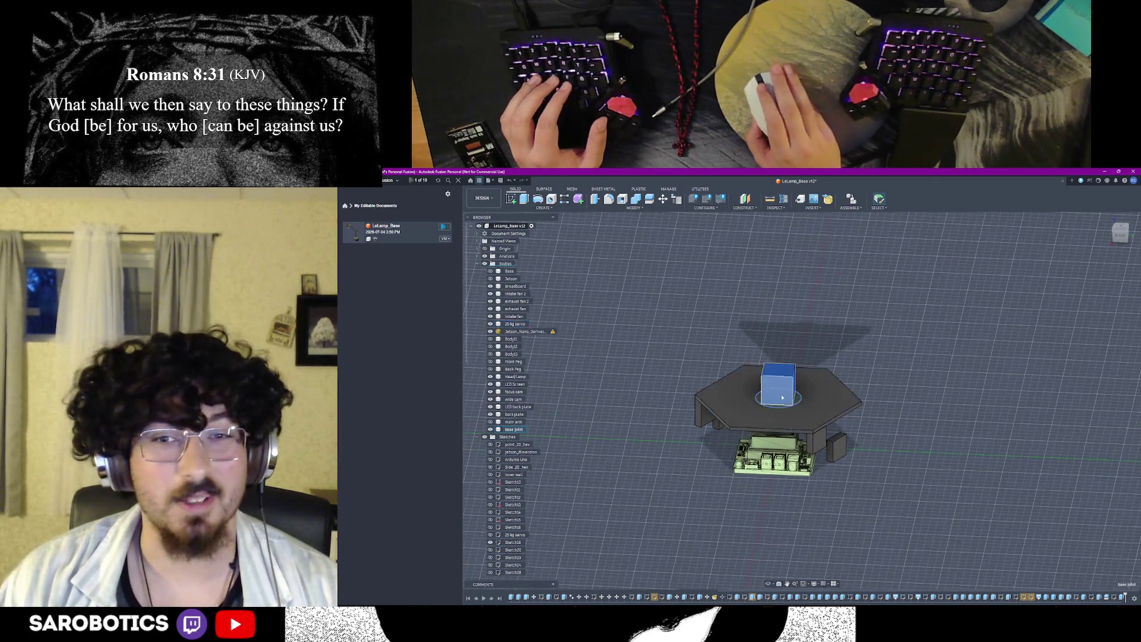
scroll(785, 389, down, 2)
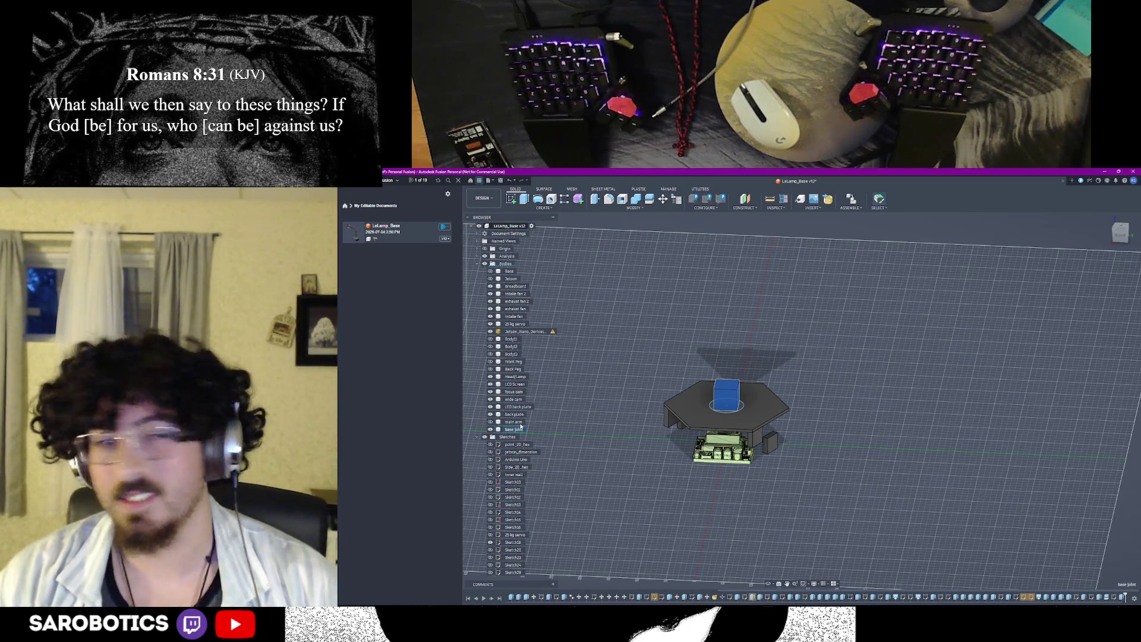
shift+middle_drag(726, 392, 732, 392)
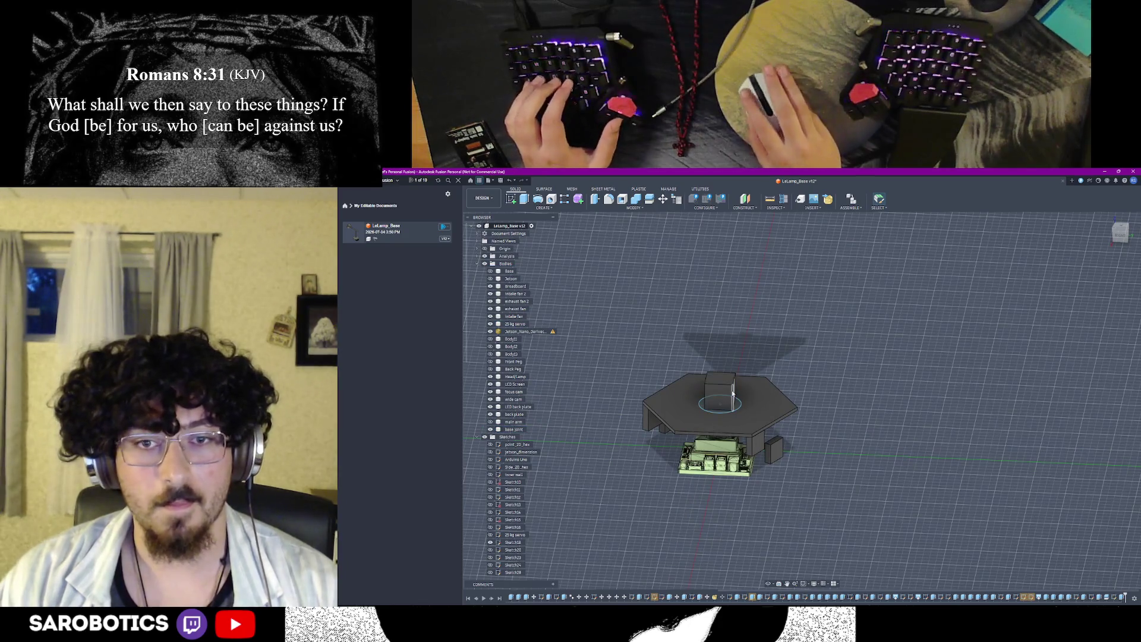
Step: Make the tall column body visible and orbit to a low side view of the lamp
click(489, 422)
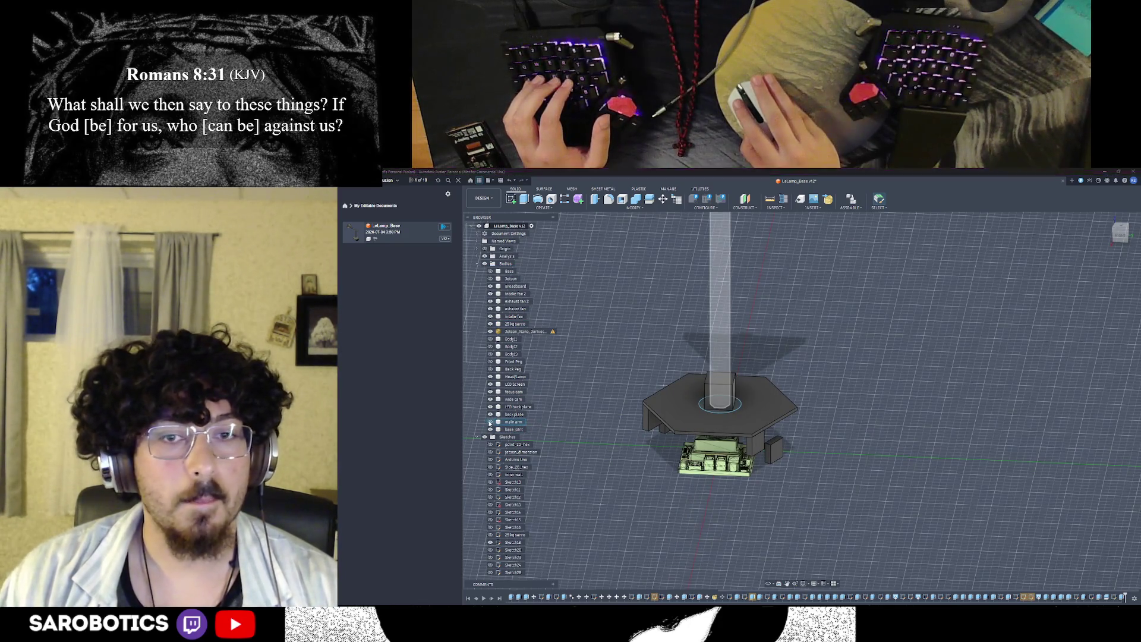
scroll(686, 430, down, 2)
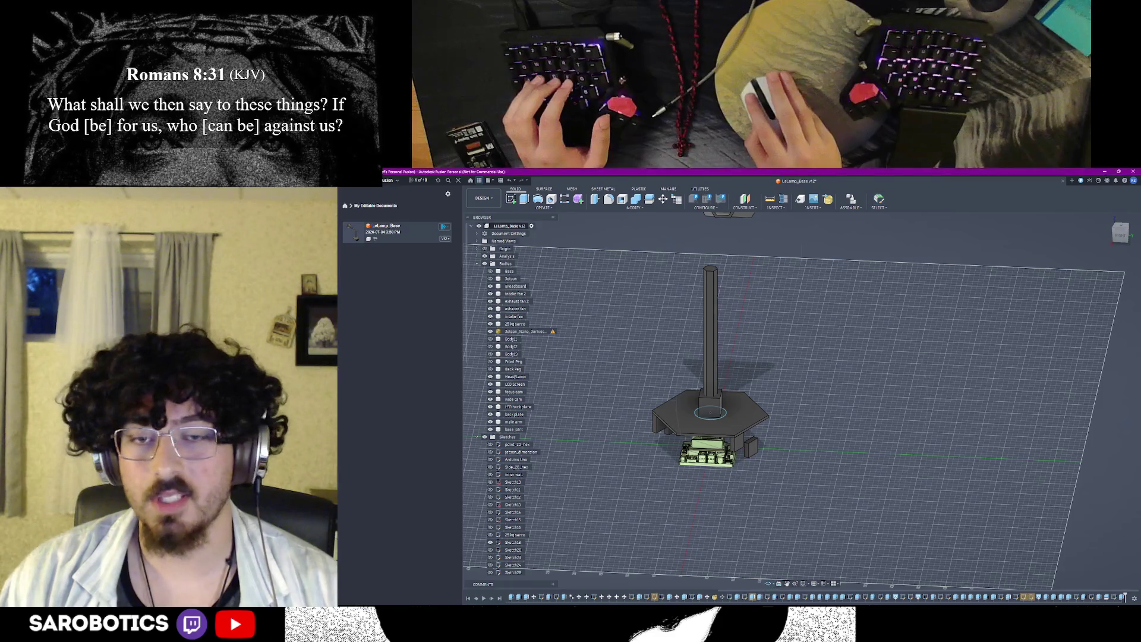
scroll(713, 411, up, 2)
scroll(714, 410, up, 2)
scroll(714, 410, up, 1)
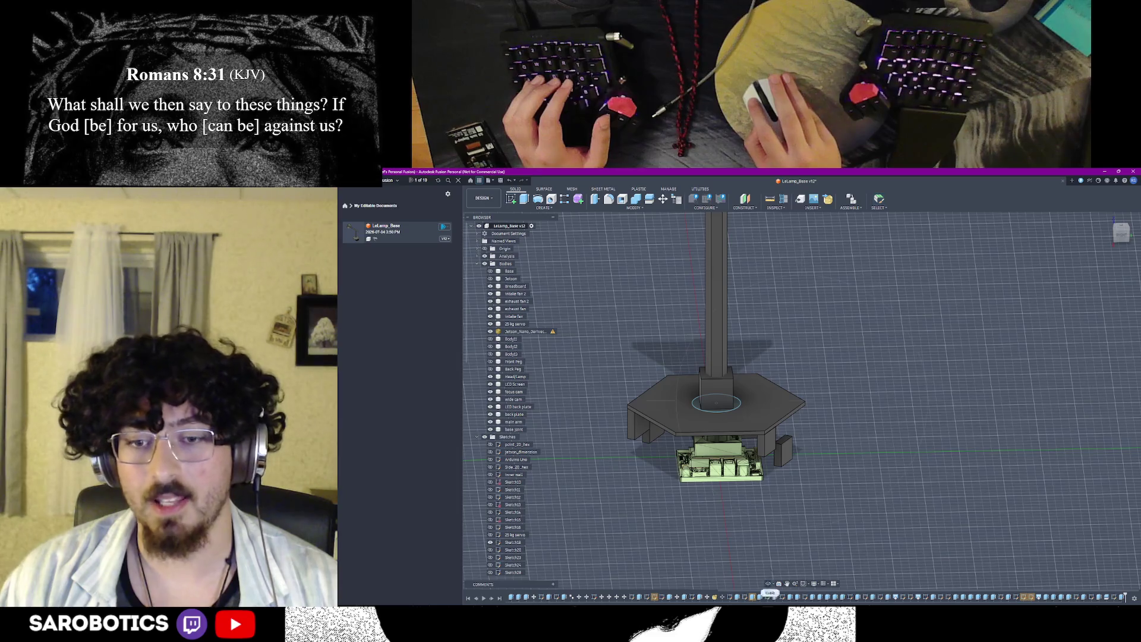
shift+middle_drag(763, 535, 763, 482)
right_click(763, 482)
key(Escape)
Step: Select the column and its lower block, clear the selection and take a wider view of the lamp
click(714, 285)
shift+click(718, 361)
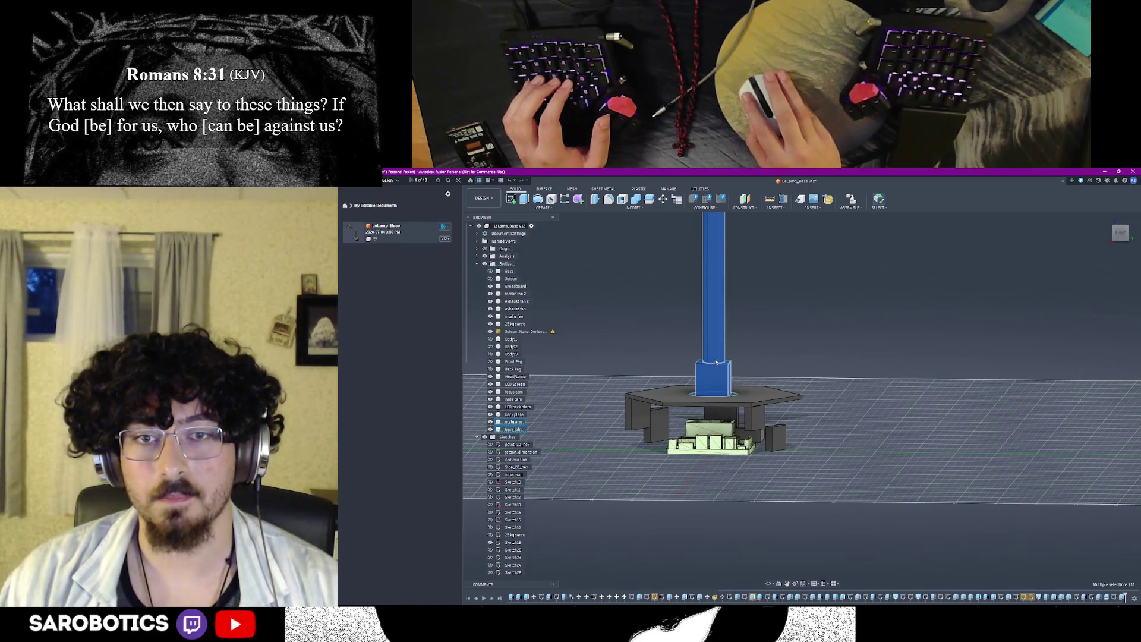
click(837, 361)
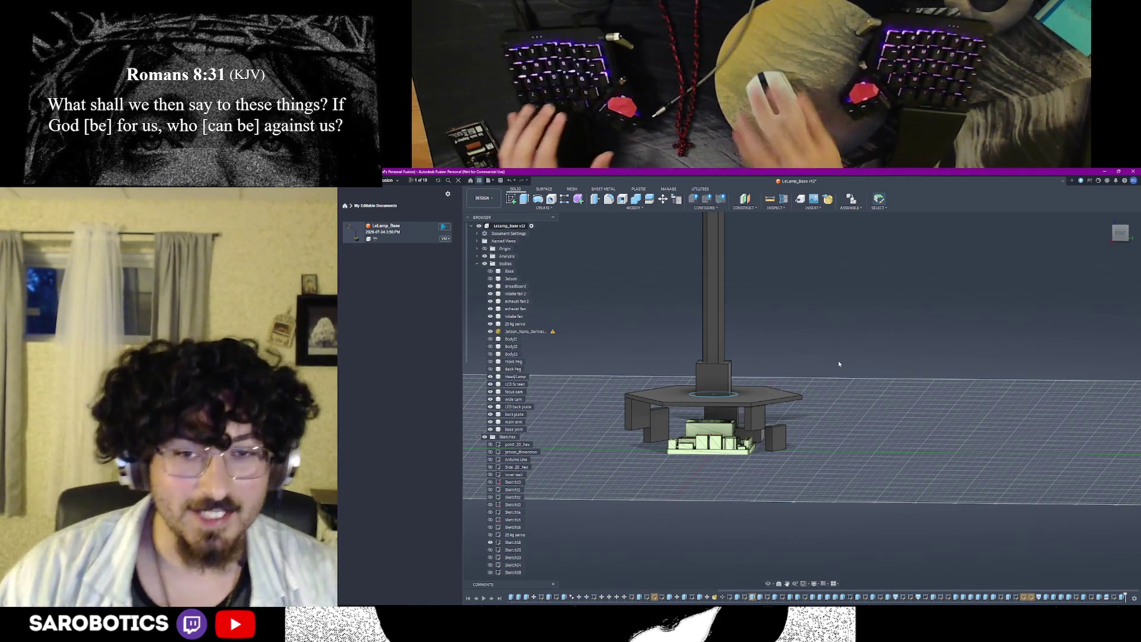
shift+middle_drag(838, 362, 822, 409)
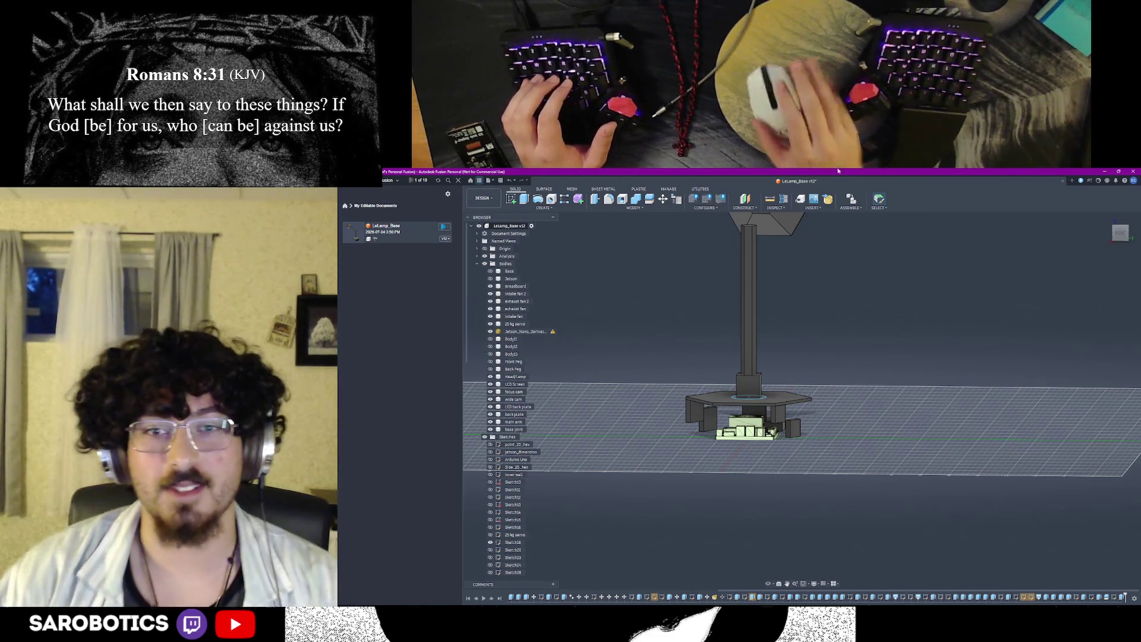
scroll(722, 362, up, 2)
scroll(723, 362, up, 3)
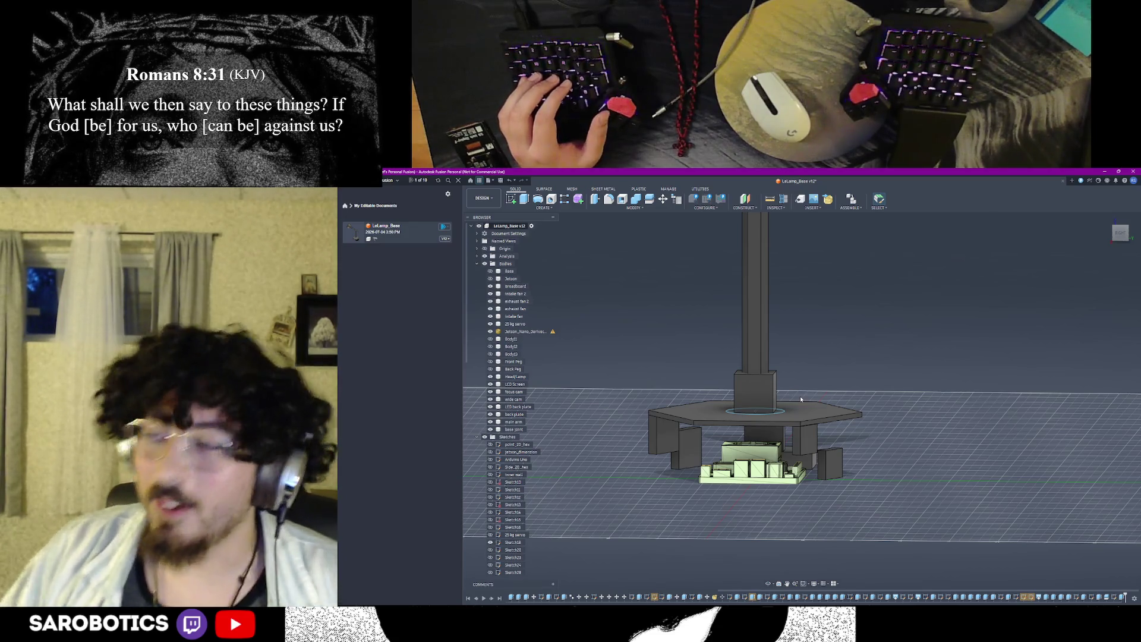
mouse_move(800, 396)
shift+middle_down()
mouse_move(789, 379)
mouse_move(767, 419)
mouse_move(784, 401)
mouse_move(804, 410)
shift+middle_up()
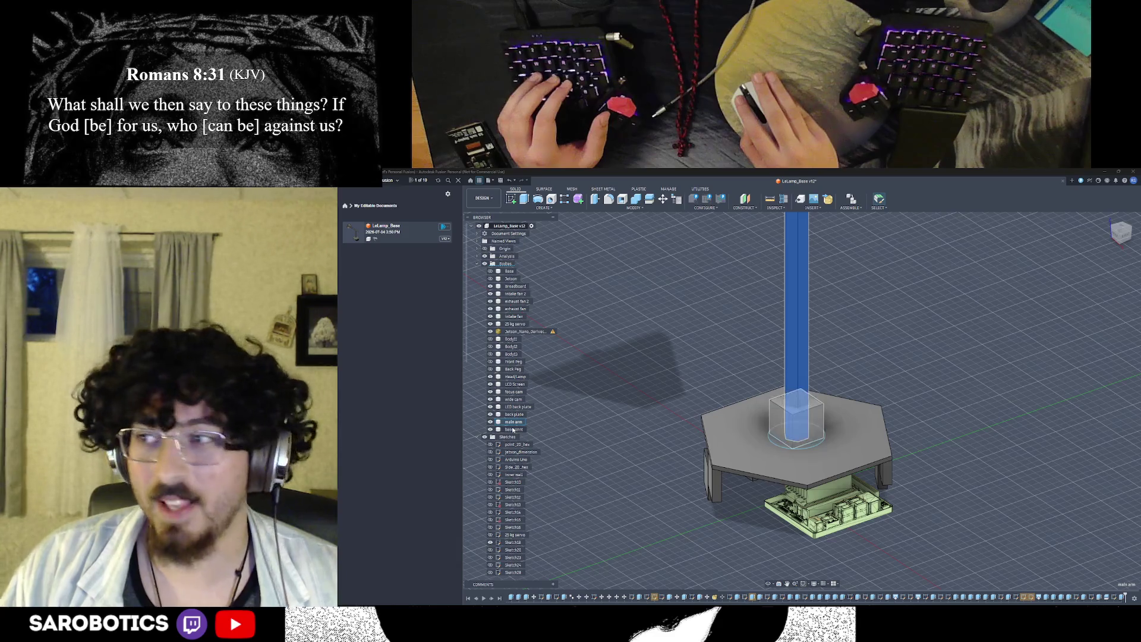
Step: Select the column body in place of the cube and orbit slightly around the lamp
click(514, 428)
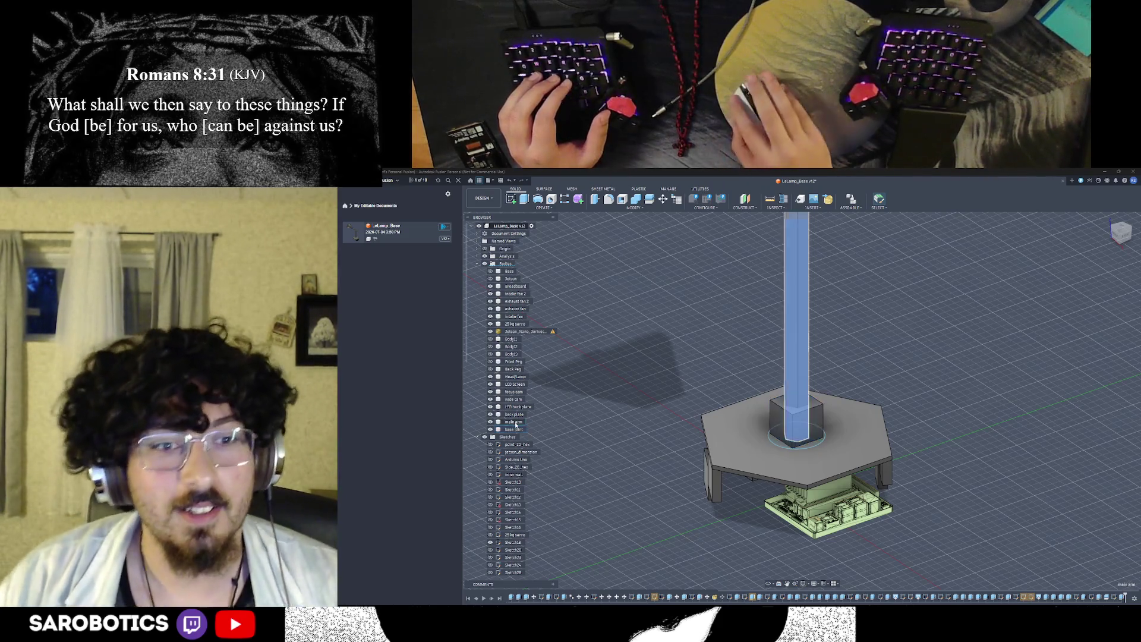
click(517, 428)
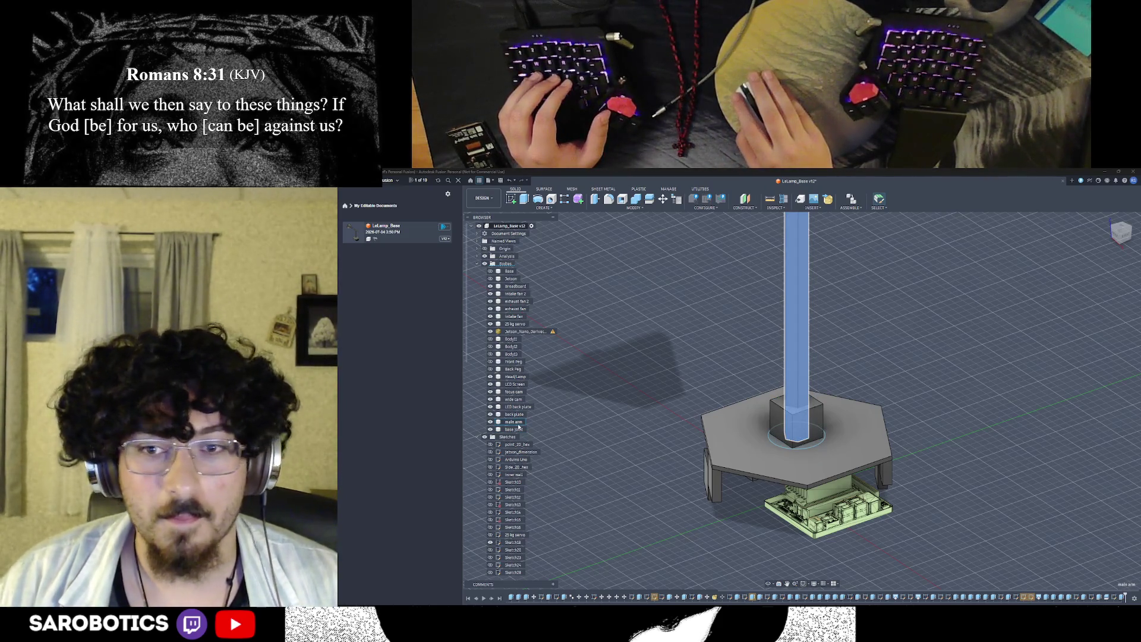
scroll(860, 436, down, 2)
scroll(860, 435, down, 3)
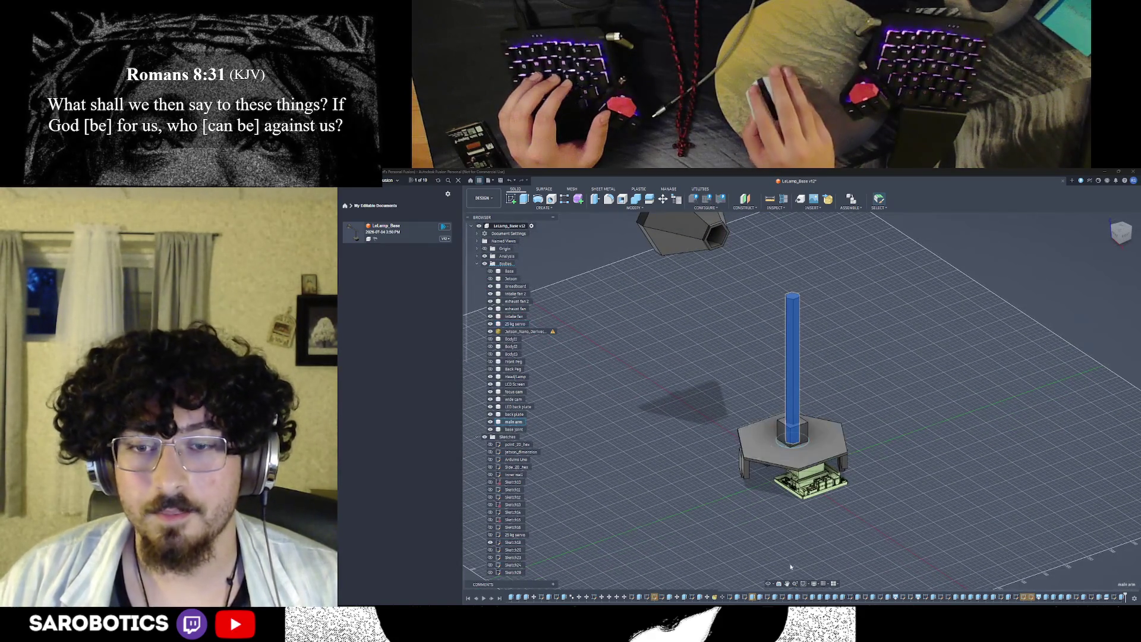
shift+middle_drag(790, 559, 808, 482)
right_click(808, 481)
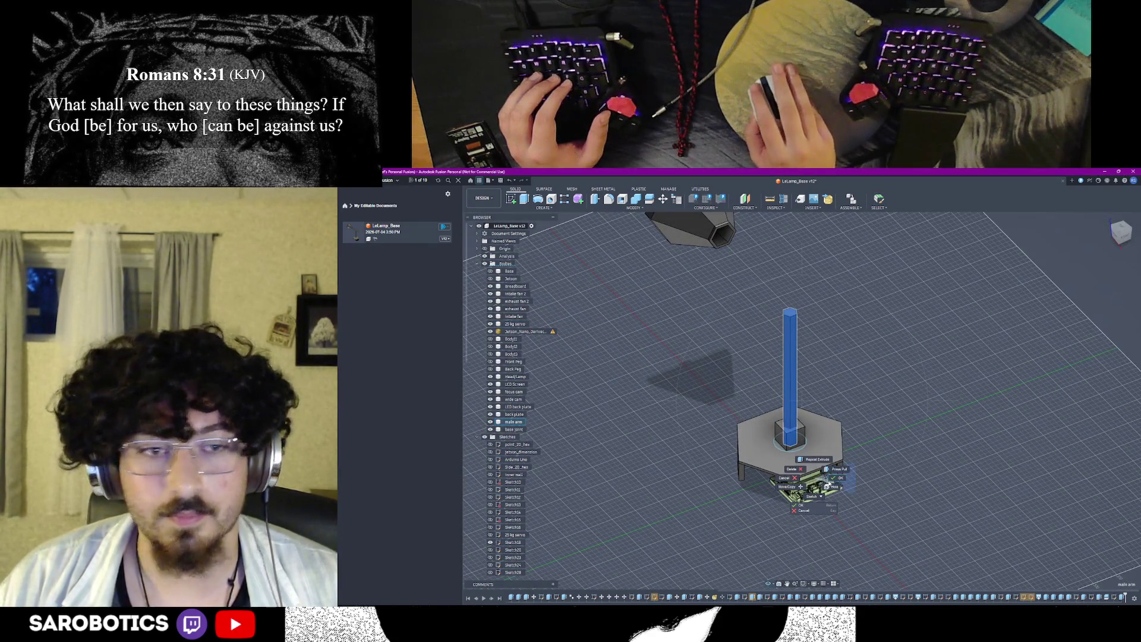
Step: Show the two arm bodies linking the head to the column and orbit so the arm faces the viewer
click(489, 367)
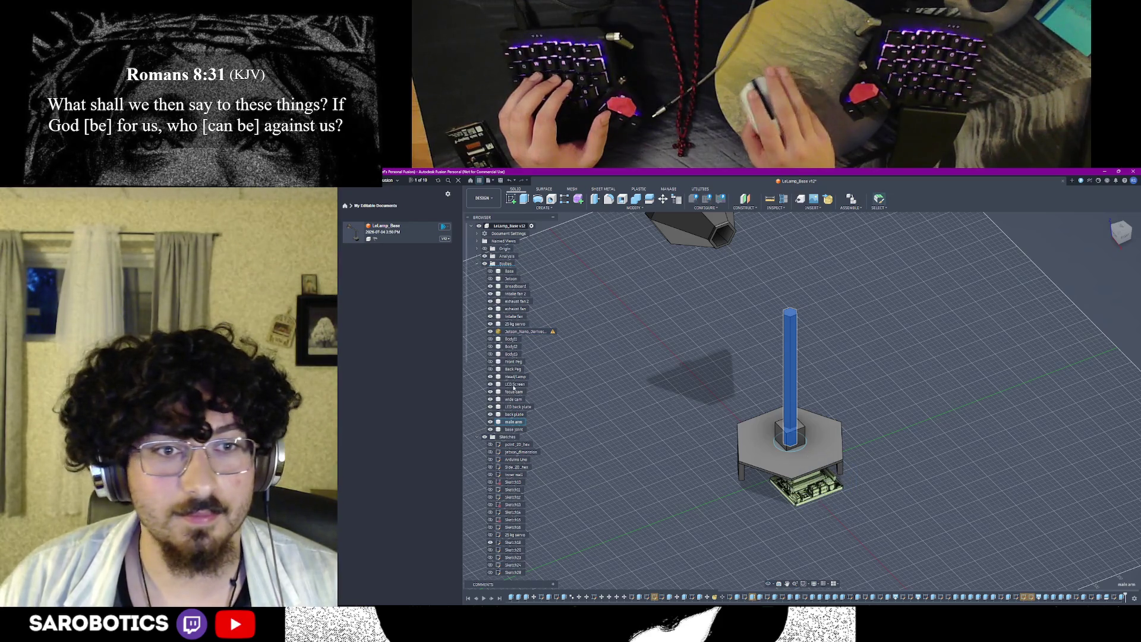
click(490, 362)
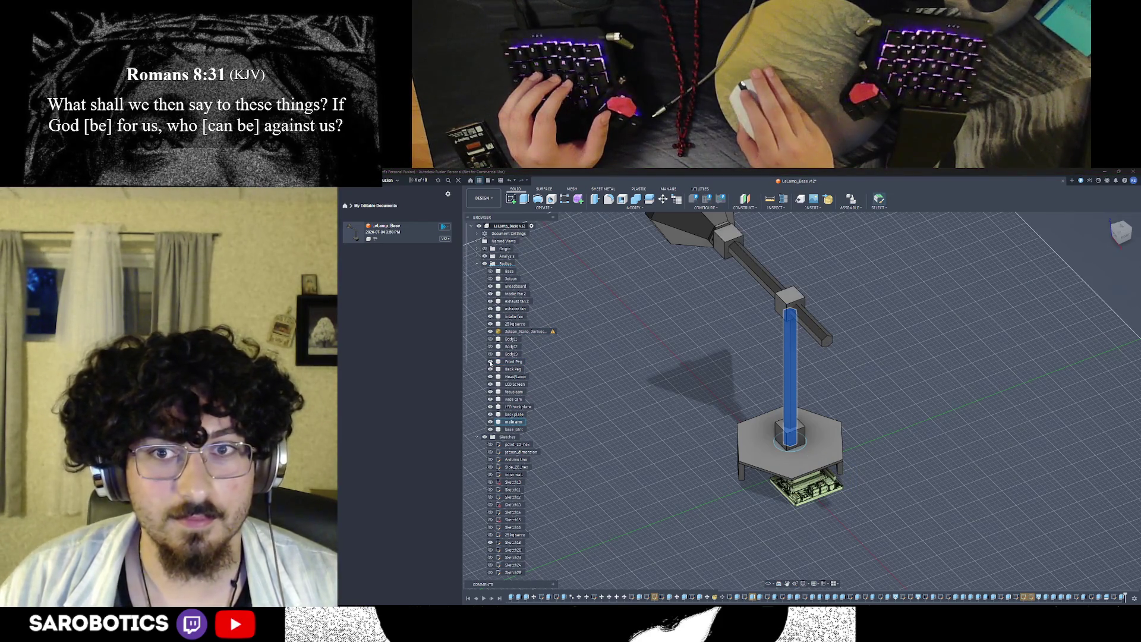
mouse_move(802, 402)
shift+middle_down()
mouse_move(803, 339)
mouse_move(891, 357)
shift+middle_up()
mouse_move(802, 357)
shift+middle_down()
mouse_move(847, 374)
mouse_move(847, 401)
mouse_move(820, 393)
mouse_move(856, 356)
mouse_move(856, 330)
mouse_move(789, 392)
mouse_move(775, 584)
shift+middle_up()
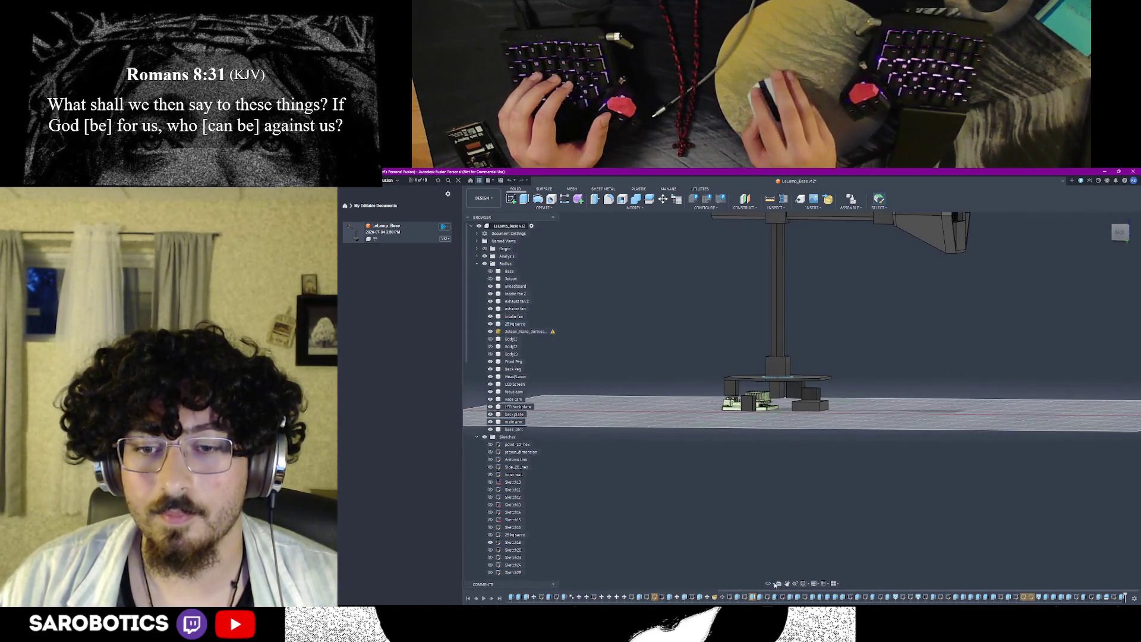
mouse_move(802, 415)
shift+middle_down()
mouse_move(821, 356)
mouse_move(802, 410)
mouse_move(811, 339)
mouse_move(800, 423)
mouse_move(802, 375)
mouse_move(820, 401)
mouse_move(802, 401)
shift+middle_up()
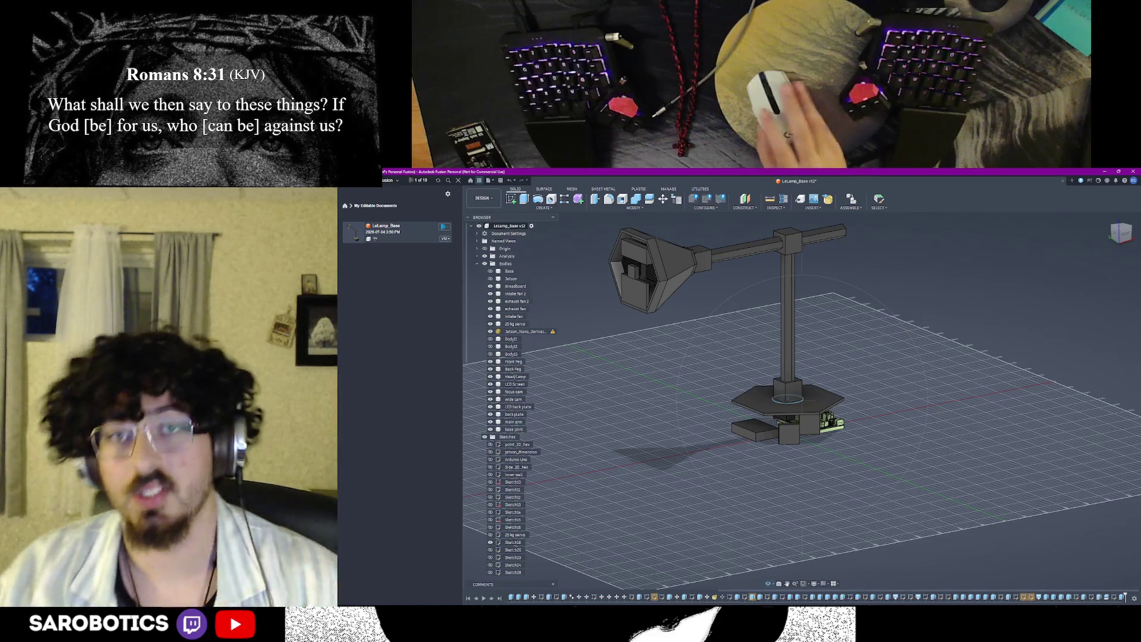
scroll(785, 455, down, 3)
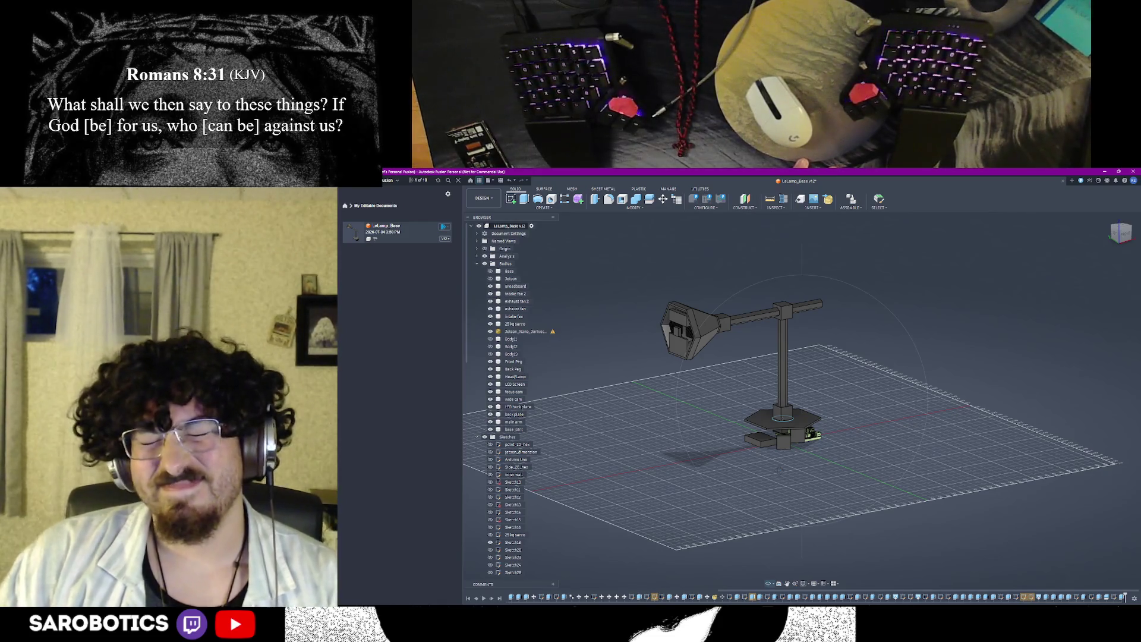
mouse_move(785, 401)
shift+middle_down()
mouse_move(803, 375)
mouse_move(803, 339)
shift+middle_up()
scroll(851, 375, up, 5)
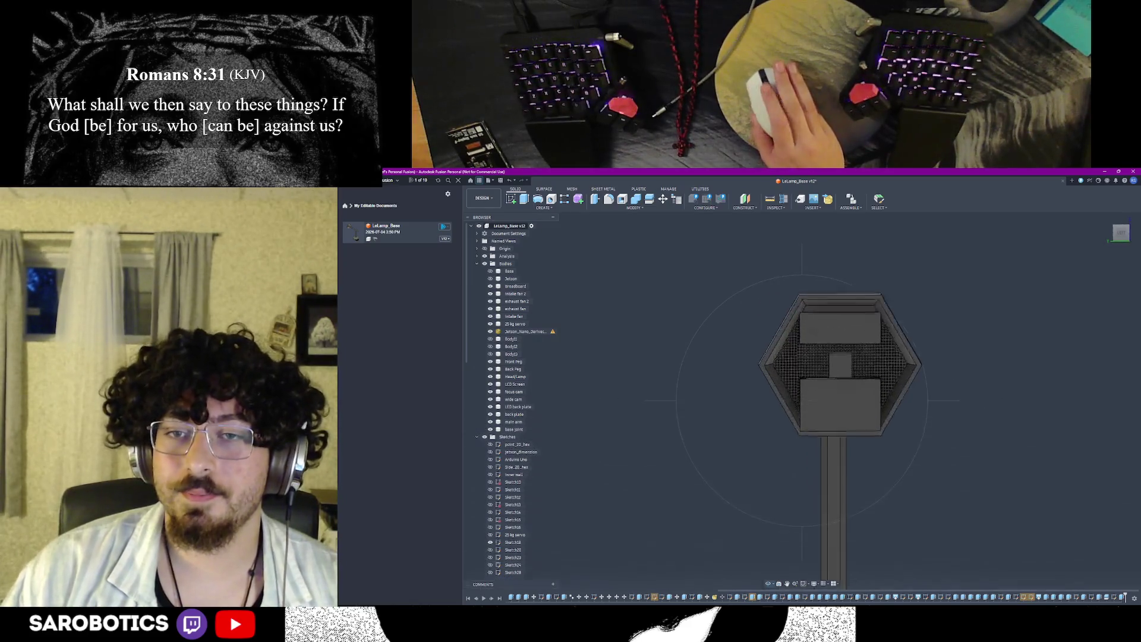
shift+middle_drag(851, 375, 865, 348)
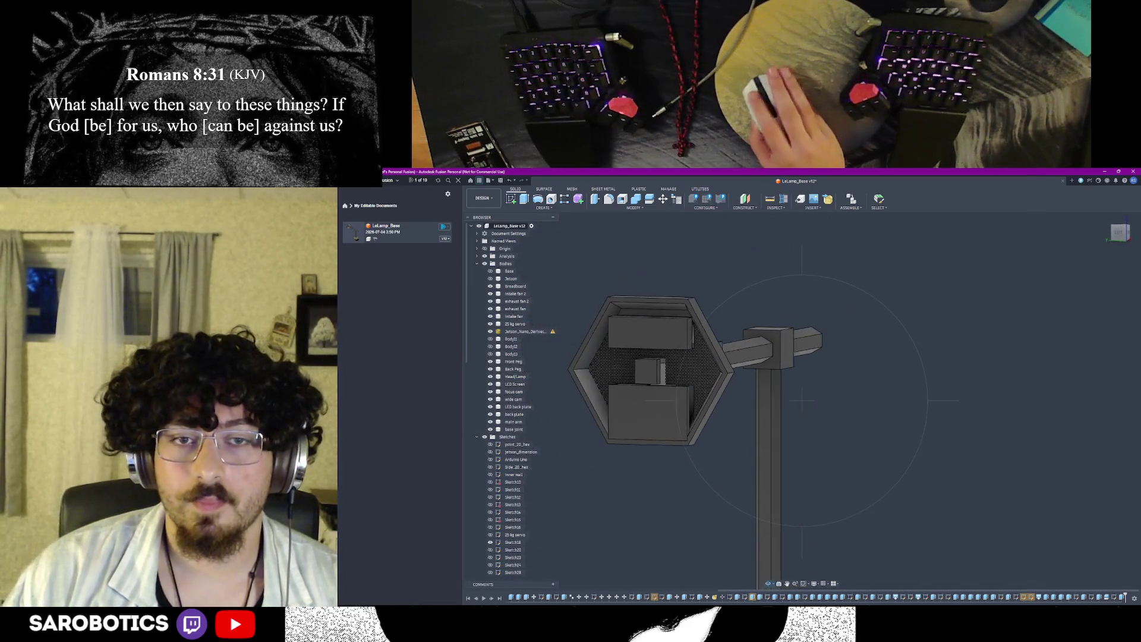
scroll(860, 374, down, 4)
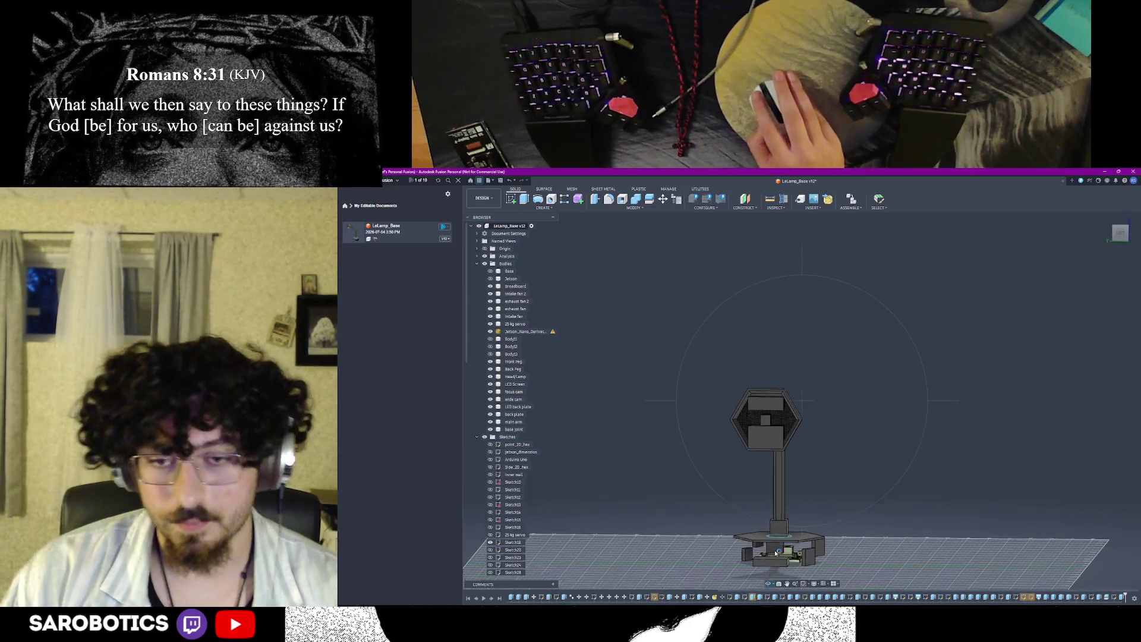
shift+middle_drag(860, 374, 803, 402)
mouse_move(792, 464)
shift+middle_down()
mouse_move(791, 491)
mouse_move(883, 487)
mouse_move(800, 428)
mouse_move(816, 376)
shift+middle_up()
scroll(800, 427, up, 3)
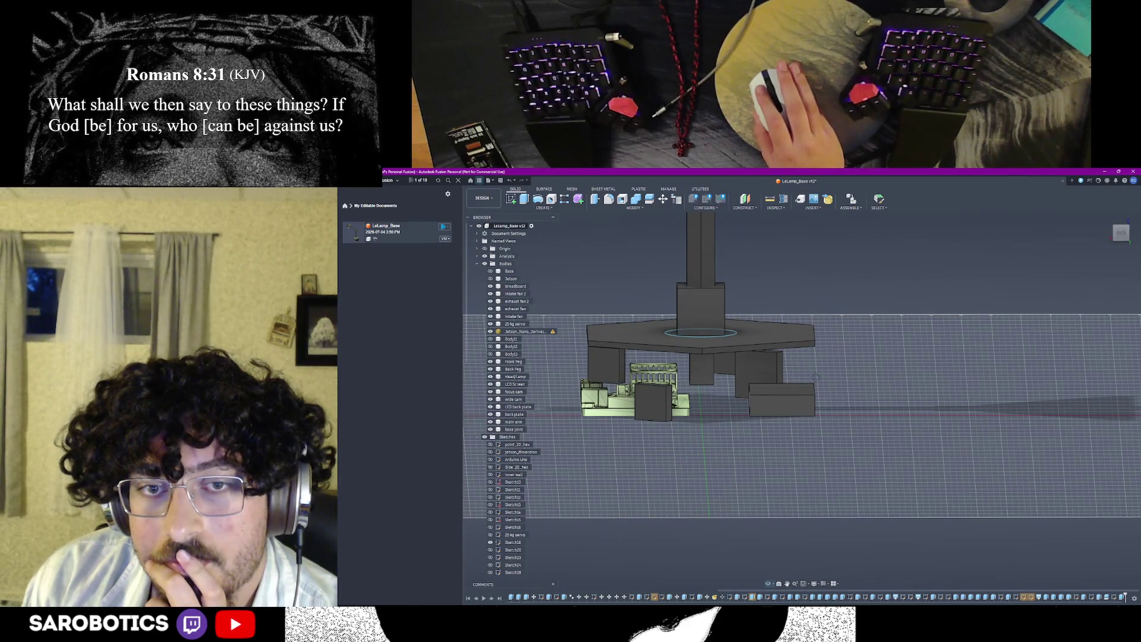
shift+middle_drag(816, 377, 798, 369)
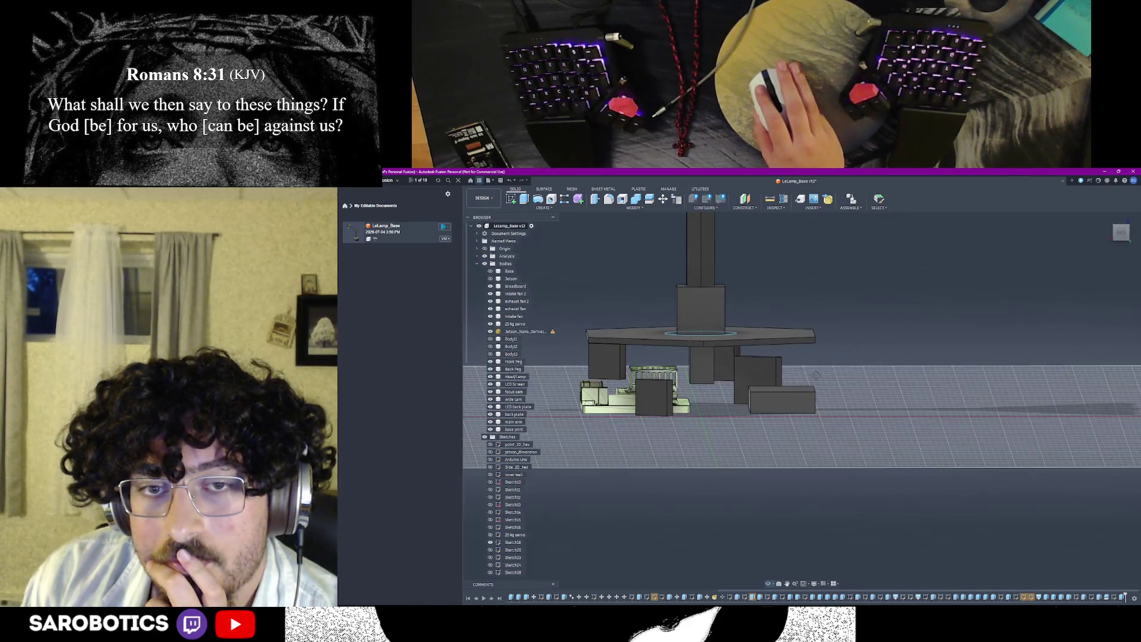
click(705, 373)
scroll(722, 393, down, 3)
scroll(723, 382, up, 2)
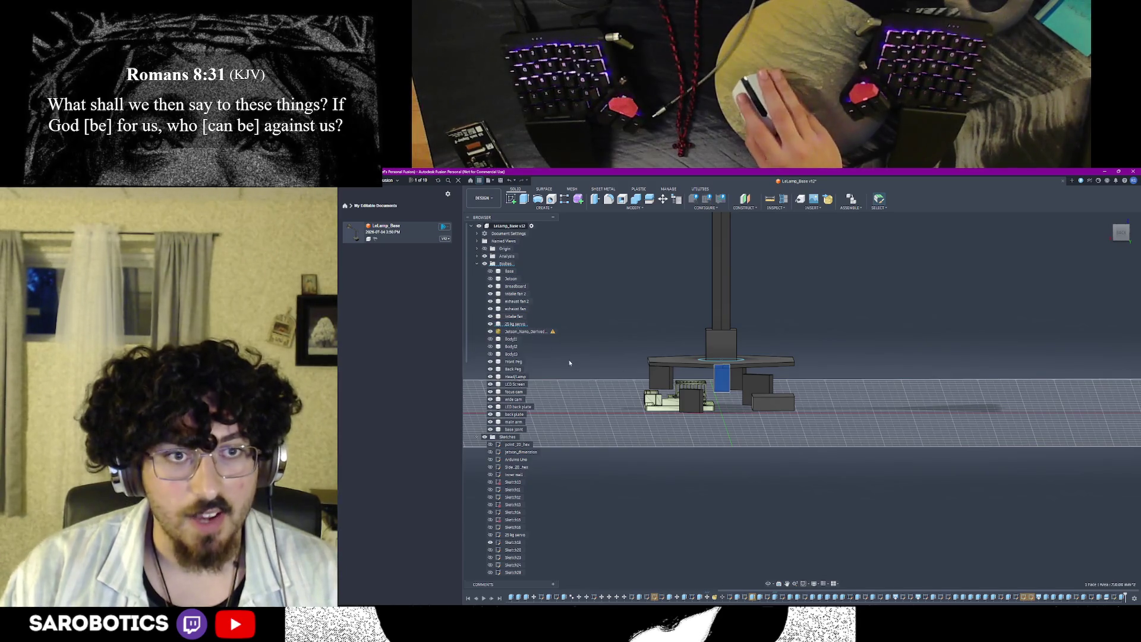
mouse_move(704, 595)
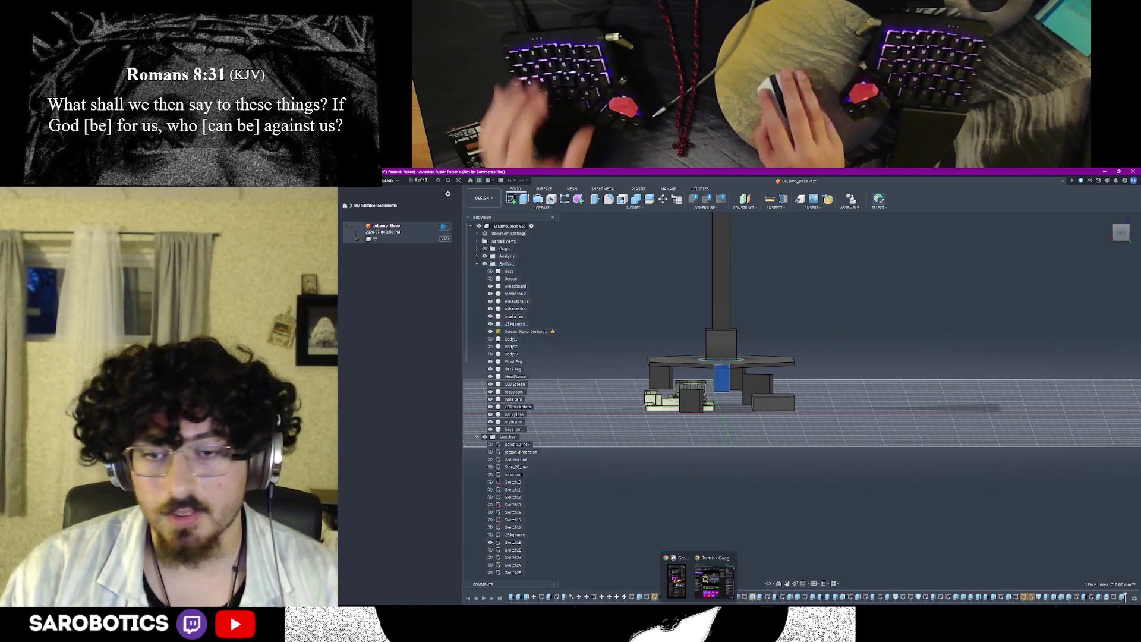
click(804, 596)
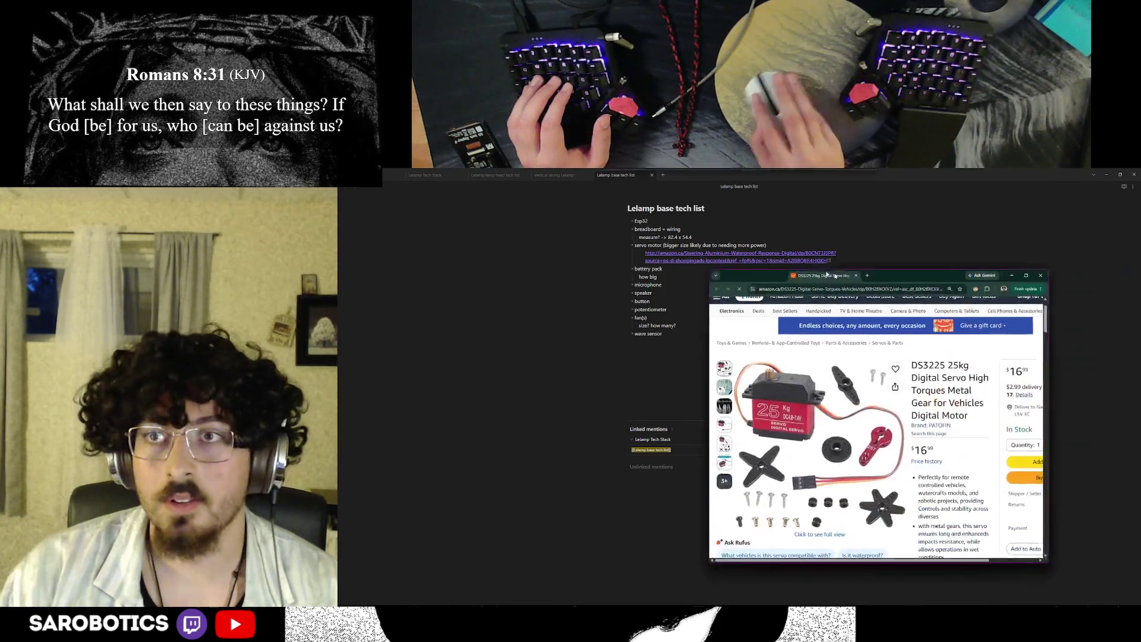
Step: Enlarge the DS3225 servo Amazon page to full screen, then switch back to the Fusion lamp design
drag(877, 275, 788, 257)
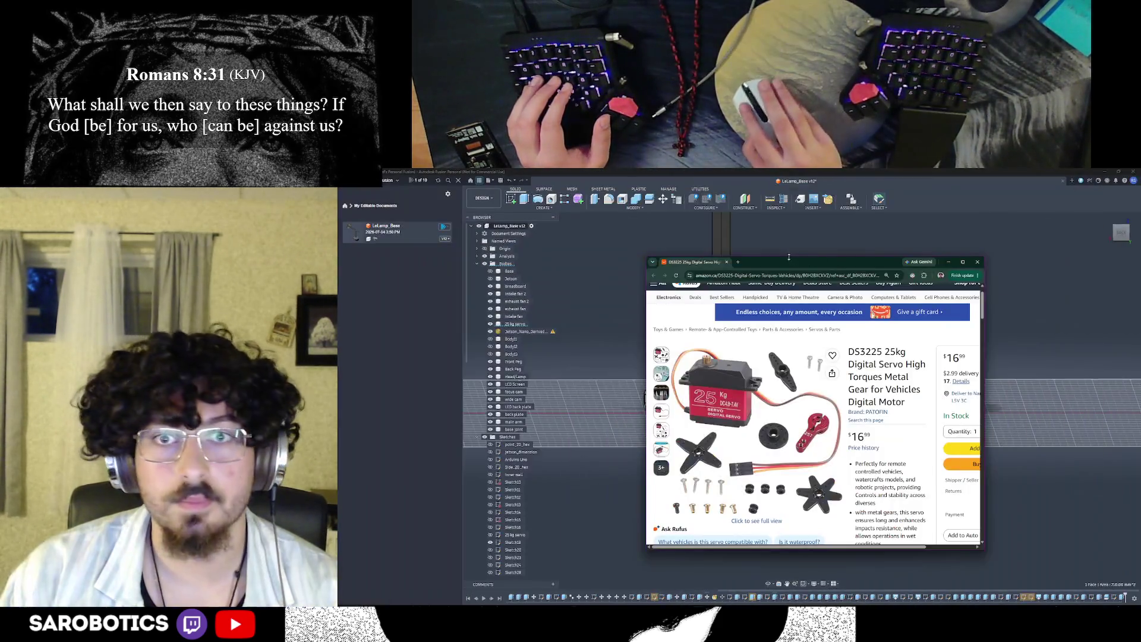
double_click(788, 256)
mouse_move(602, 423)
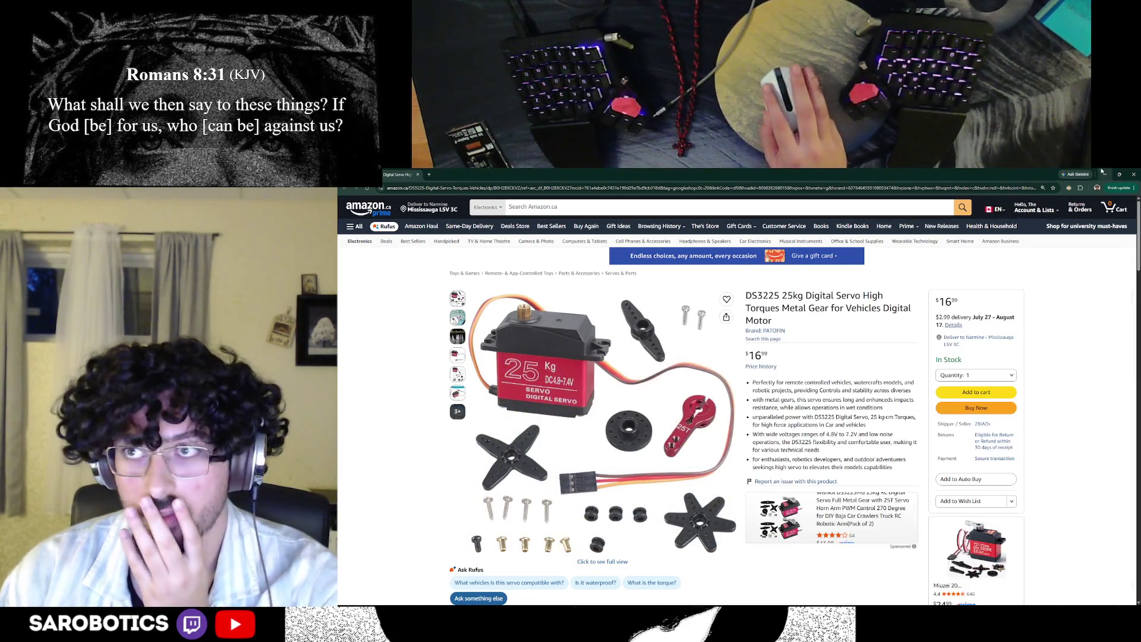
key(alt+Tab)
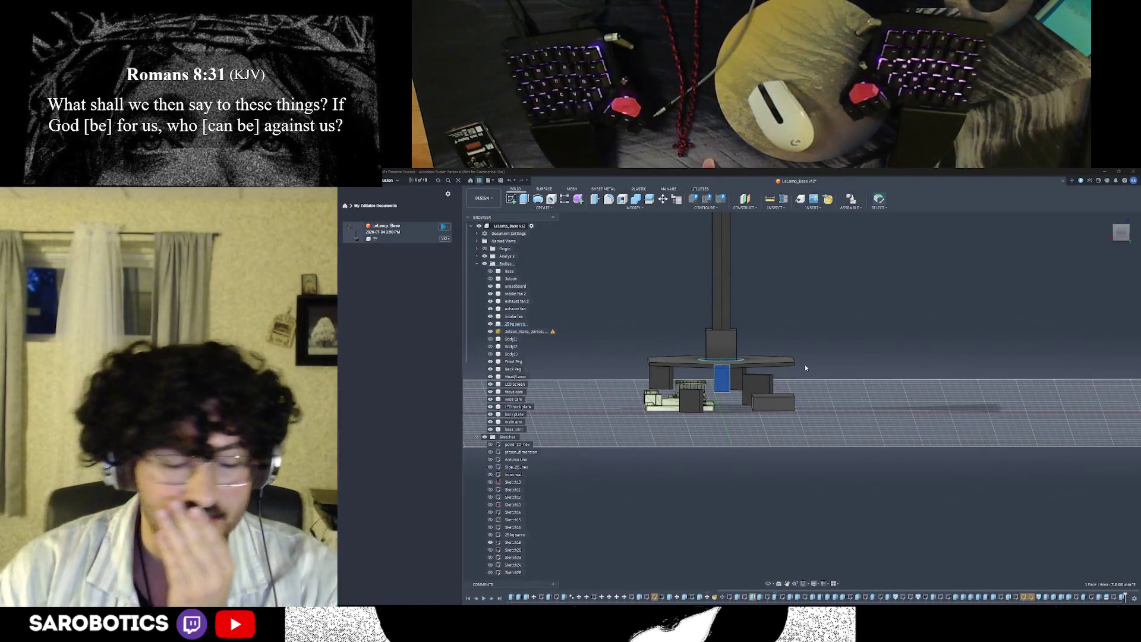
mouse_move(800, 363)
shift+middle_down()
mouse_move(767, 339)
mouse_move(802, 375)
mouse_move(820, 357)
mouse_move(802, 374)
mouse_move(802, 357)
shift+middle_up()
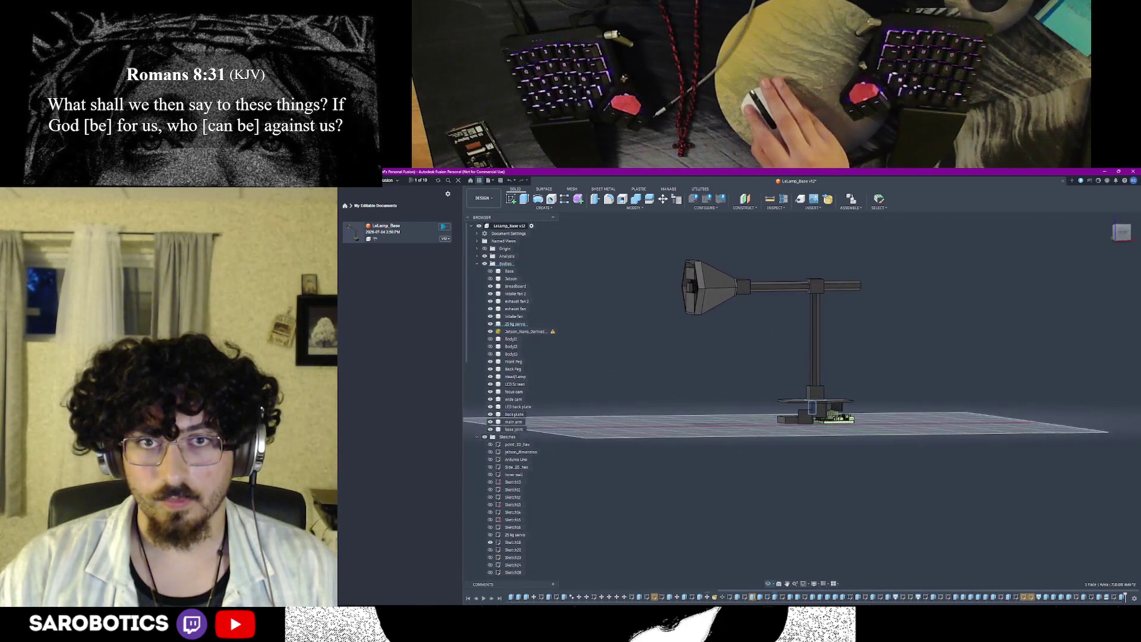
mouse_move(803, 356)
shift+middle_down()
mouse_move(838, 356)
mouse_move(772, 417)
shift+middle_up()
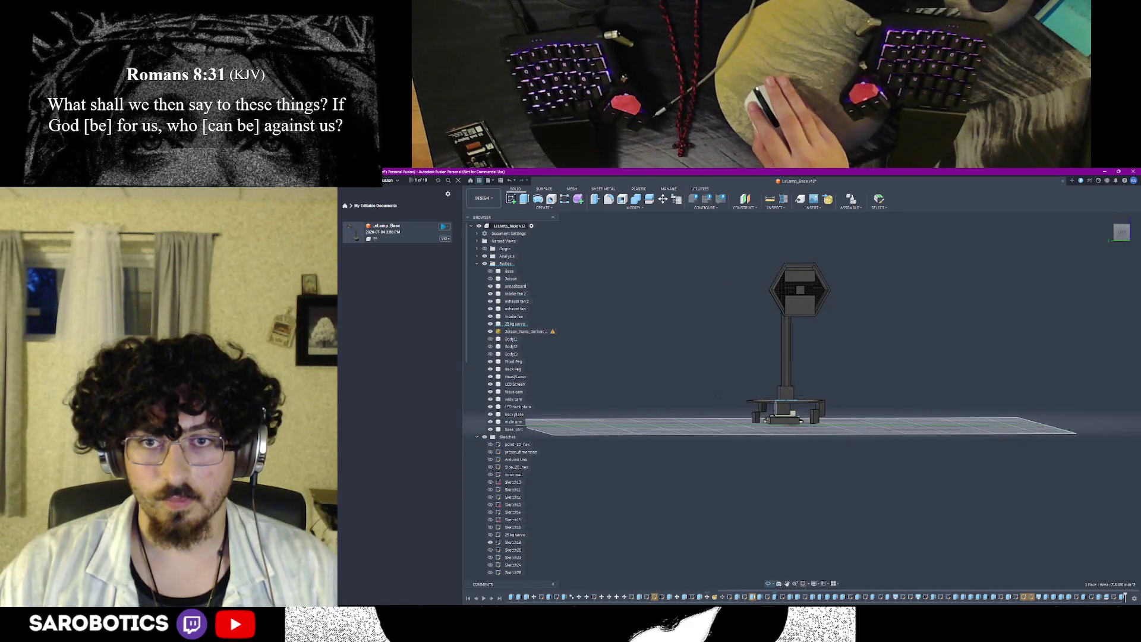
scroll(772, 417, down, 2)
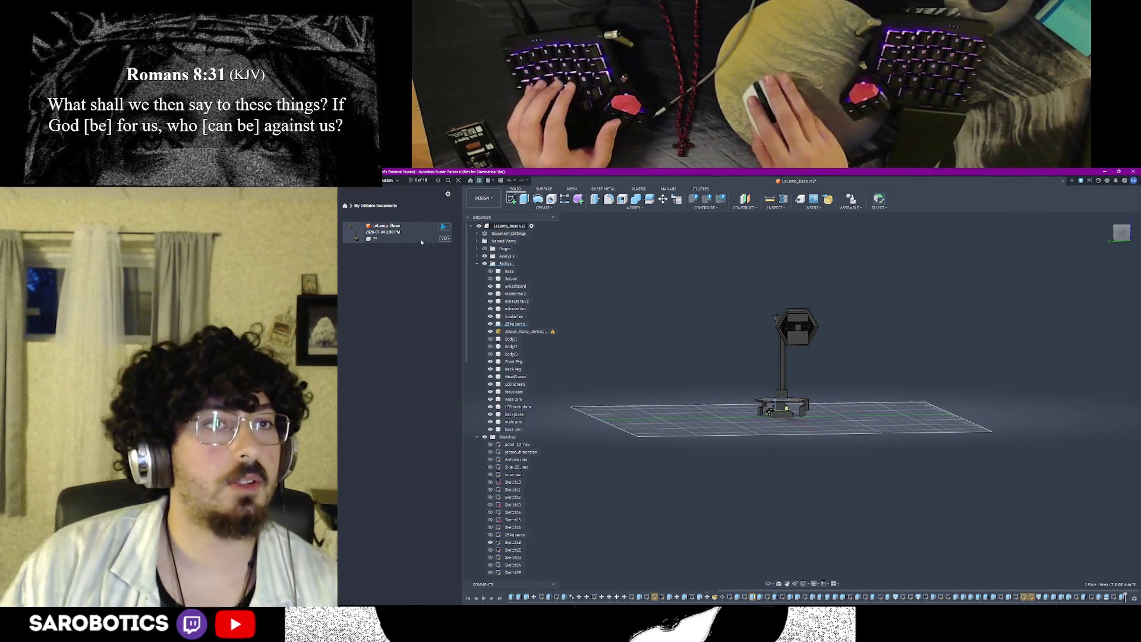
right_click(395, 233)
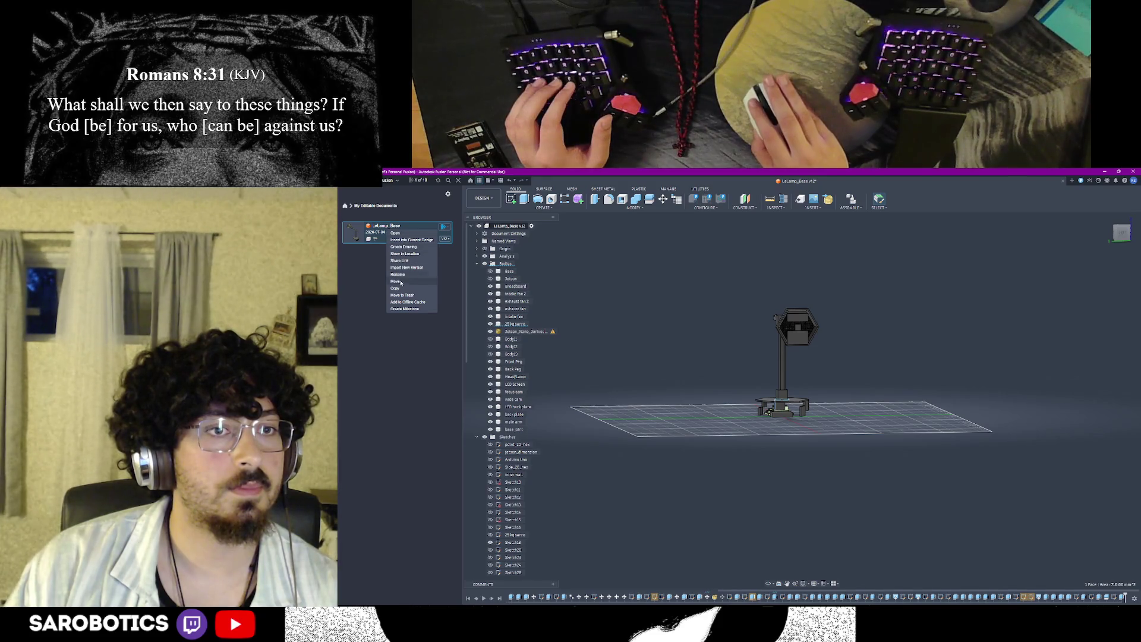
click(370, 257)
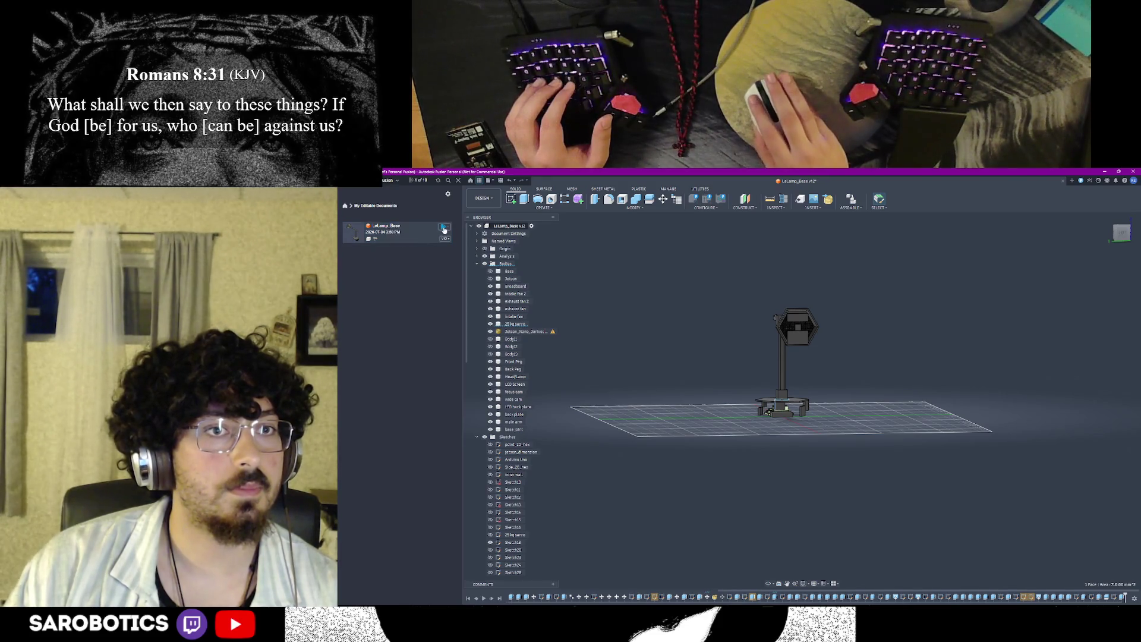
click(444, 230)
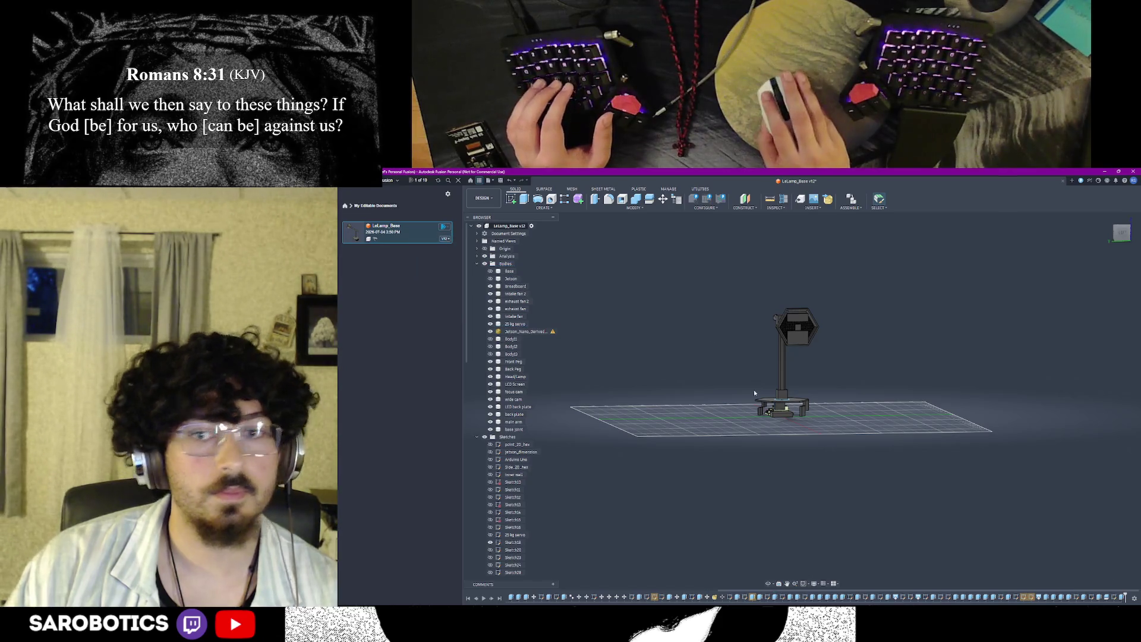
key(ctrl+s)
text(ad)
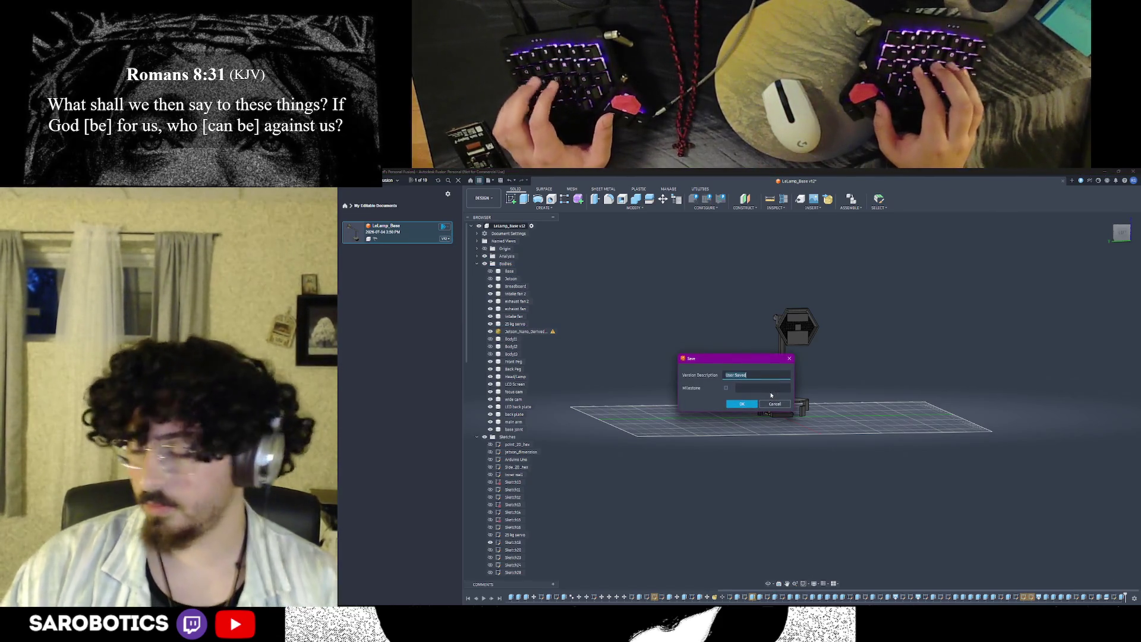
text(ded)
text(base joint)
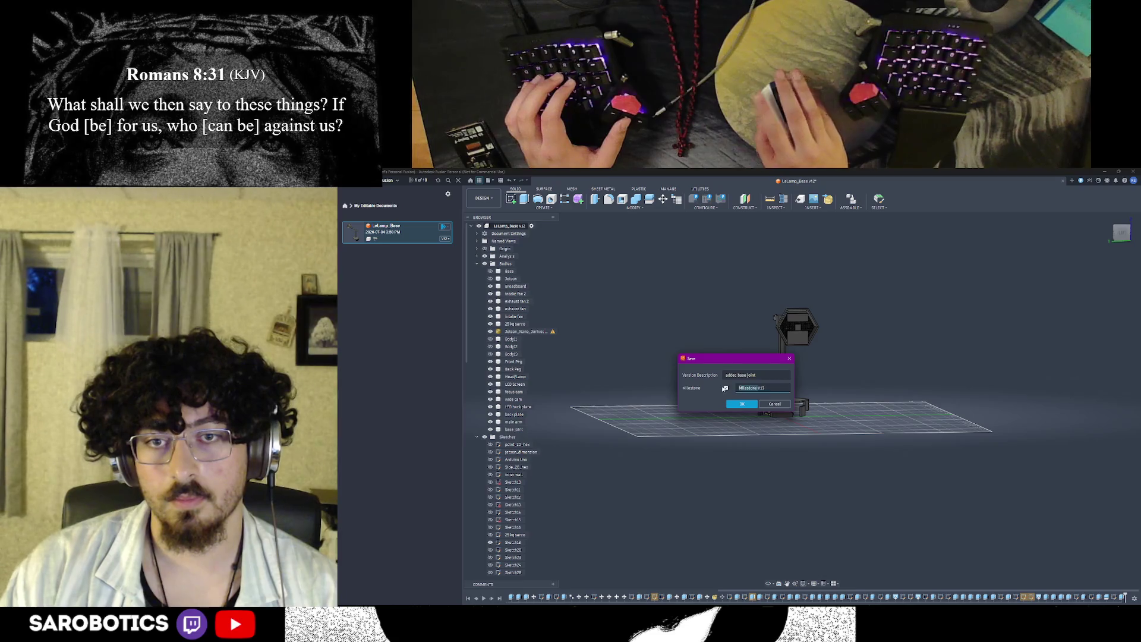
Step: Confirm saving the new LeLamp_Base version, check the document options, and bring the servo page back up
click(744, 404)
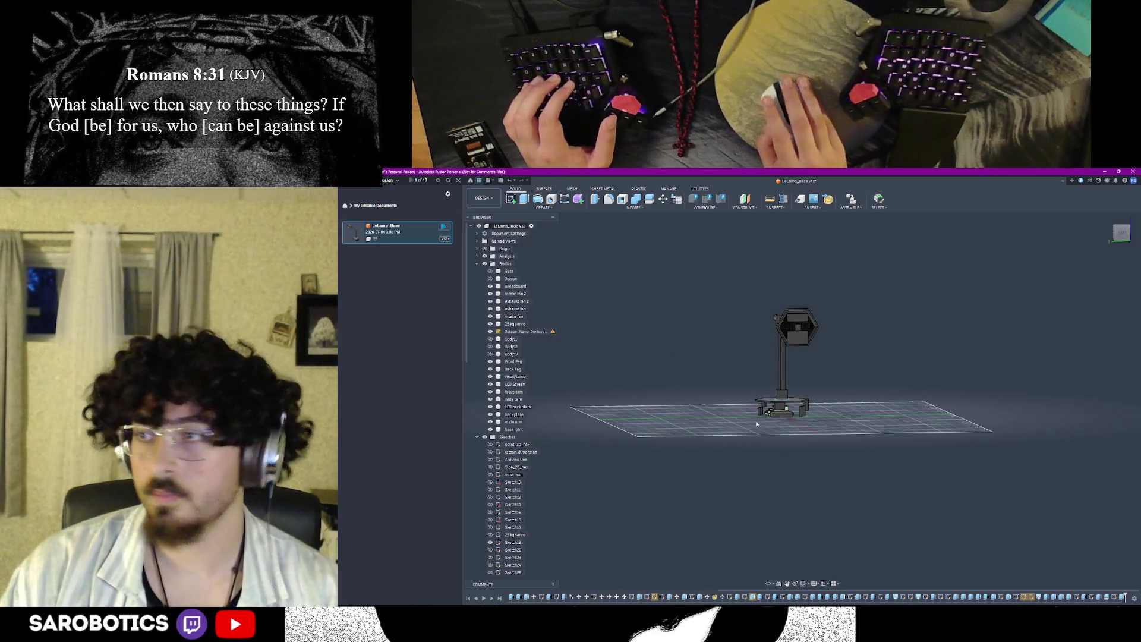
right_click(418, 230)
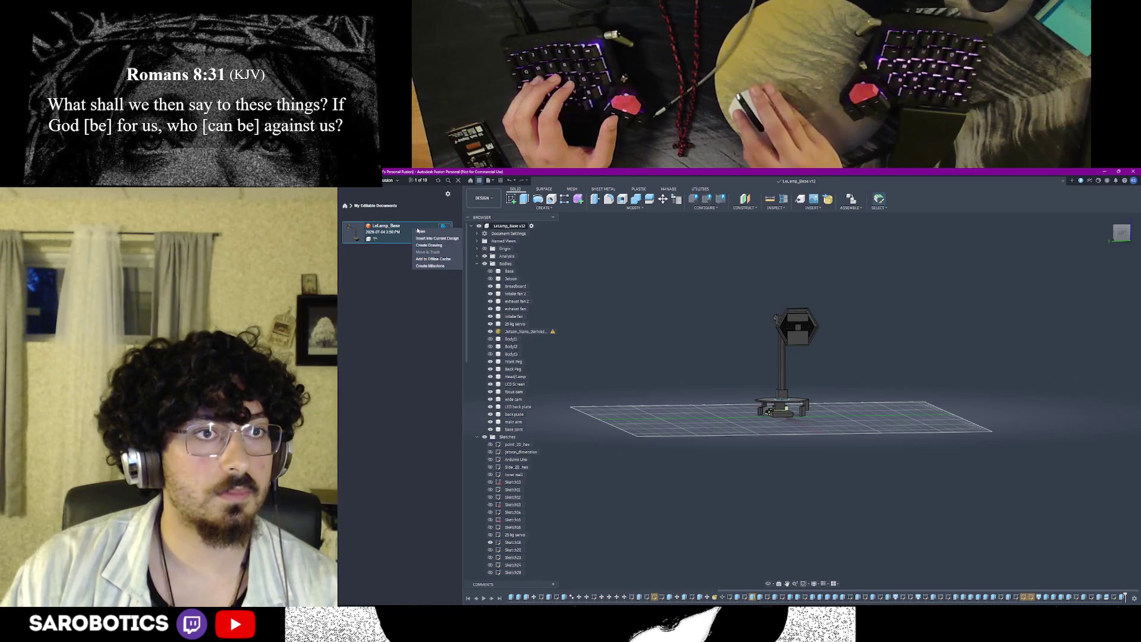
click(366, 274)
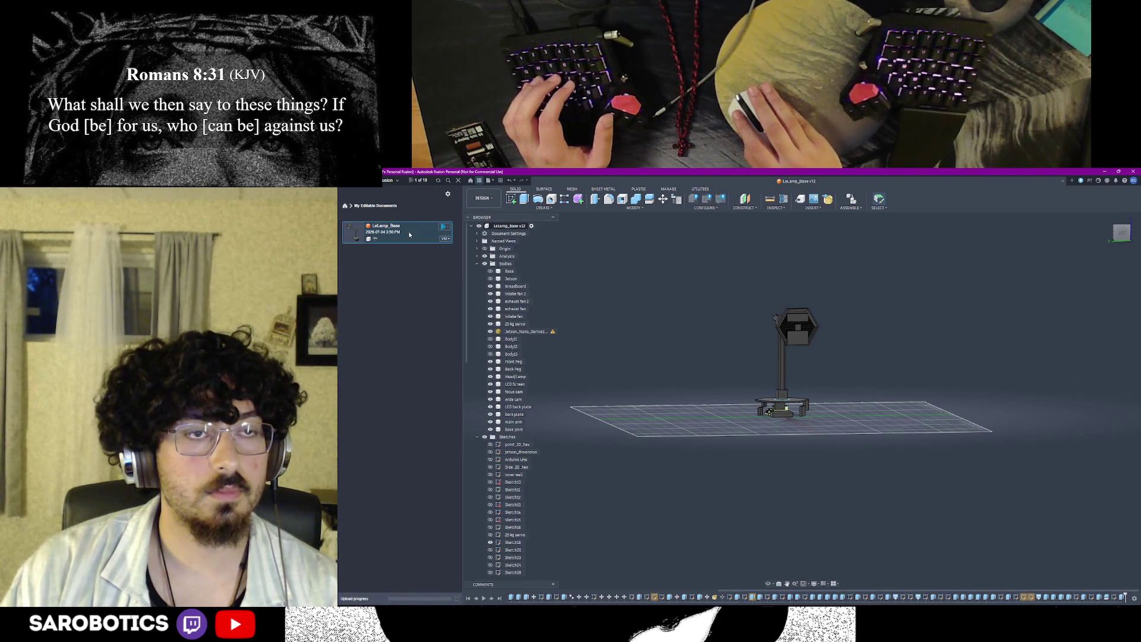
click(736, 581)
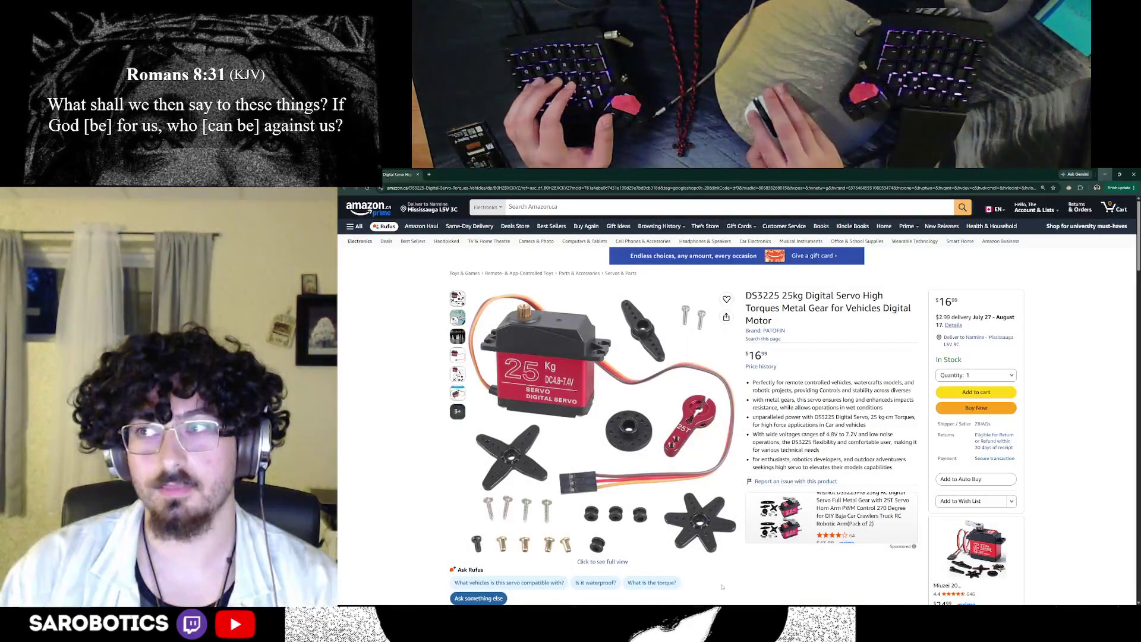
Step: In a new Chrome tab, search Google for how to duplicate a Fusion 360 project
key(ctrl+t)
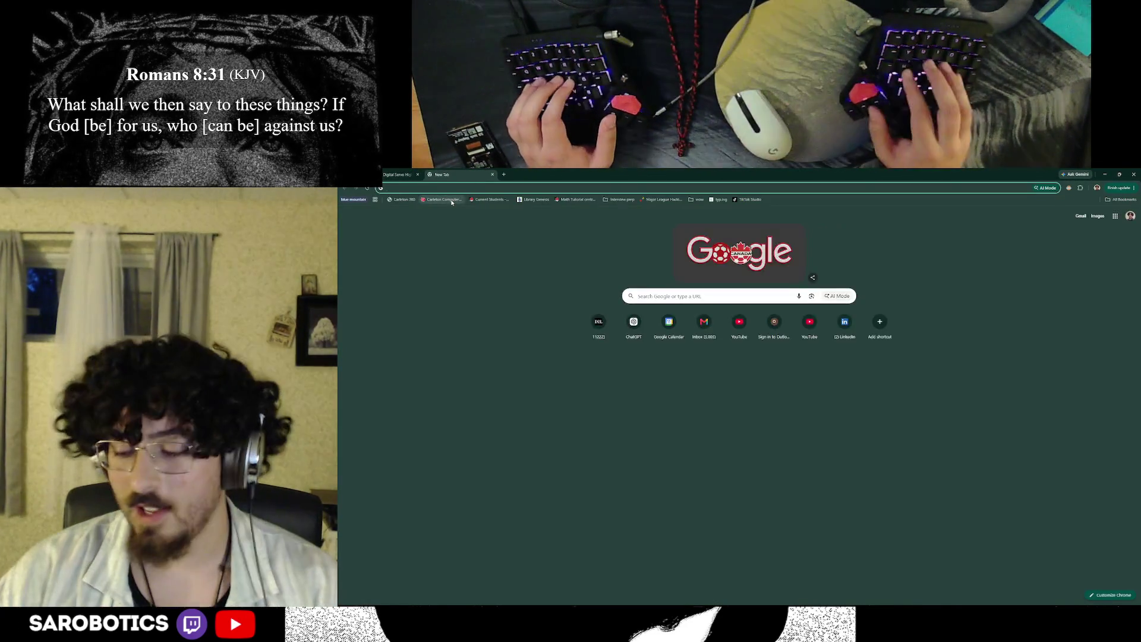
text(how to)
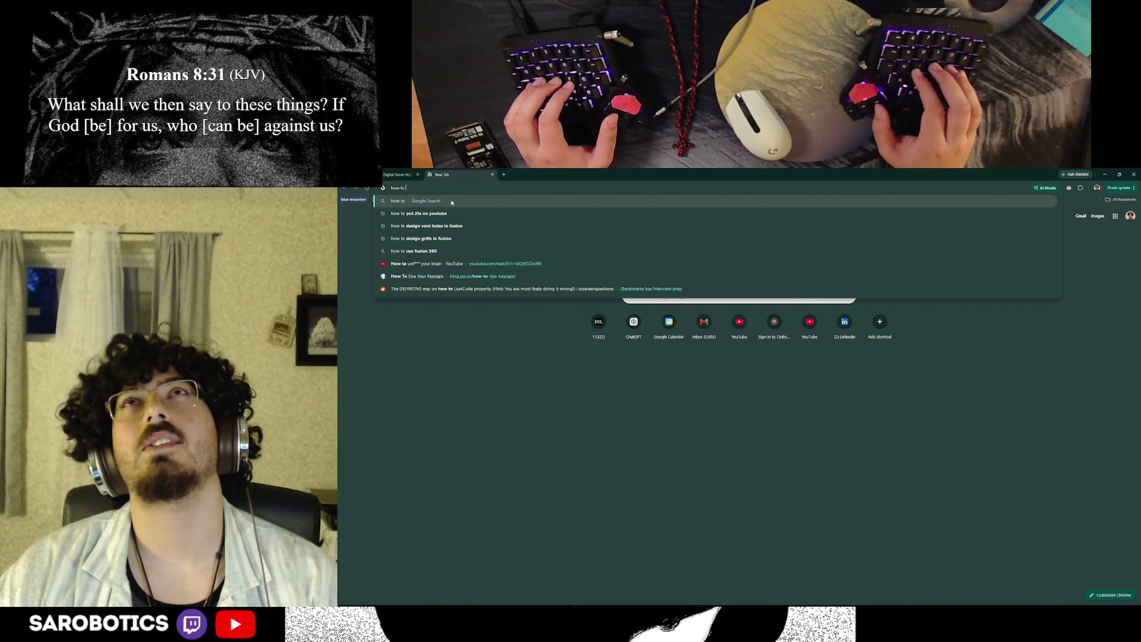
key(BackSpace)
key(BackSpace)
key(BackSpace)
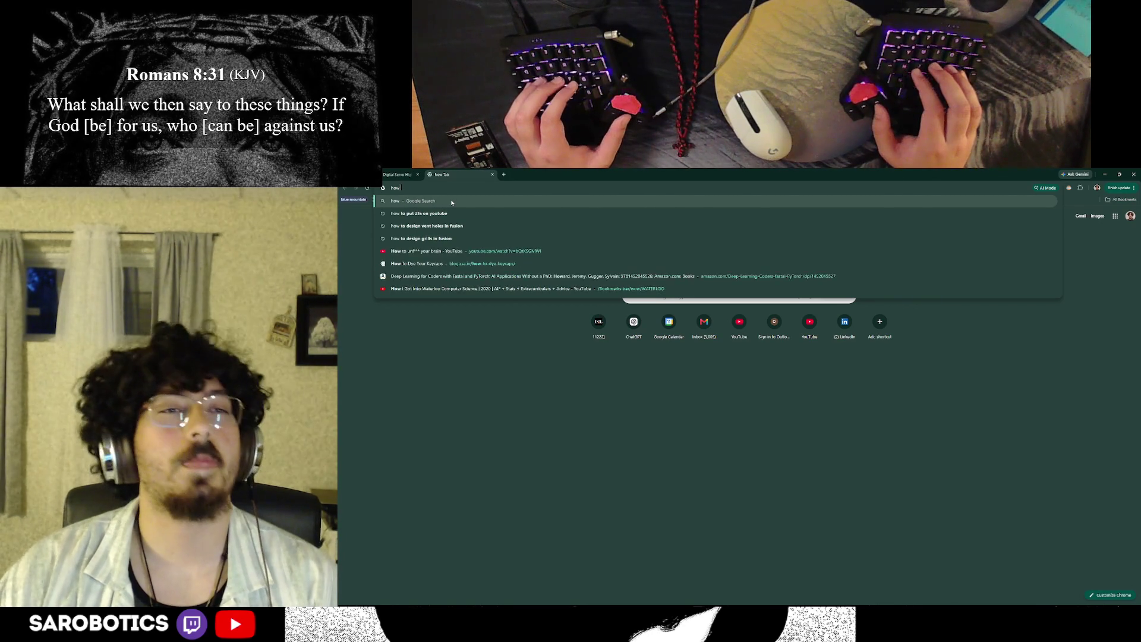
key(BackSpace)
key(BackSpace)
key(BackSpace)
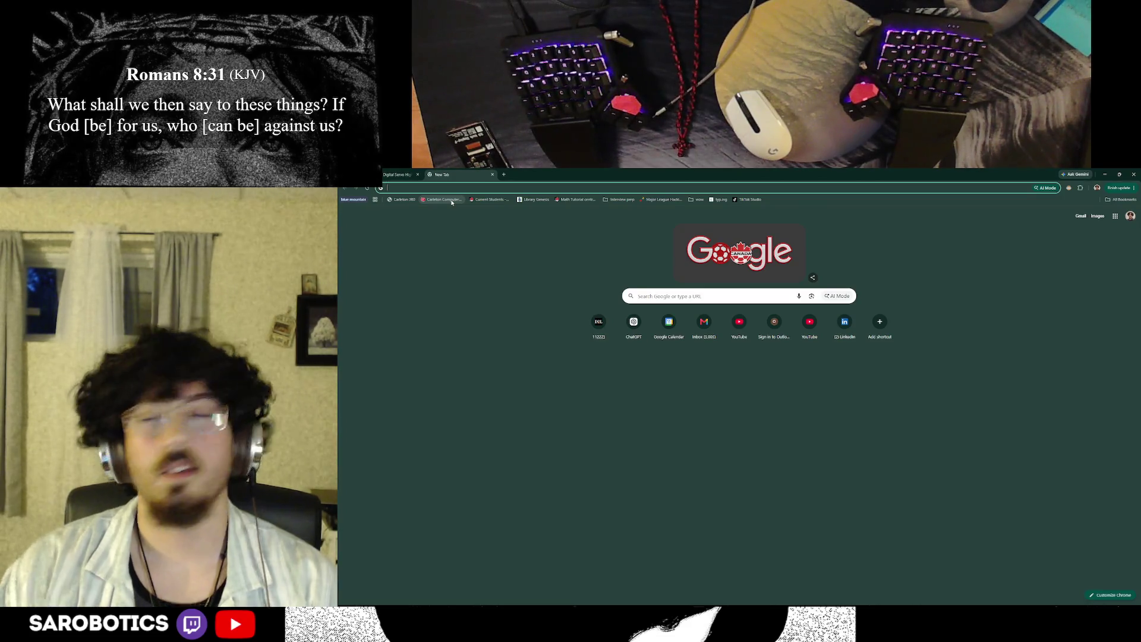
mouse_move(616, 174)
mouse_down()
mouse_move(616, 498)
mouse_move(541, 175)
mouse_up()
text(how to )
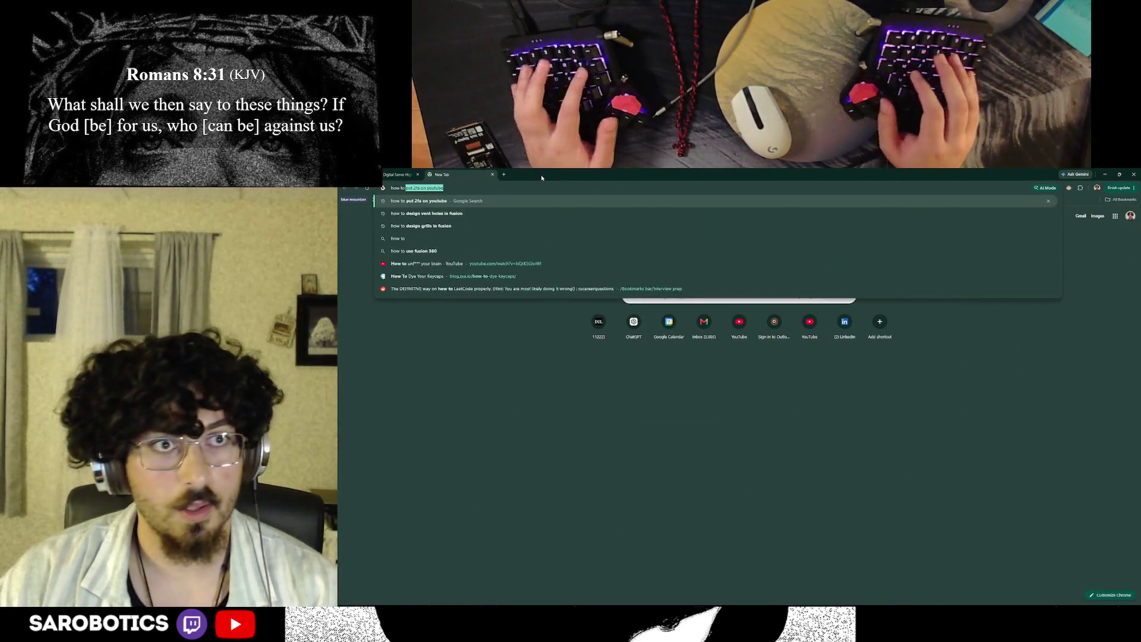
text(duplicat project in fusion)
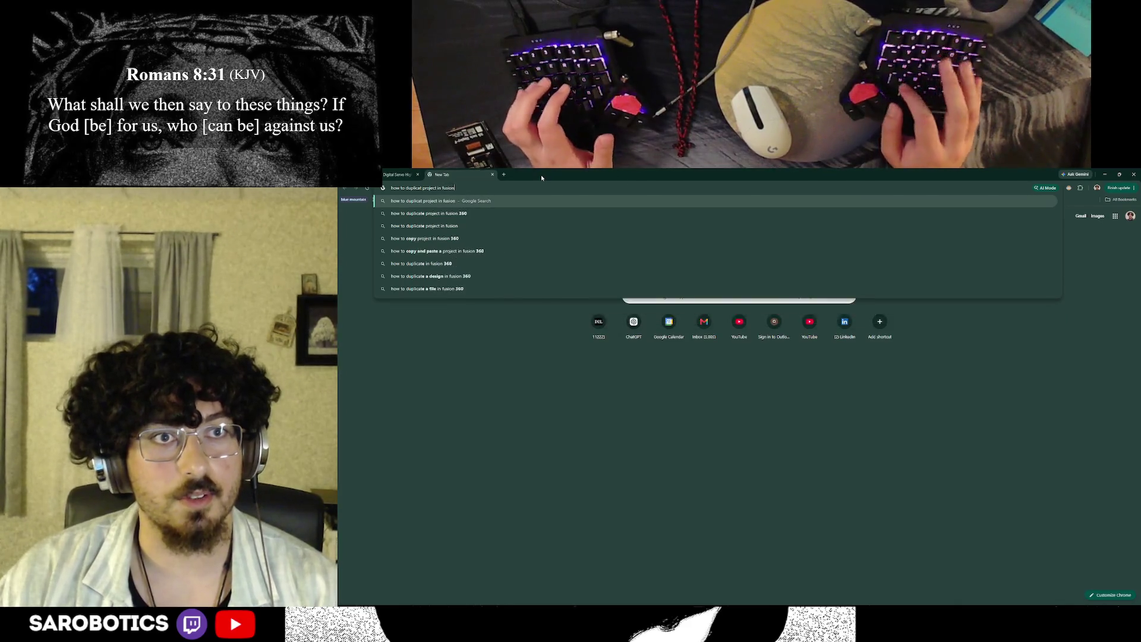
key(Return)
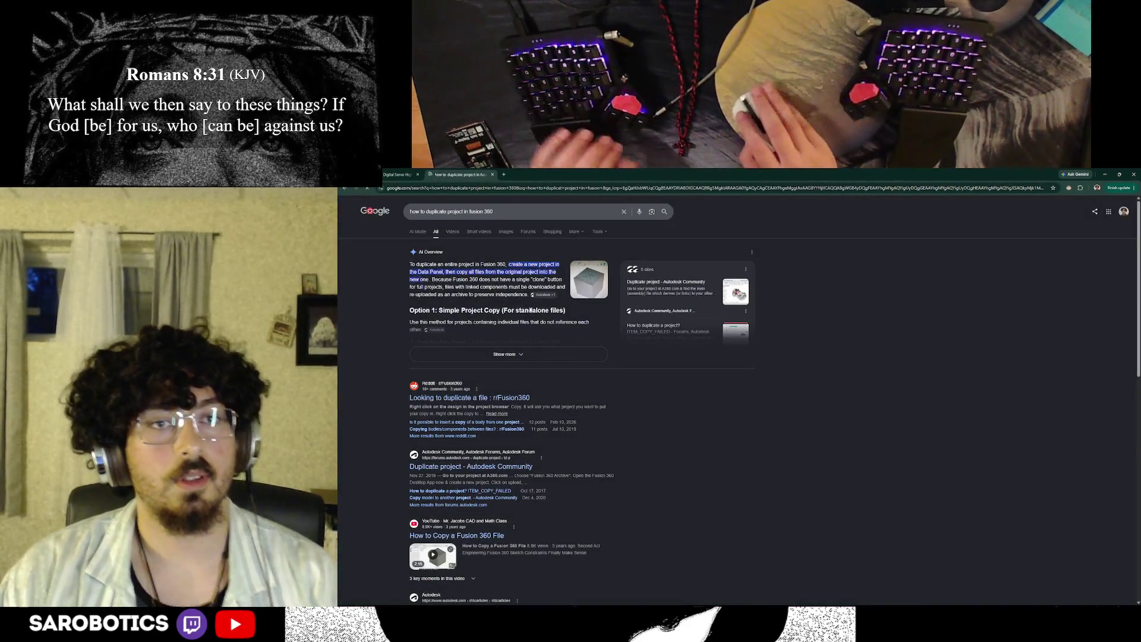
Step: Highlight the overview's explanation text, then switch back to the Fusion lamp design
mouse_move(508, 264)
mouse_down()
mouse_move(504, 280)
mouse_move(433, 280)
mouse_up()
drag(531, 279, 459, 295)
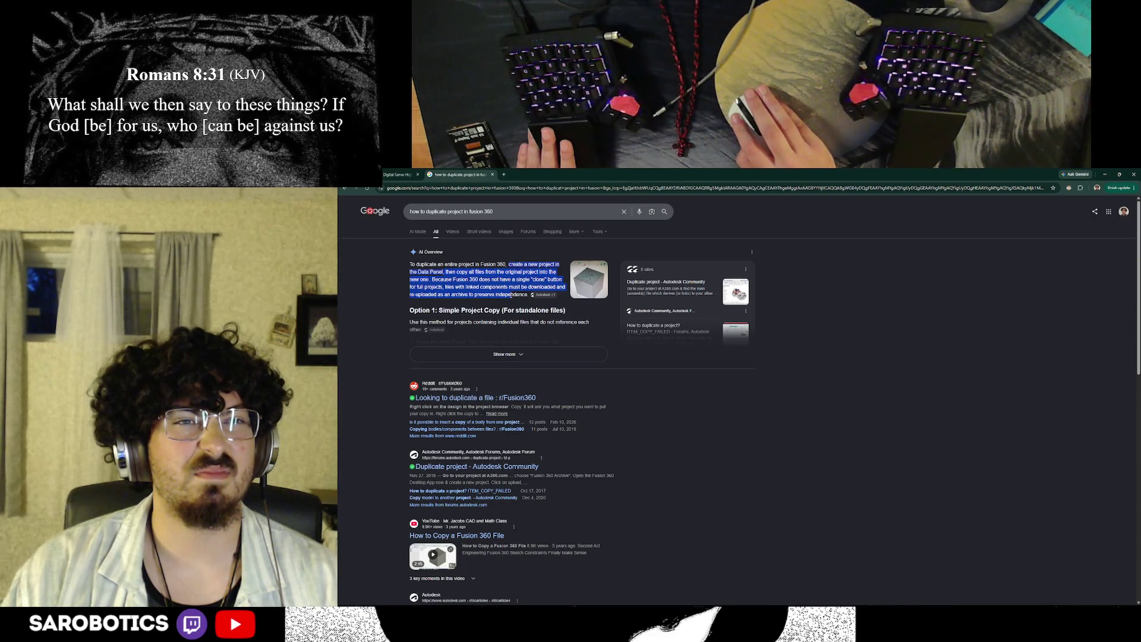
key(alt+Tab)
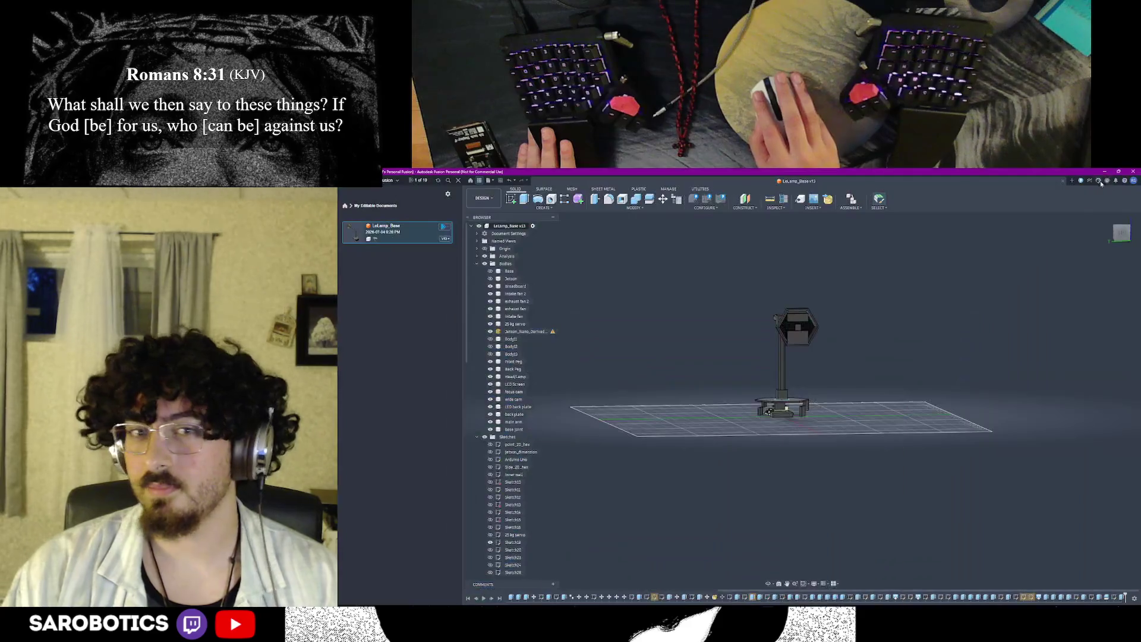
Step: Hide the lamp's arm and head pieces with V, then undo hiding the short arm on the post
shift+middle_drag(803, 410, 855, 374)
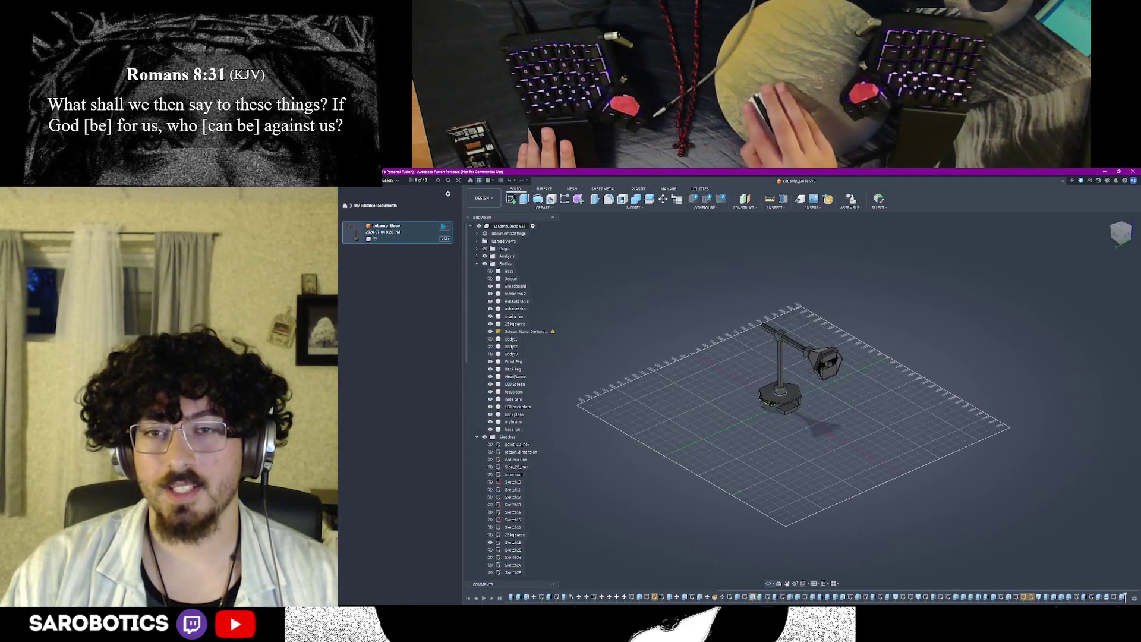
shift+middle_drag(803, 401, 428, 275)
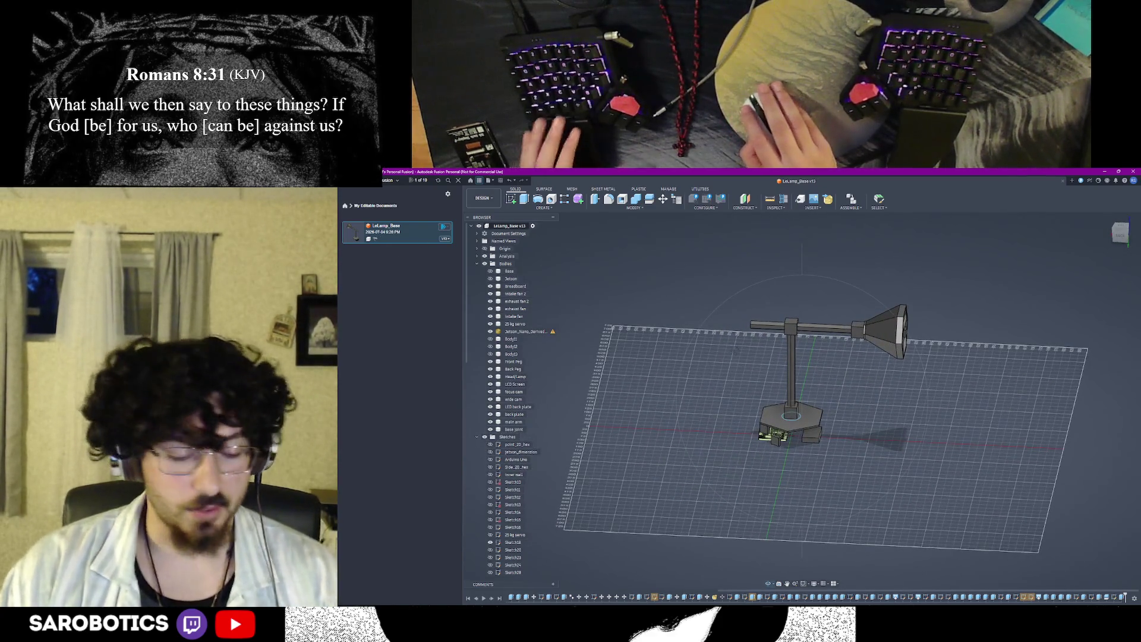
click(775, 327)
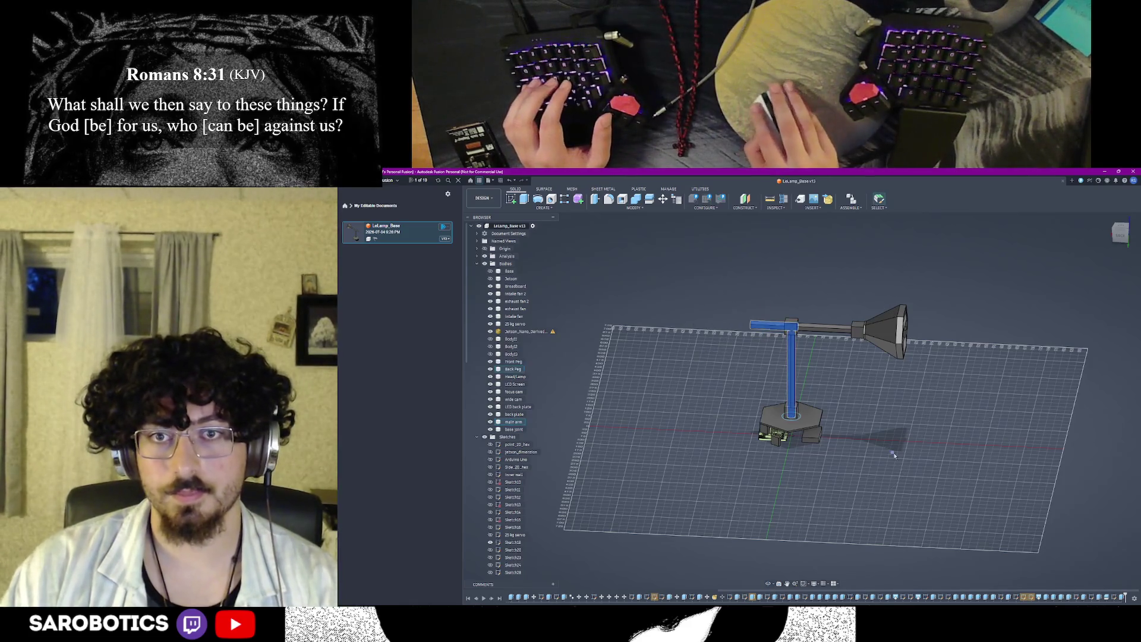
click(882, 331)
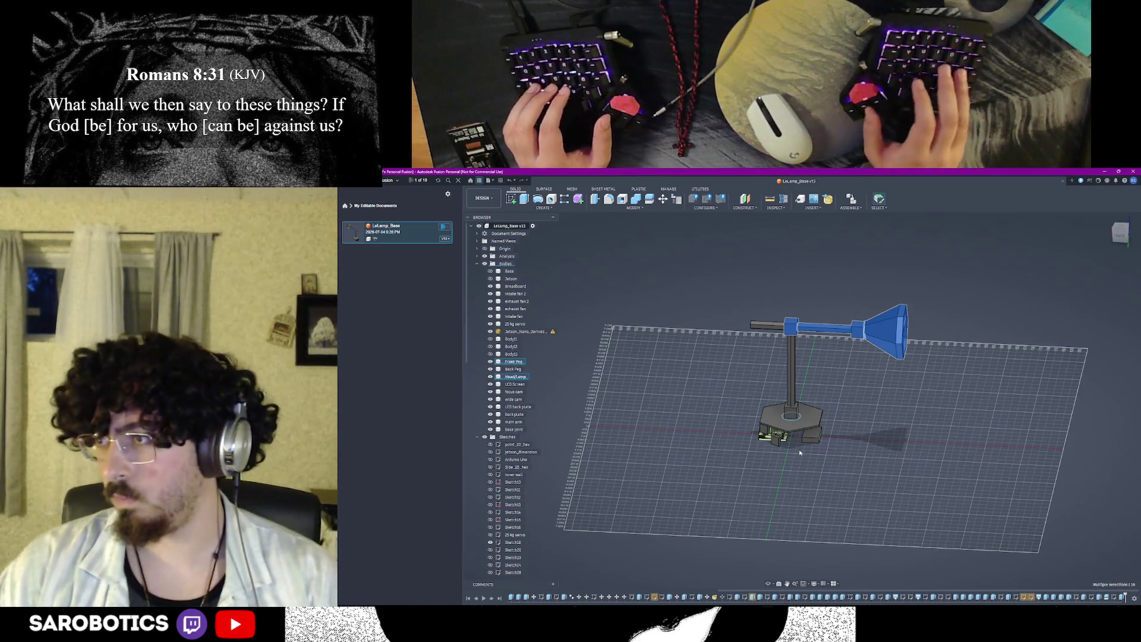
key(v)
click(773, 324)
key(v)
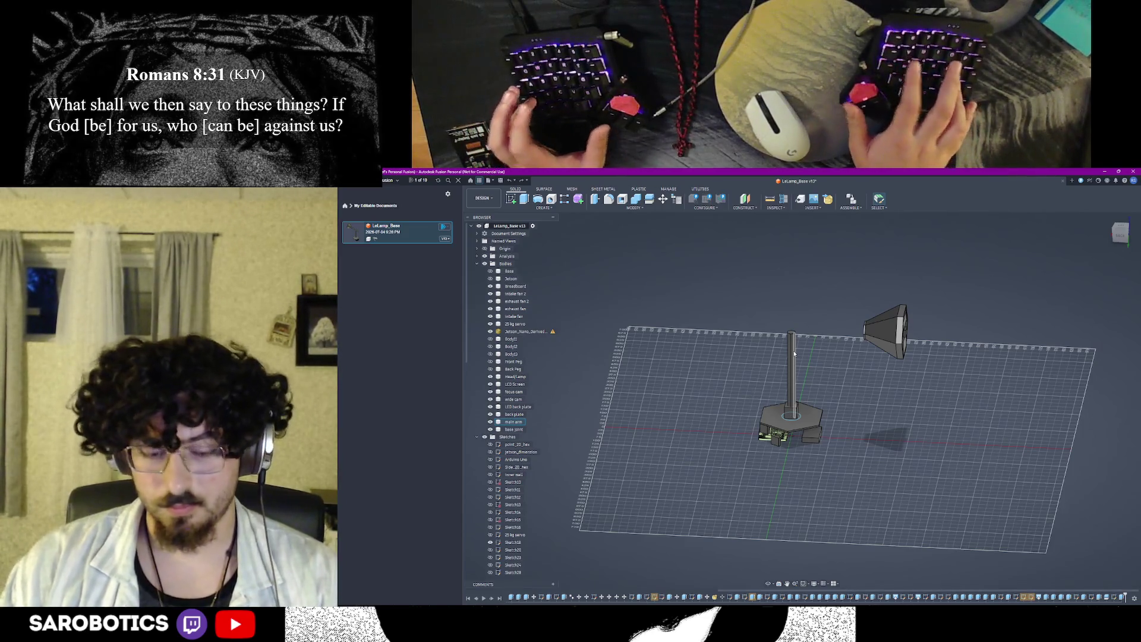
key(v)
key(v)
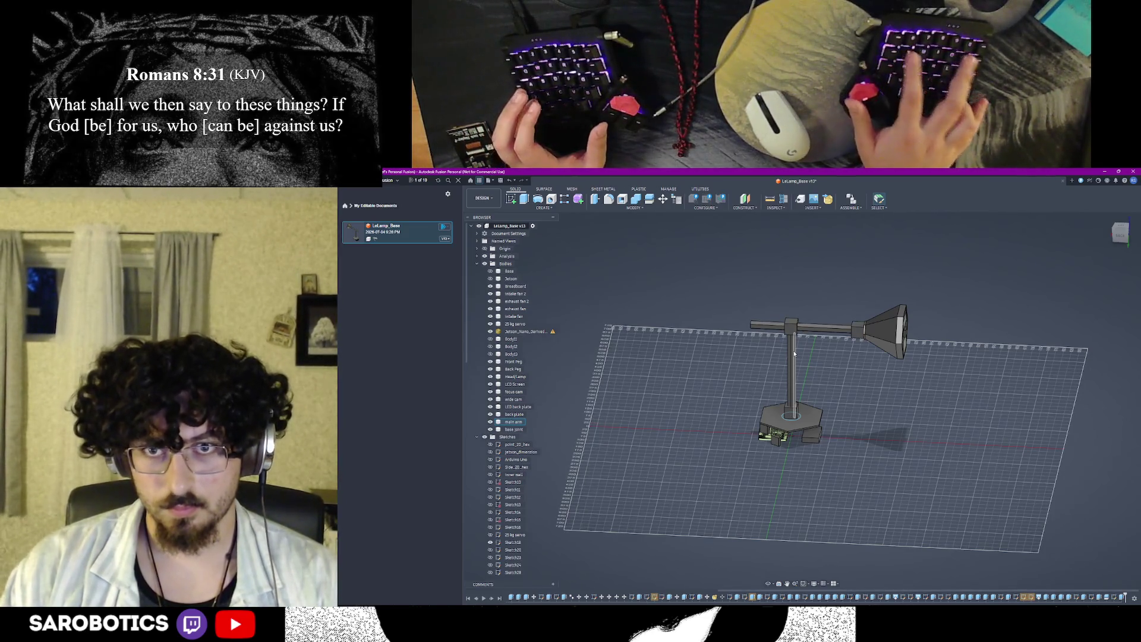
scroll(661, 481, down, 1)
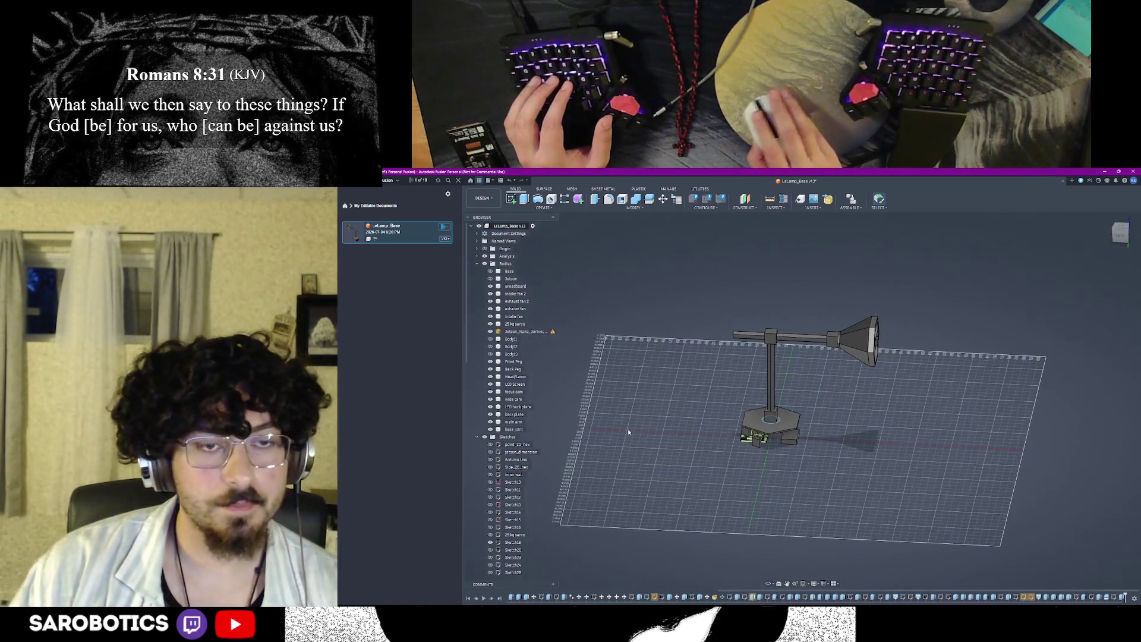
Step: Briefly hide the base body from the Bodies folder and show it again, viewing from a low side angle
right_click(505, 265)
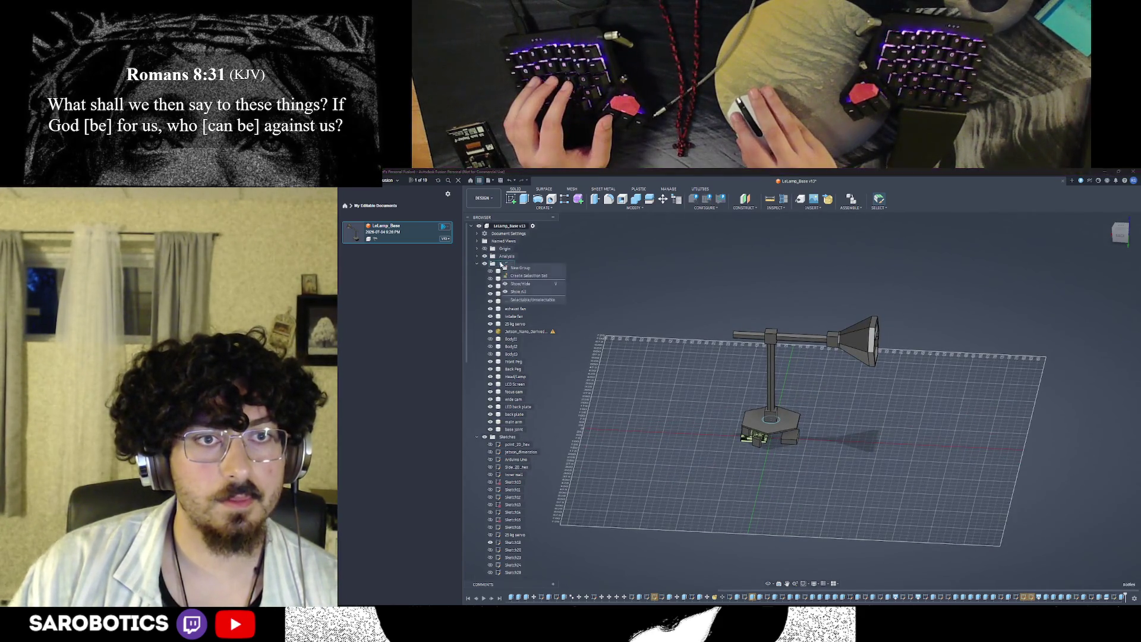
key(Escape)
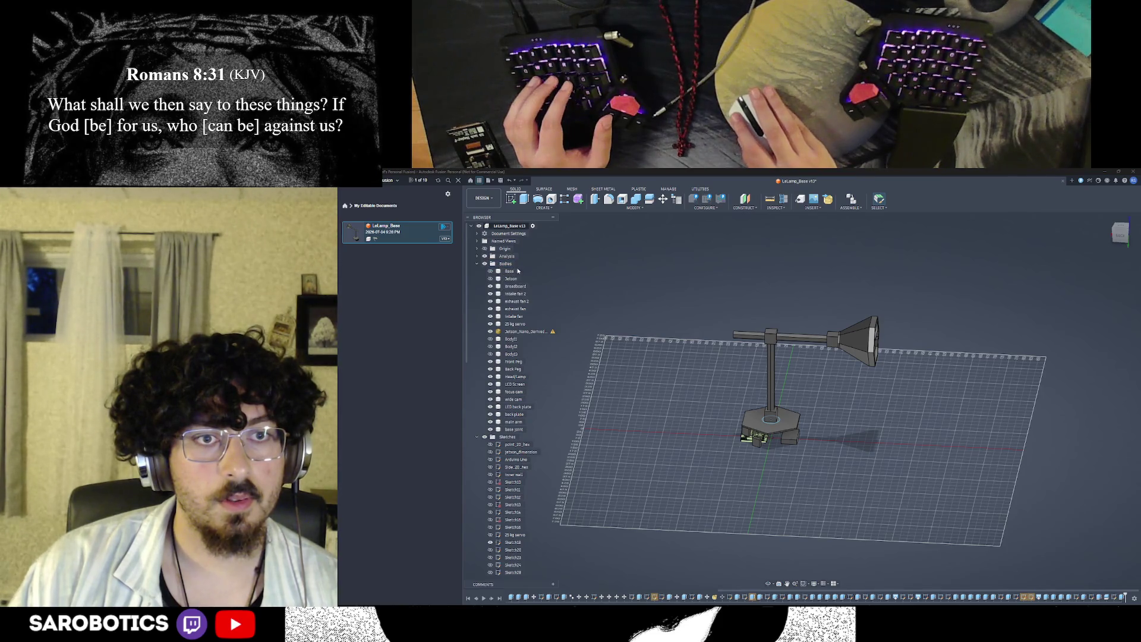
click(489, 278)
click(490, 278)
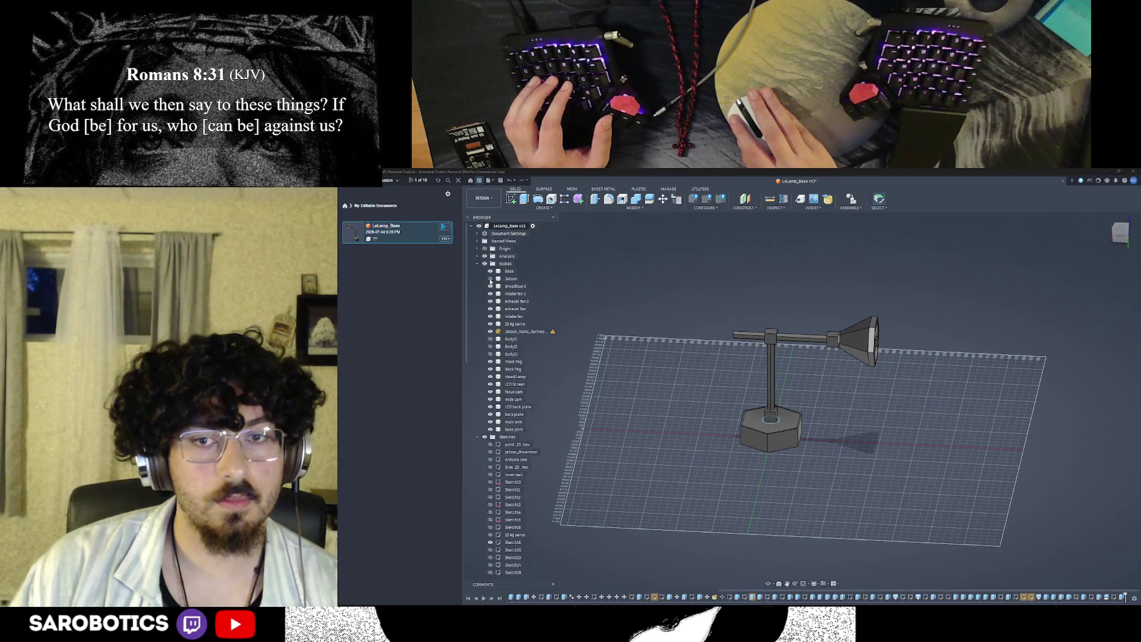
shift+middle_drag(802, 445, 802, 393)
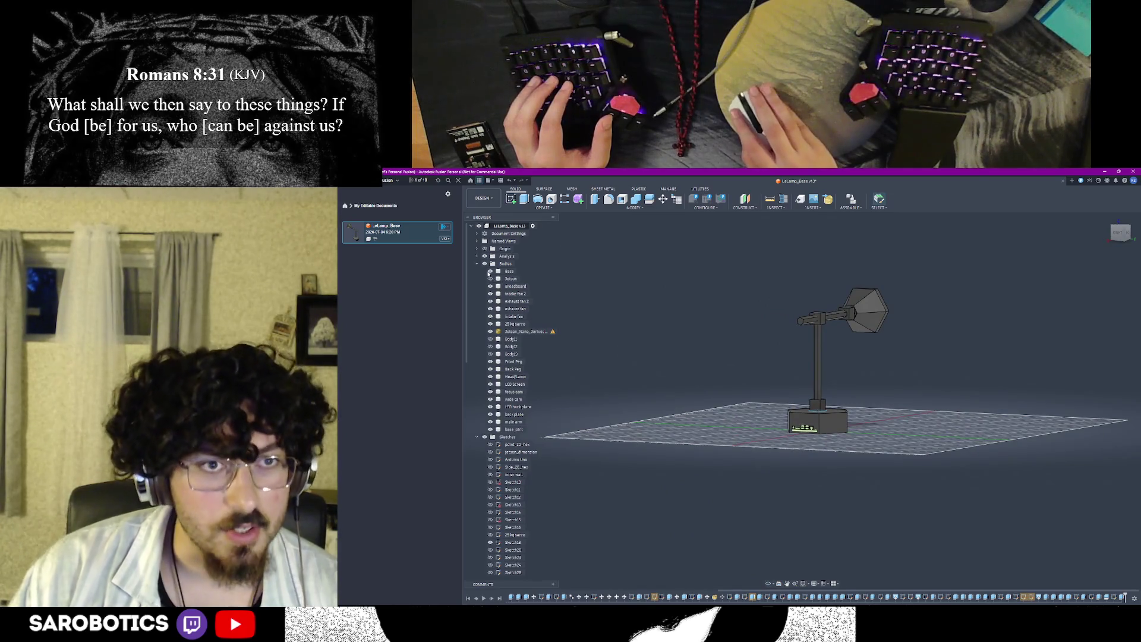
scroll(761, 394, up, 3)
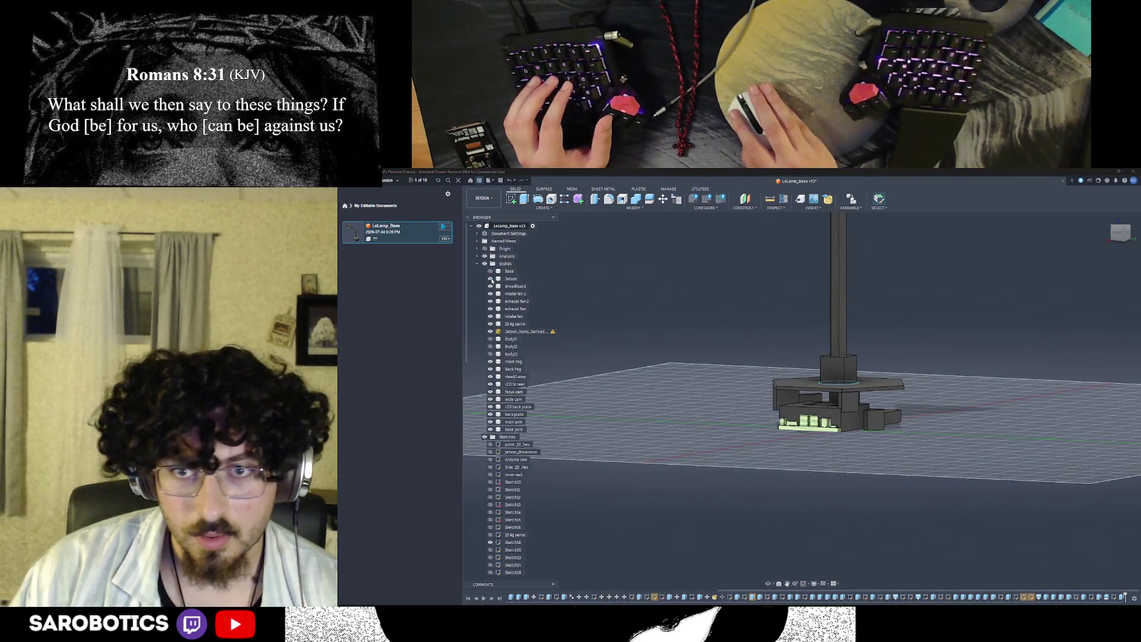
scroll(800, 505, up, 2)
scroll(800, 506, up, 2)
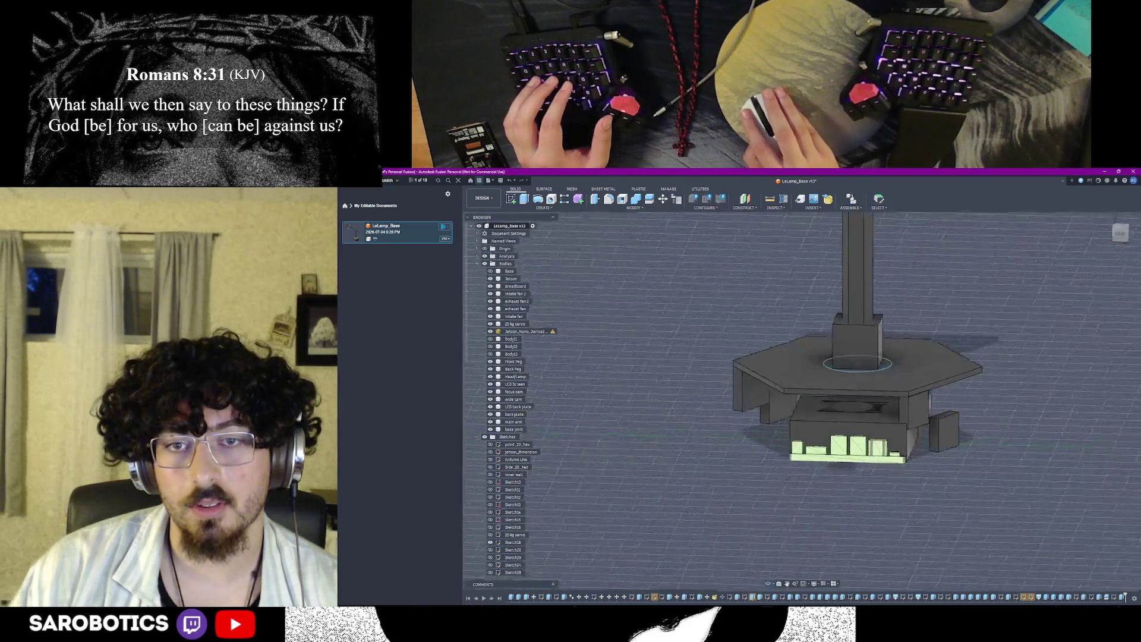
Step: Show the detailed Jetson board body under the base and bring up actions for the plain Jetson block body
mouse_move(768, 585)
shift+middle_down()
mouse_move(803, 401)
mouse_move(874, 478)
shift+middle_up()
right_click(874, 479)
key(Escape)
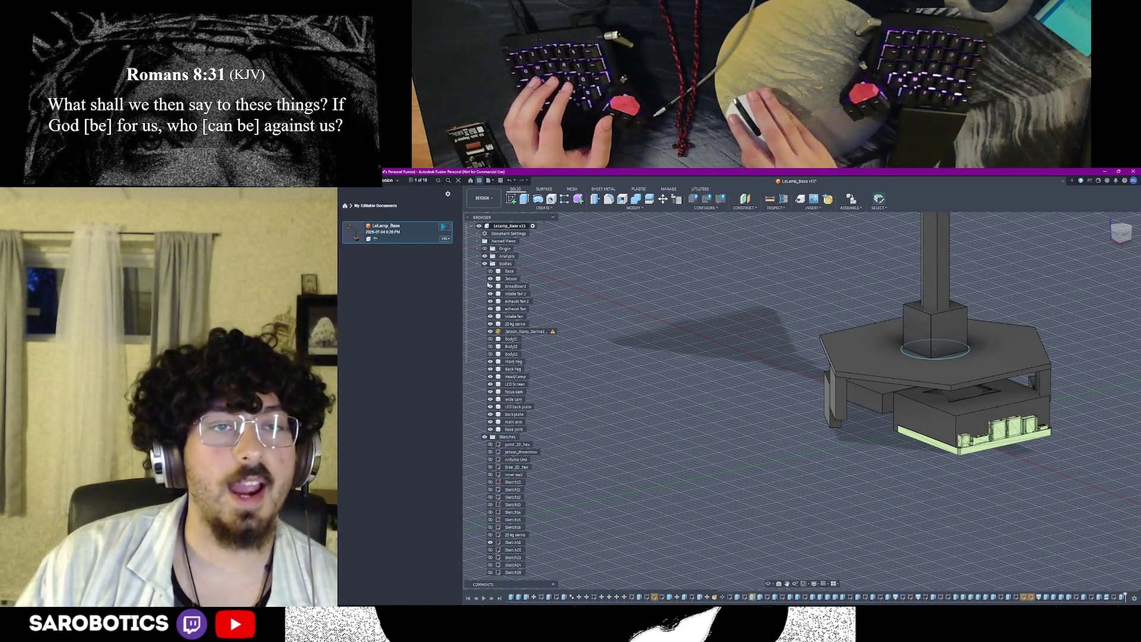
click(489, 279)
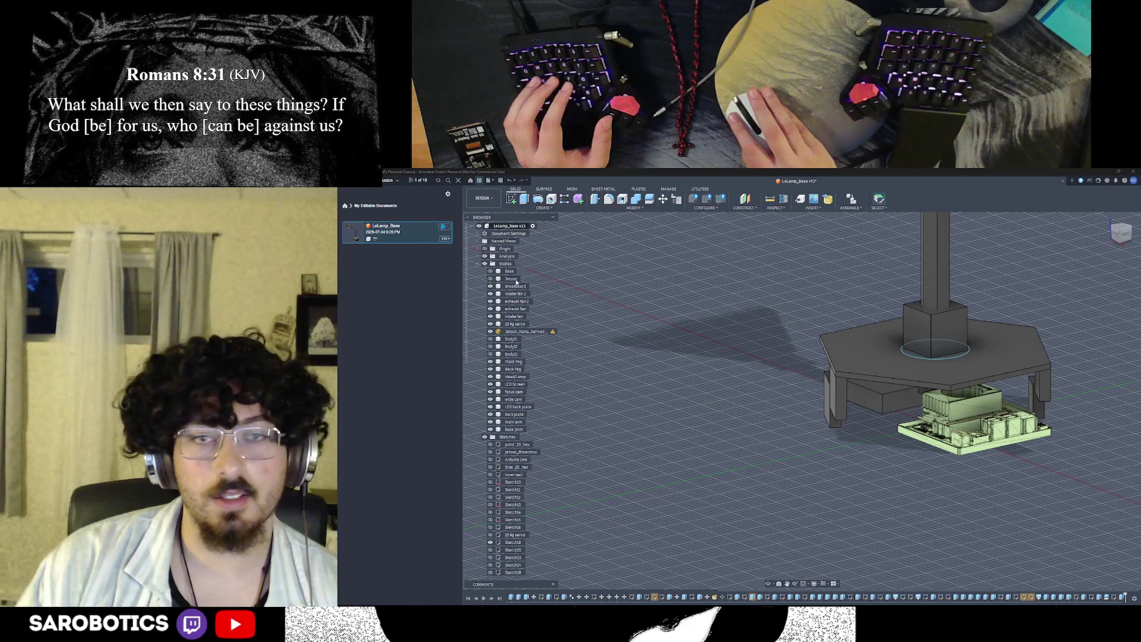
right_click(514, 280)
Step: Permanently delete the Jetson block body with its dependent features, then show the base body again
click(564, 371)
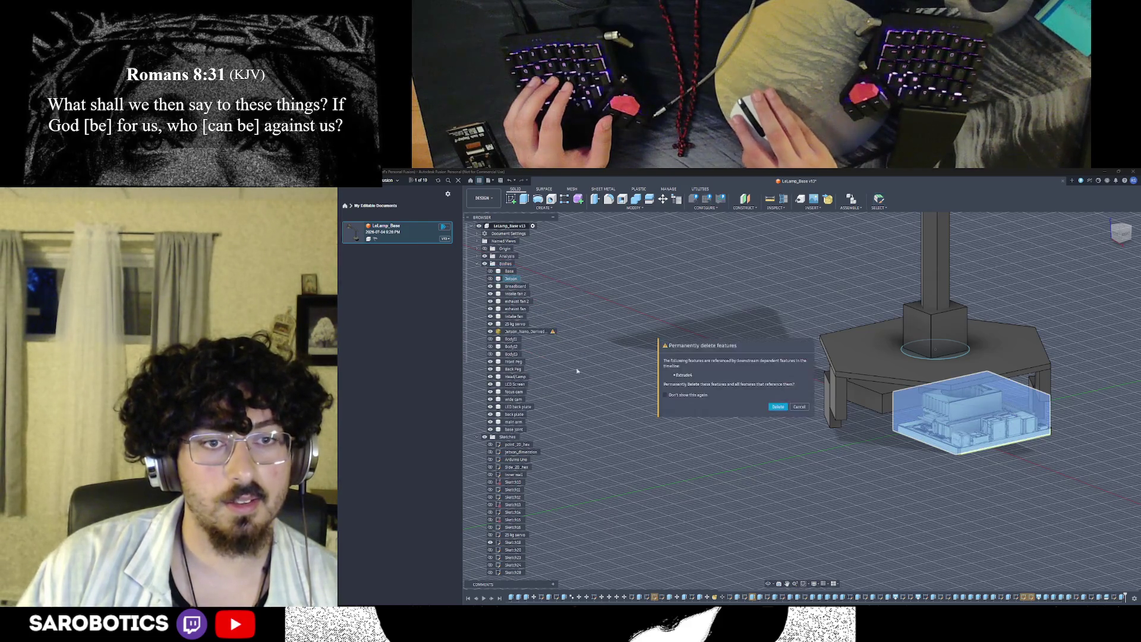
click(787, 408)
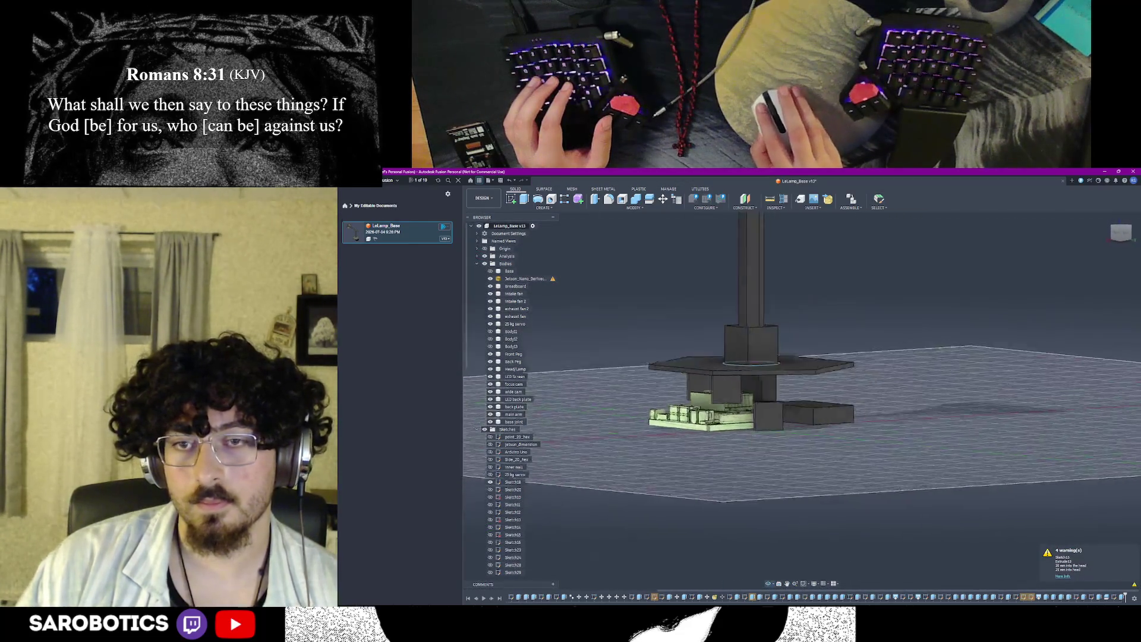
mouse_move(892, 402)
shift+middle_down()
mouse_move(865, 481)
mouse_move(627, 385)
shift+middle_up()
right_click(865, 481)
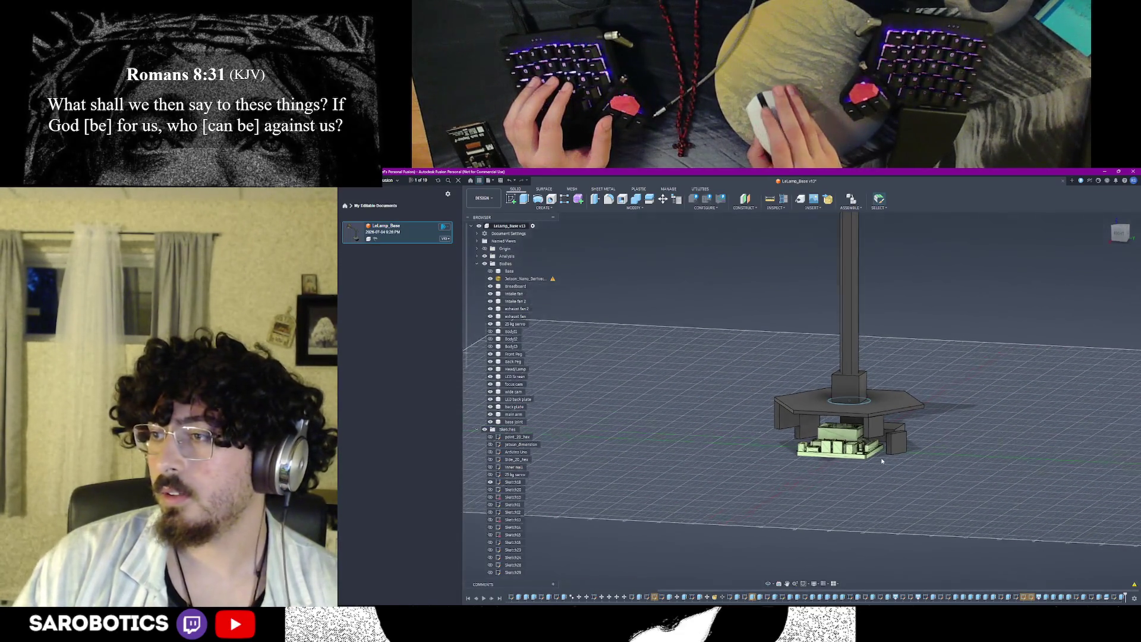
click(488, 286)
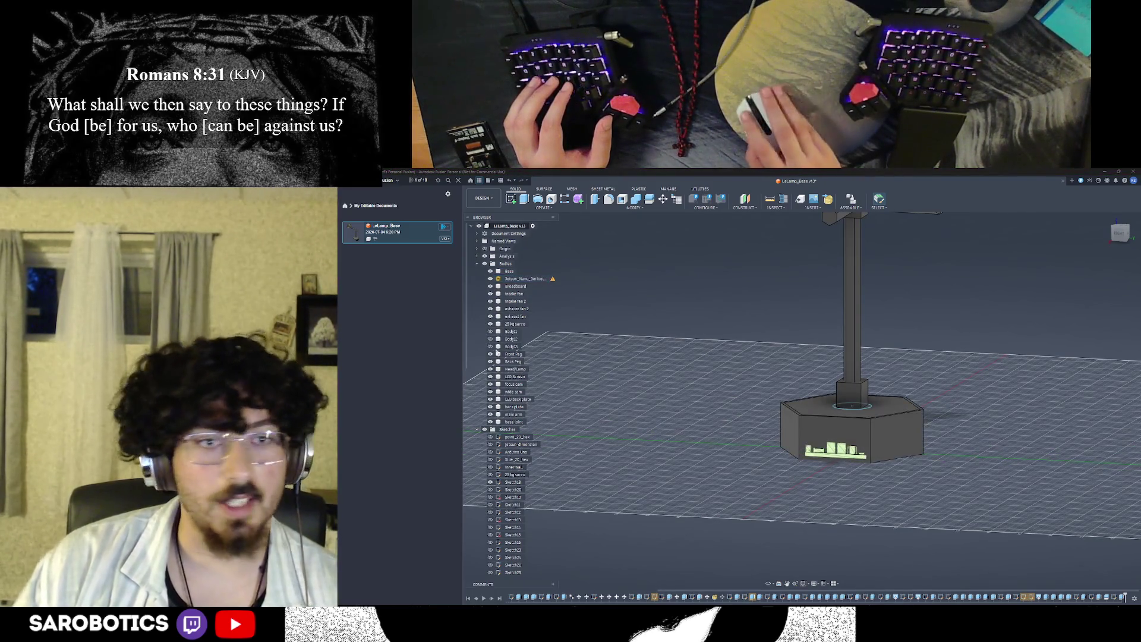
scroll(877, 457, down, 2)
scroll(703, 410, down, 2)
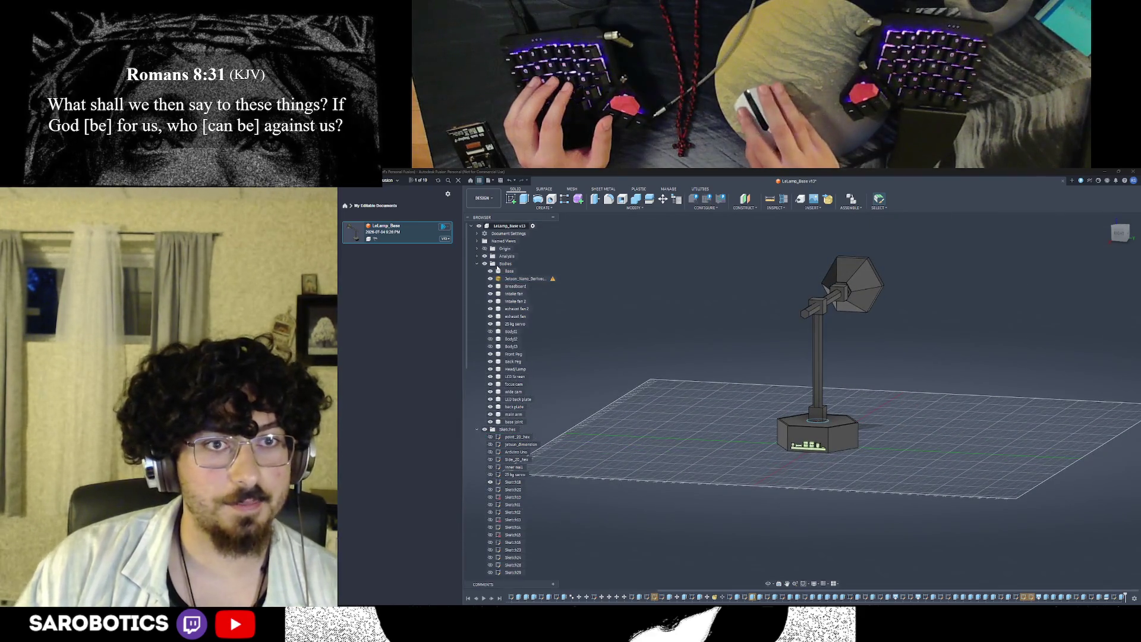
Step: Collapse the Bodies folder, check its actions, and expand it again to list the bodies
click(479, 265)
right_click(493, 264)
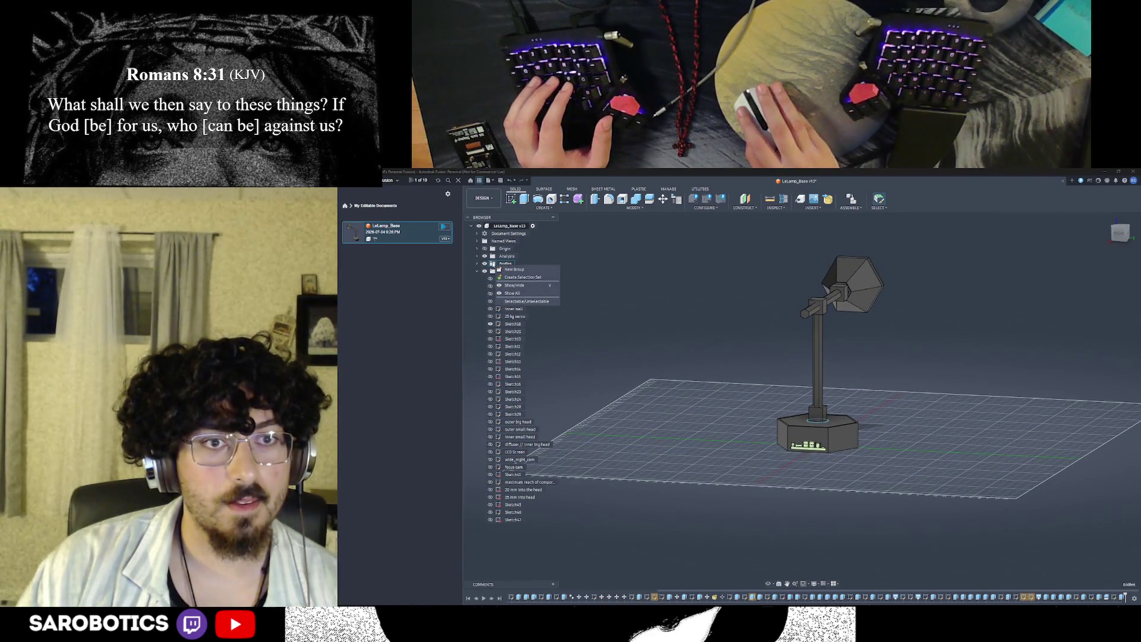
key(Escape)
click(484, 264)
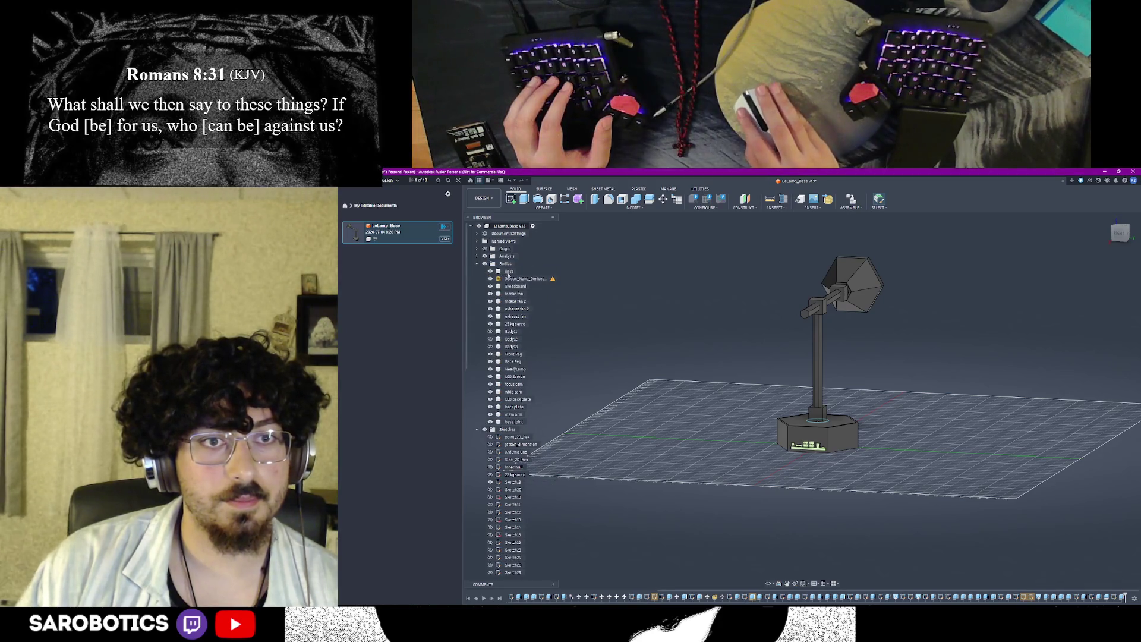
Step: Select the bodies from Base through the fans, servo, pegs, head lamp, LCD, camera, arm and plates
click(510, 270)
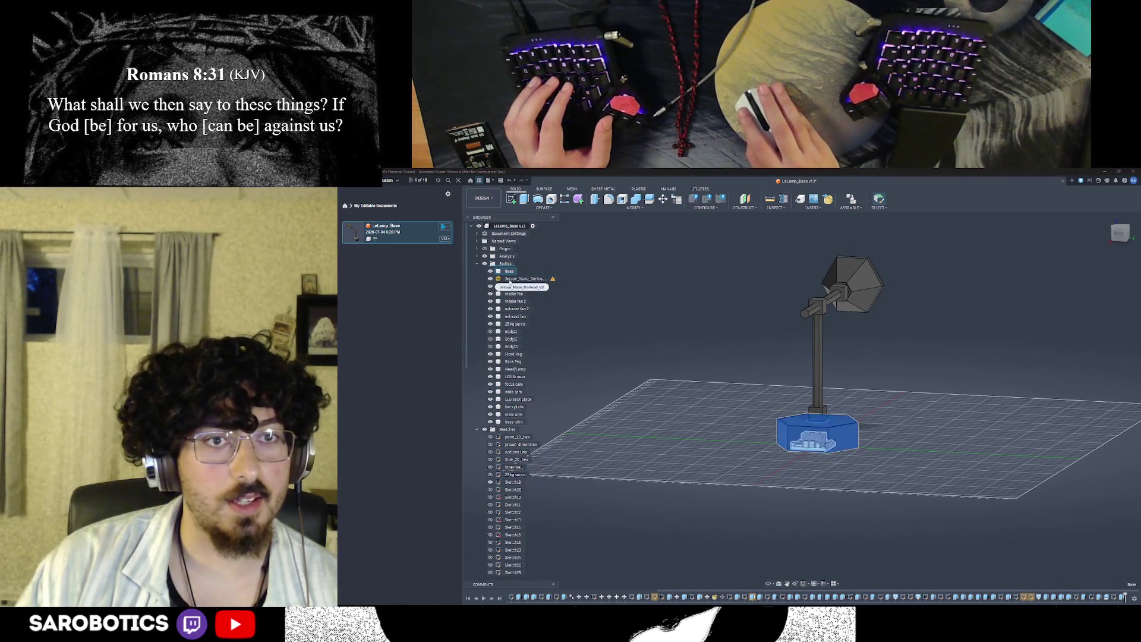
shift+click(512, 294)
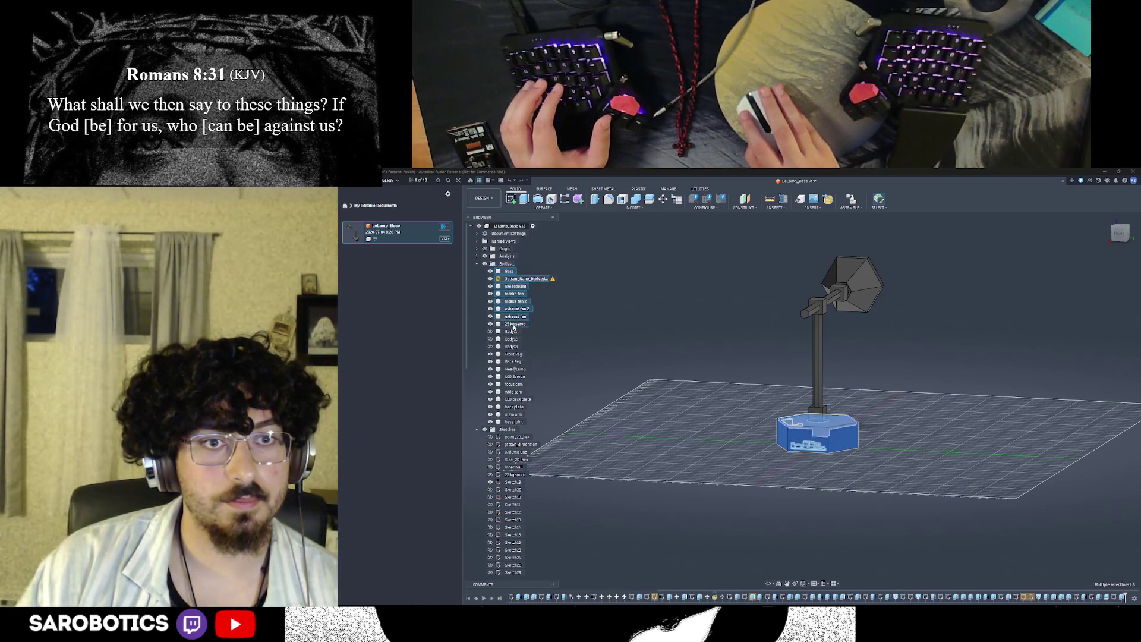
shift+click(514, 324)
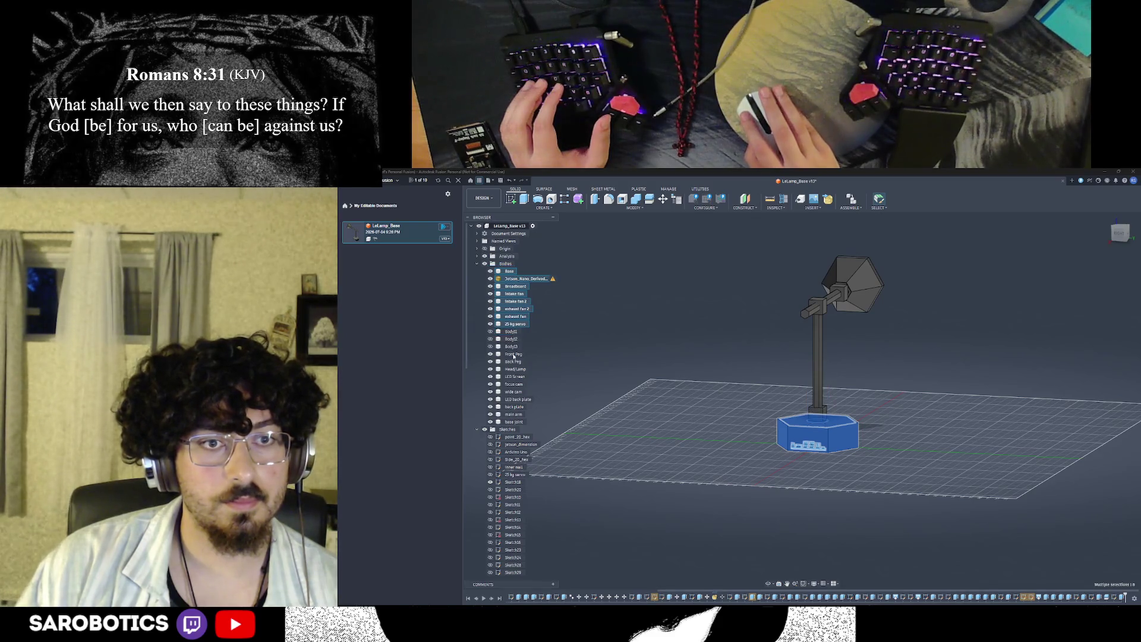
ctrl+click(514, 354)
ctrl+click(514, 361)
ctrl+click(514, 376)
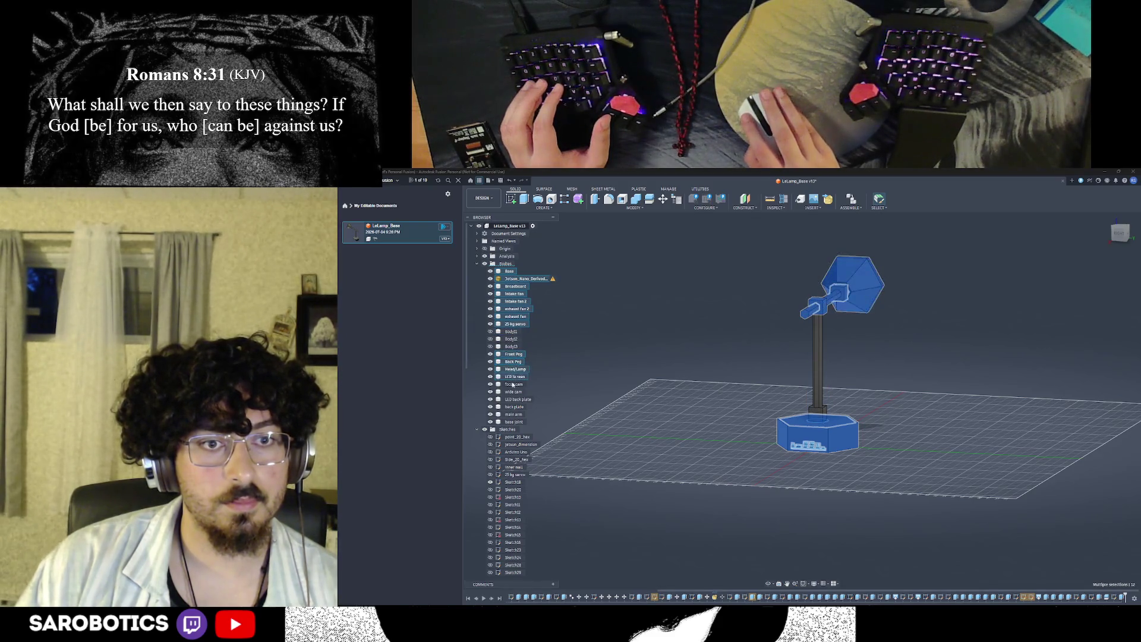
ctrl+click(515, 391)
ctrl+click(515, 413)
ctrl+click(514, 422)
Step: Review the actions available for the selected bodies, dismiss them, and go to the file options
right_click(514, 426)
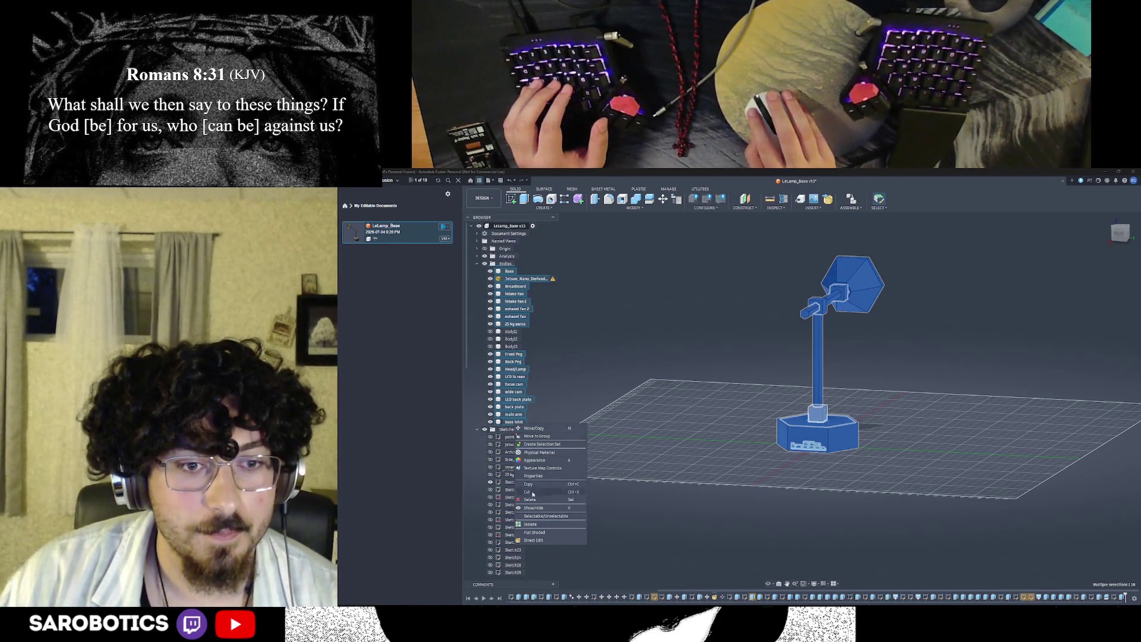
key(Escape)
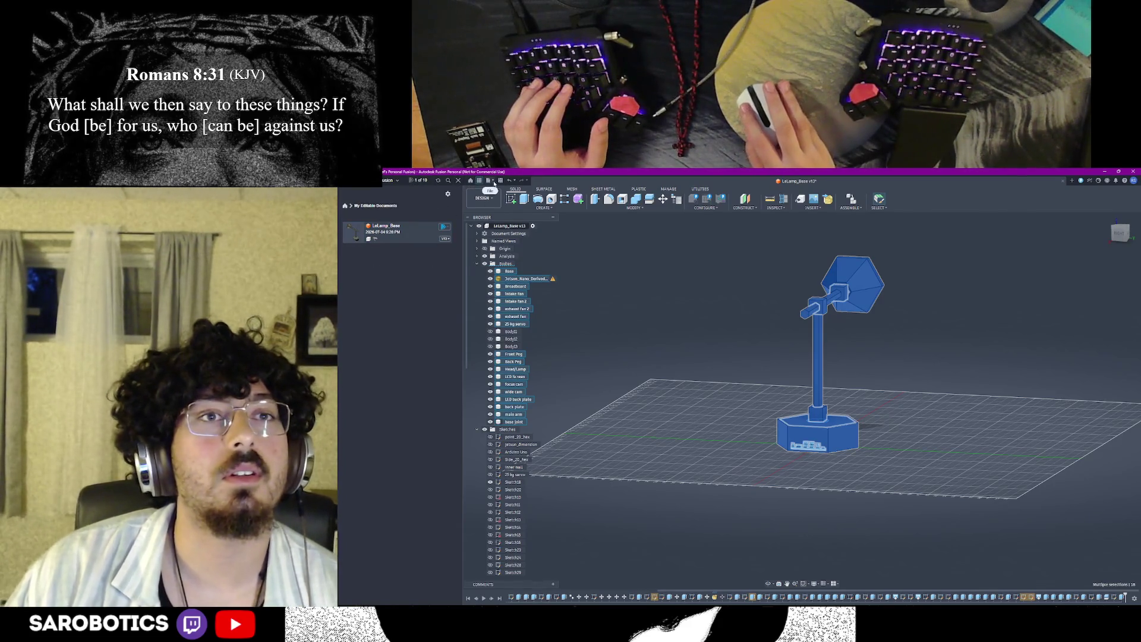
click(490, 181)
Step: Create a new empty Part Design, then bring the Google search results forward again
click(522, 189)
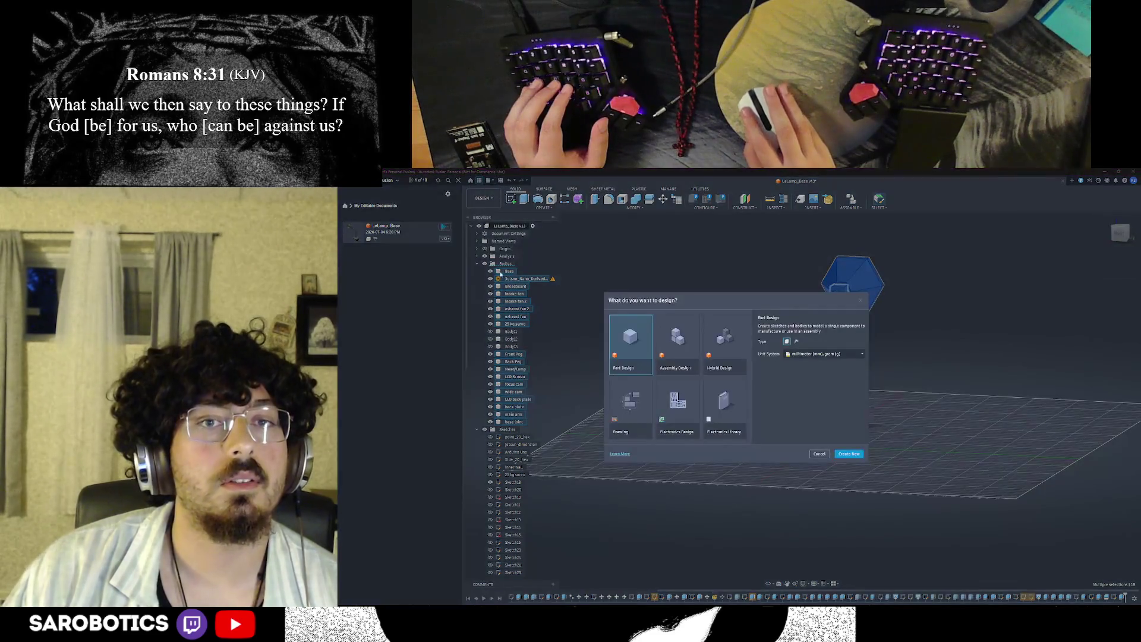
click(849, 453)
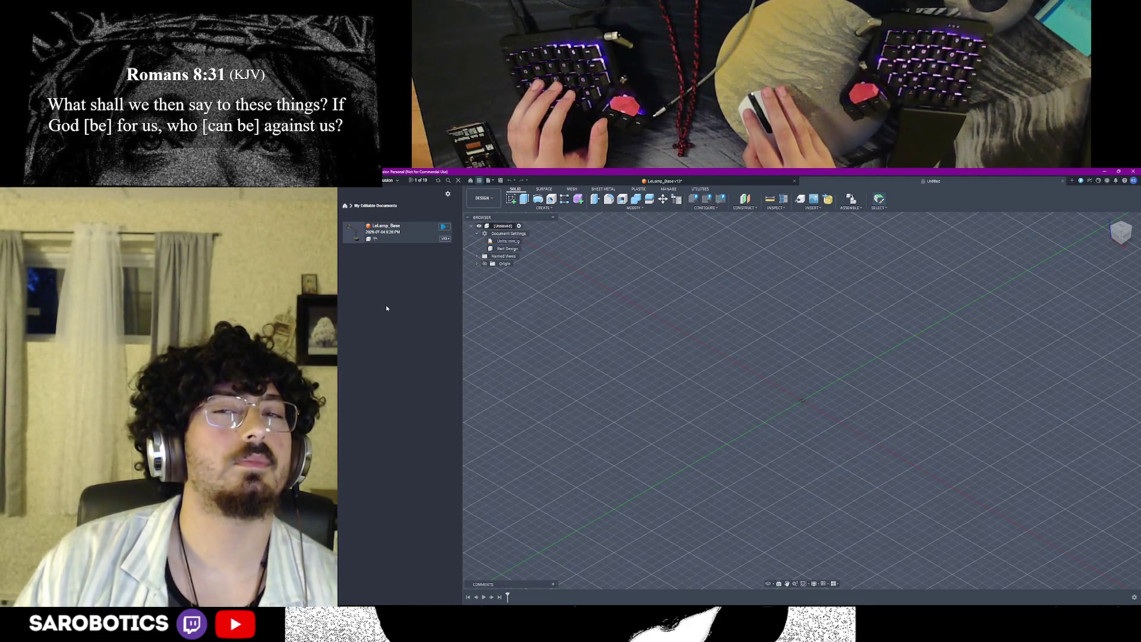
right_click(797, 387)
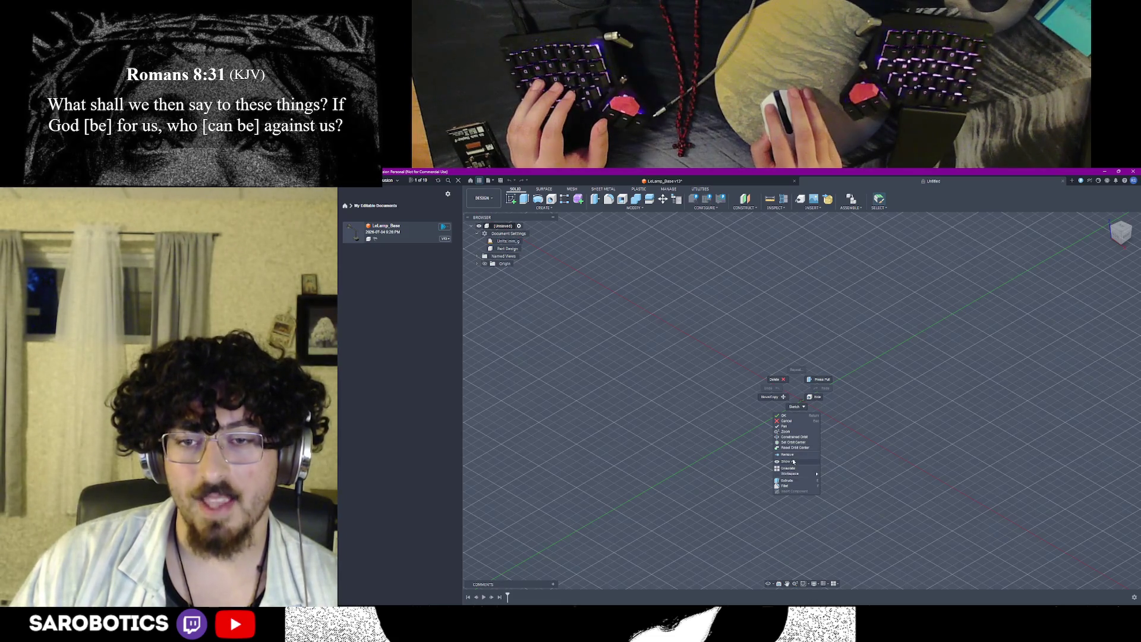
click(772, 385)
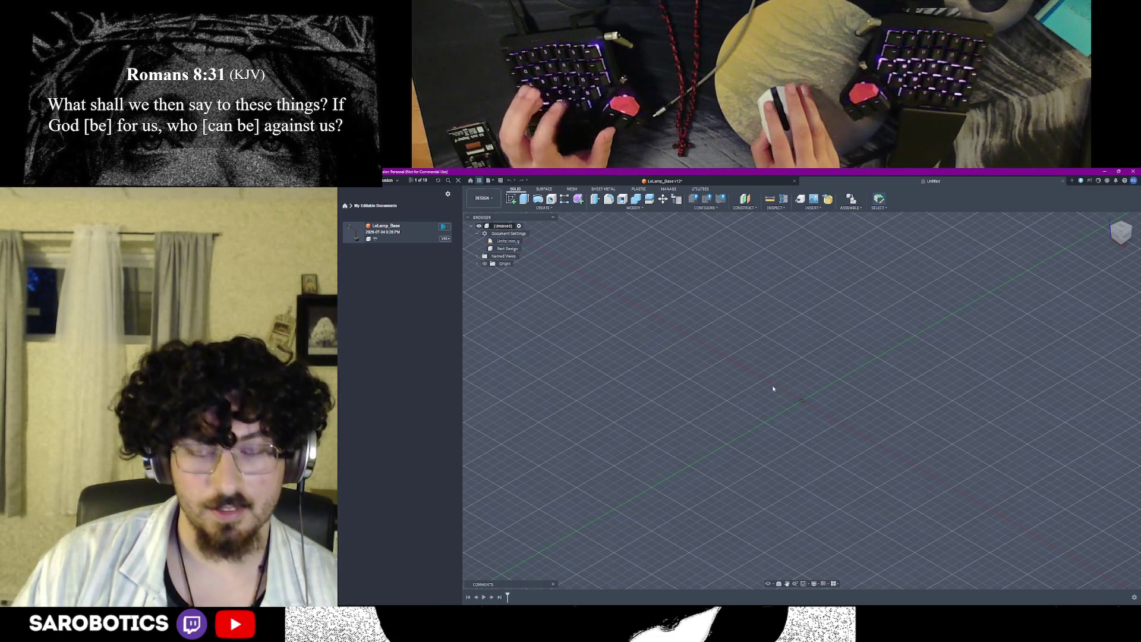
scroll(772, 410, down, 2)
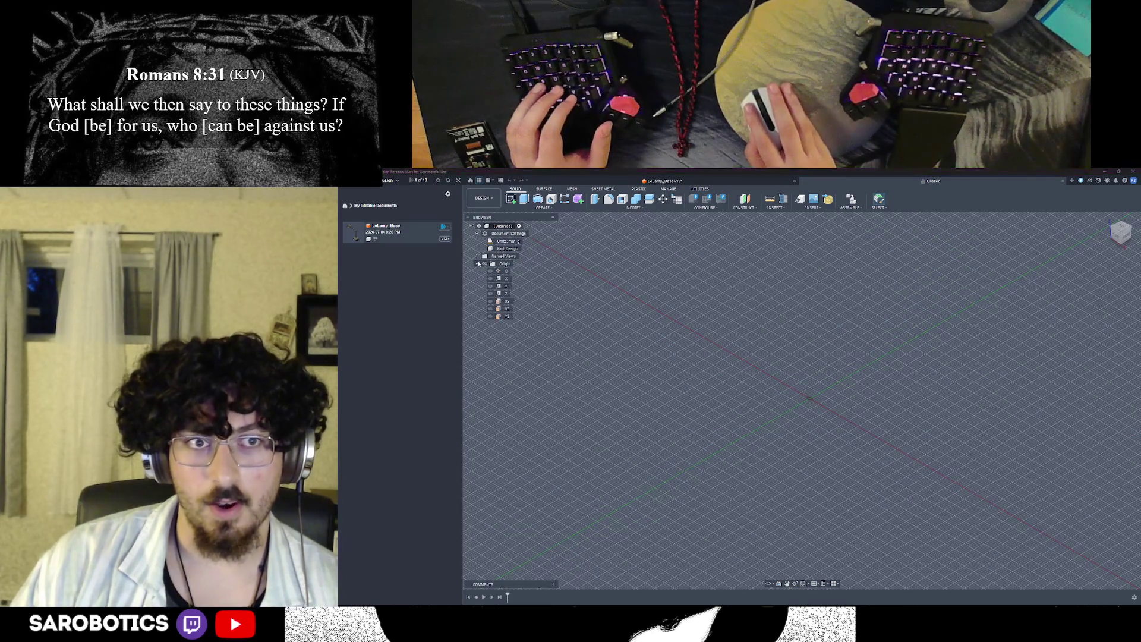
scroll(755, 408, down, 2)
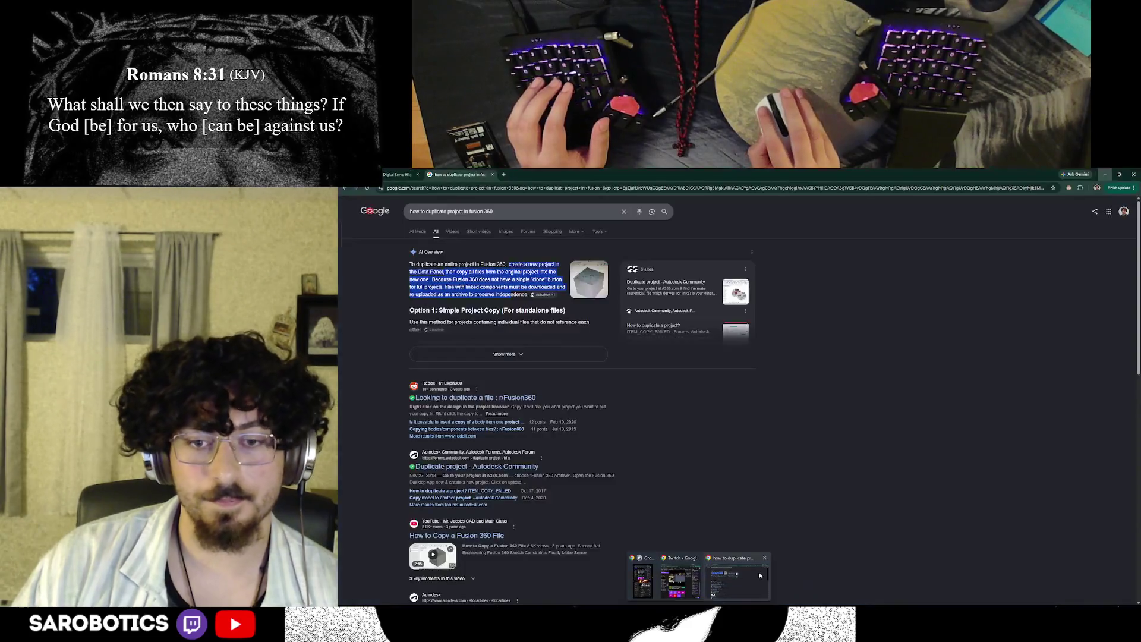
click(759, 575)
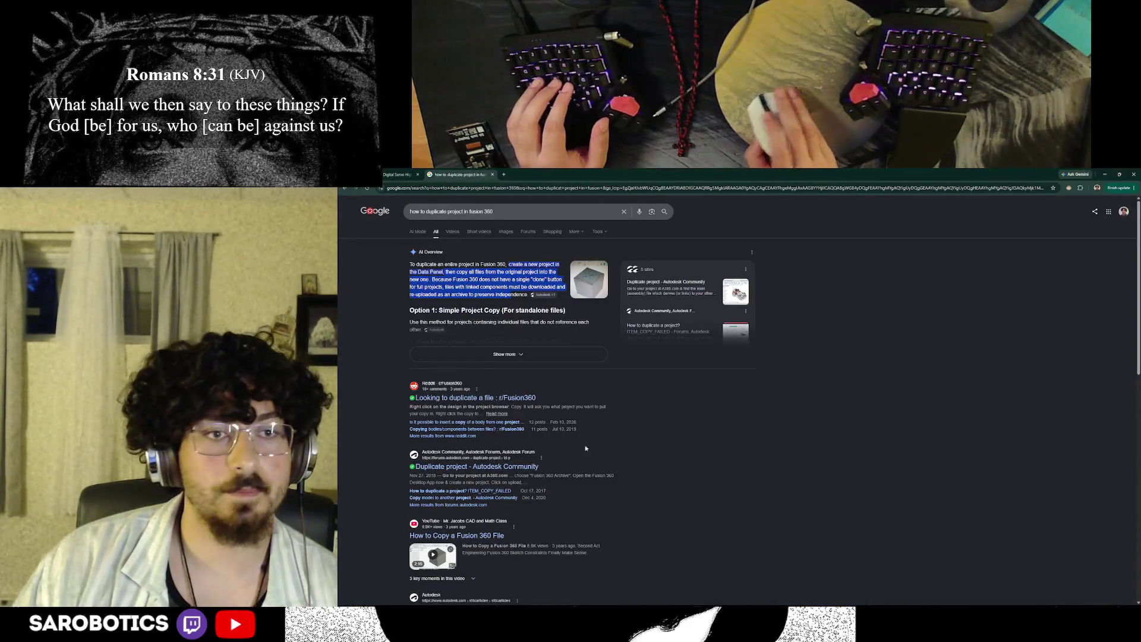
Step: Expand the full AI Overview answer and highlight its project copy steps, then return to Fusion
click(504, 354)
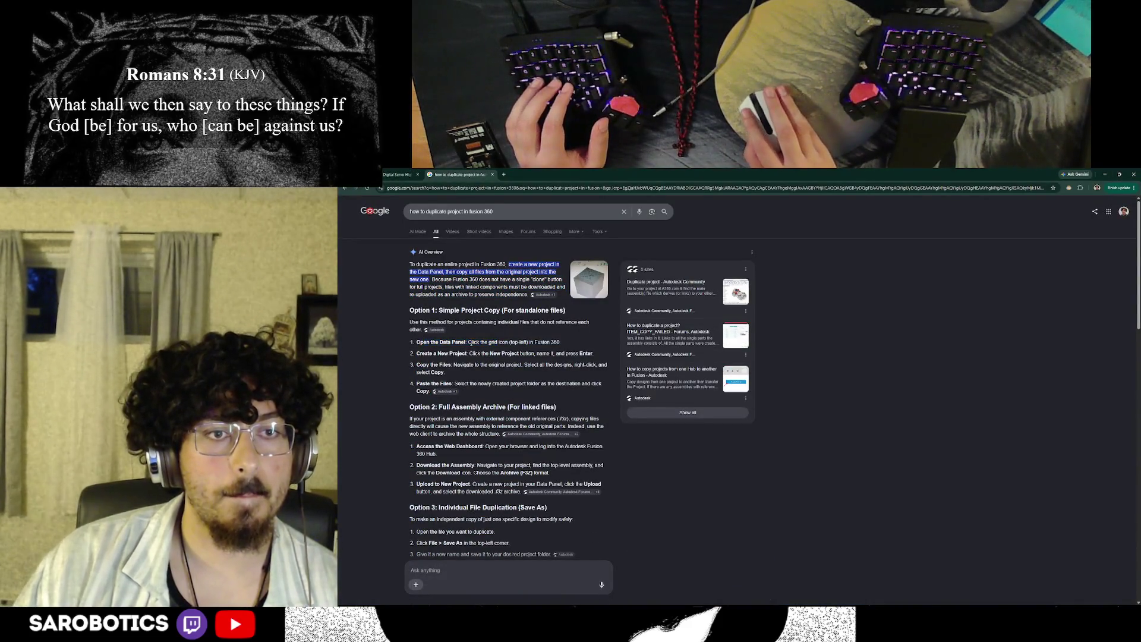
drag(469, 342, 486, 365)
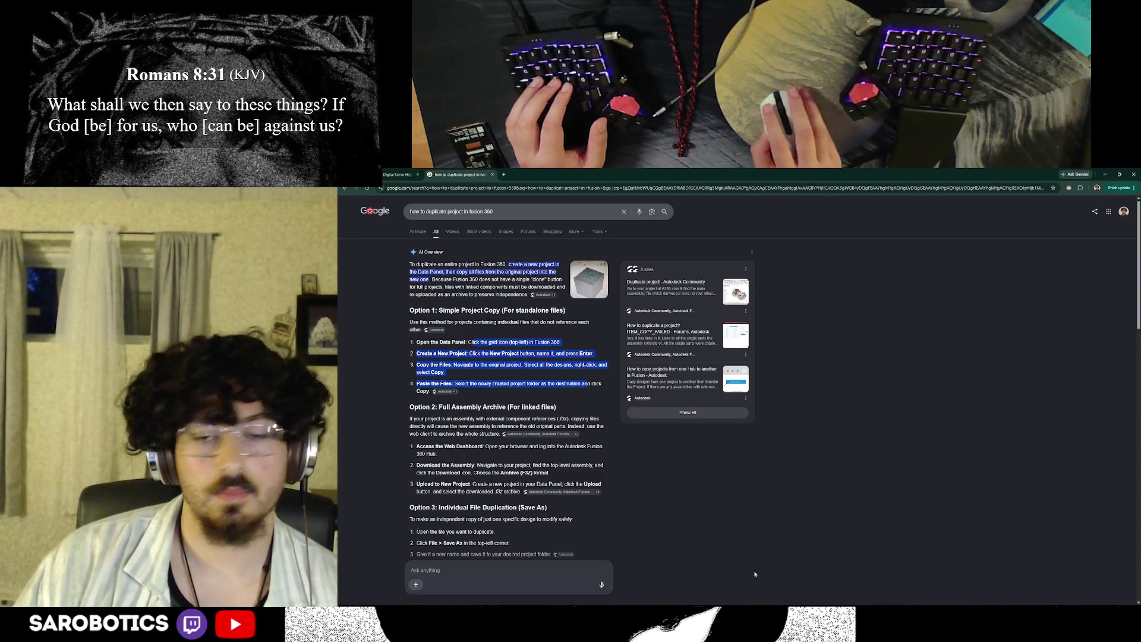
mouse_move(773, 595)
click(772, 586)
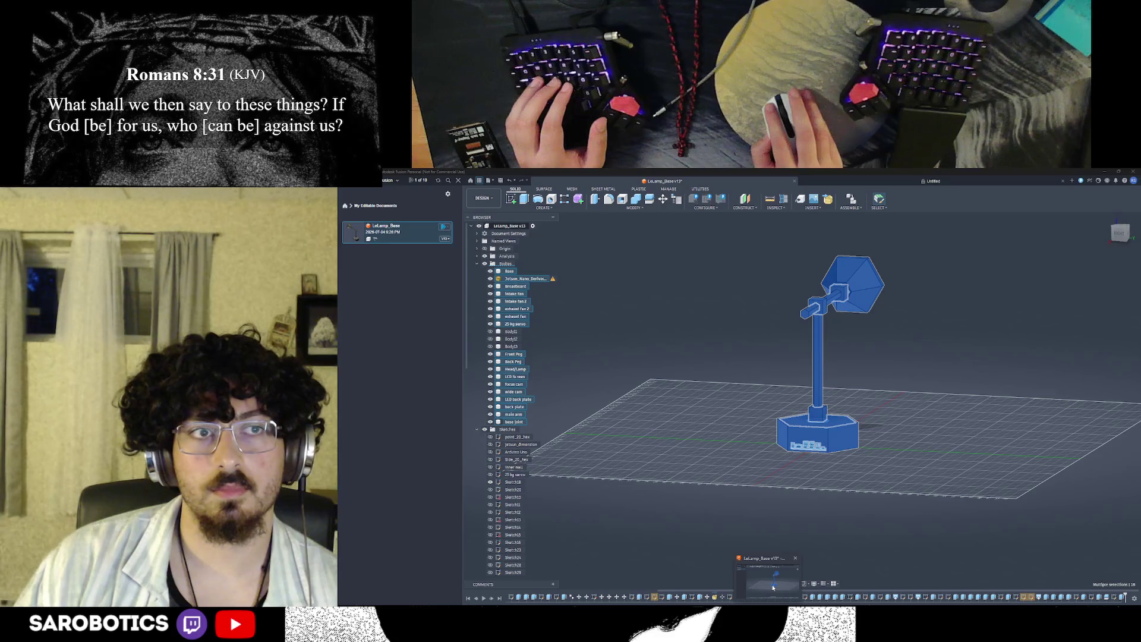
Step: In the untitled design, show the origin planes and start a new sketch on the ground plane
click(927, 181)
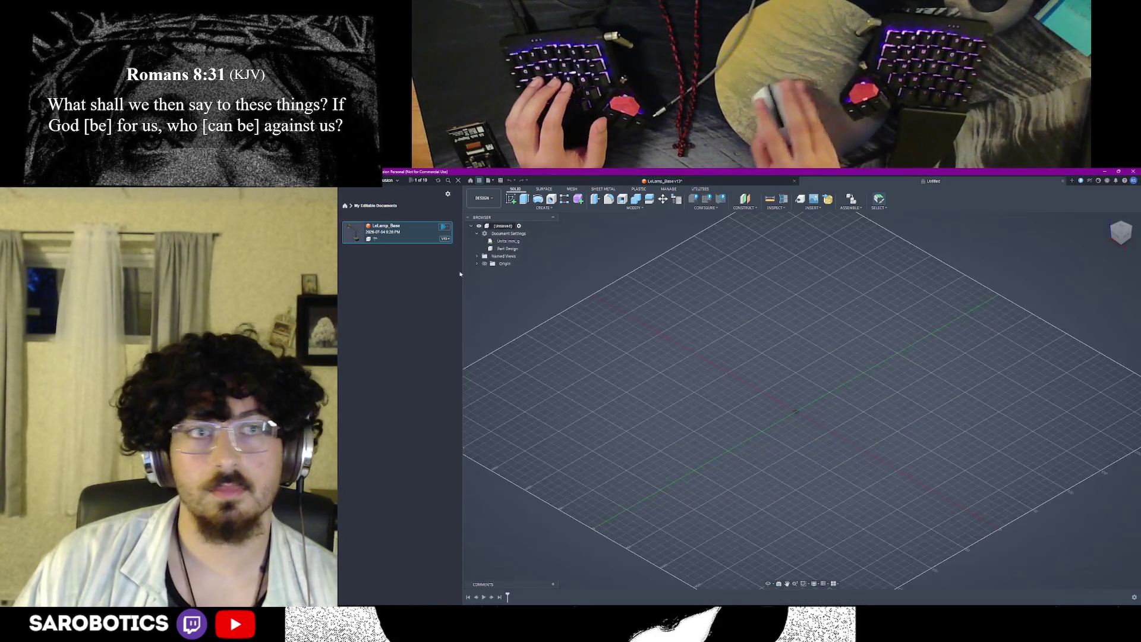
click(479, 263)
click(484, 263)
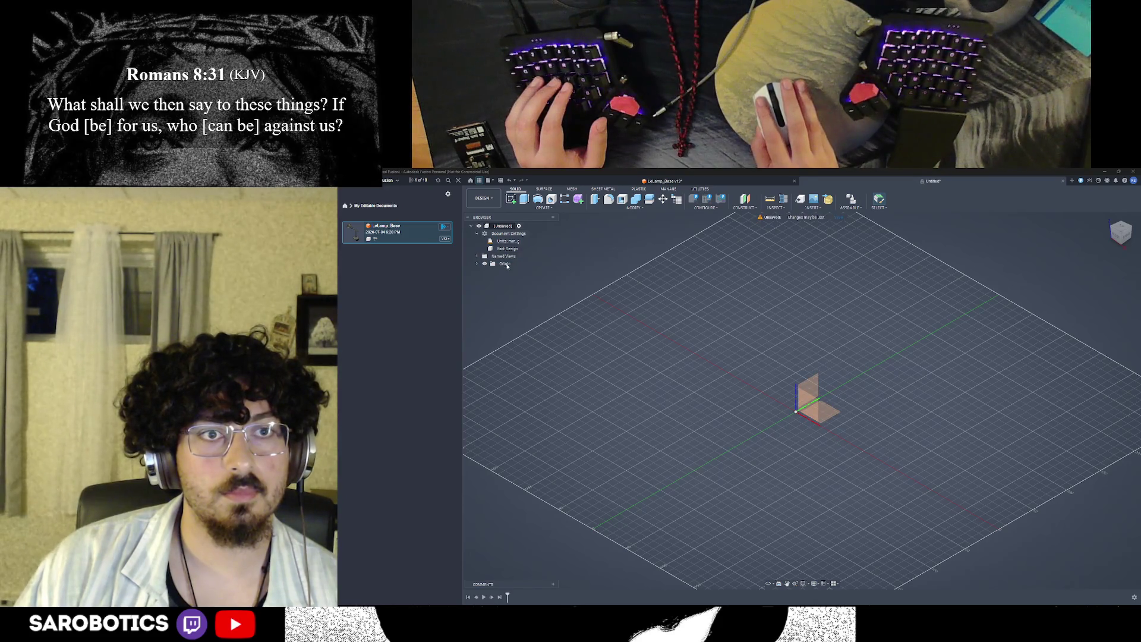
click(480, 264)
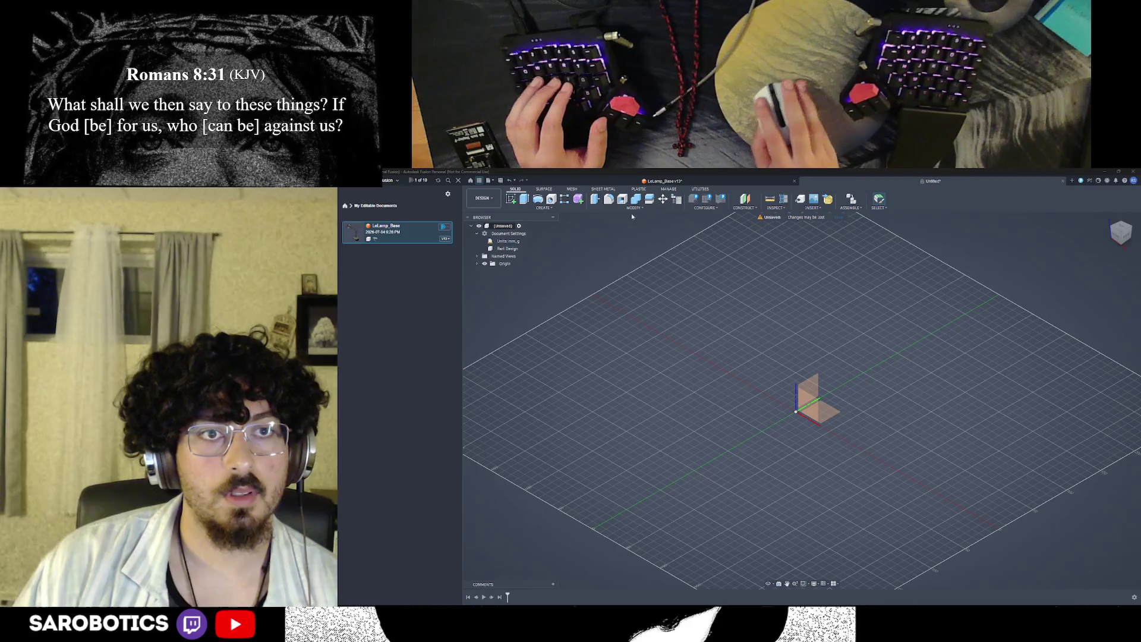
shift+middle_drag(737, 397, 821, 409)
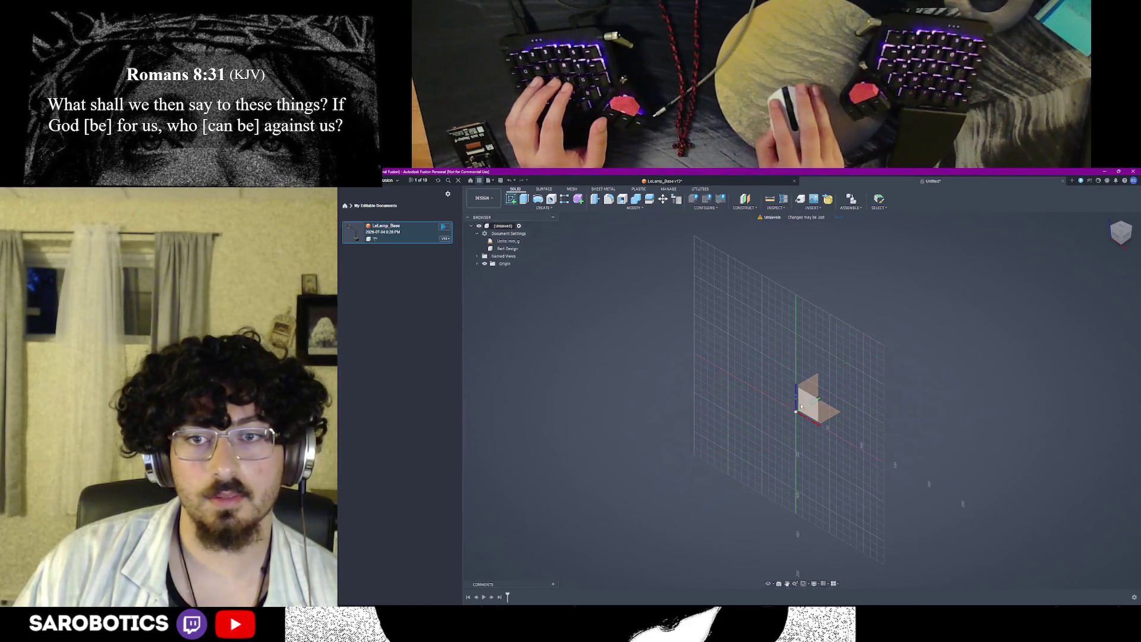
click(821, 409)
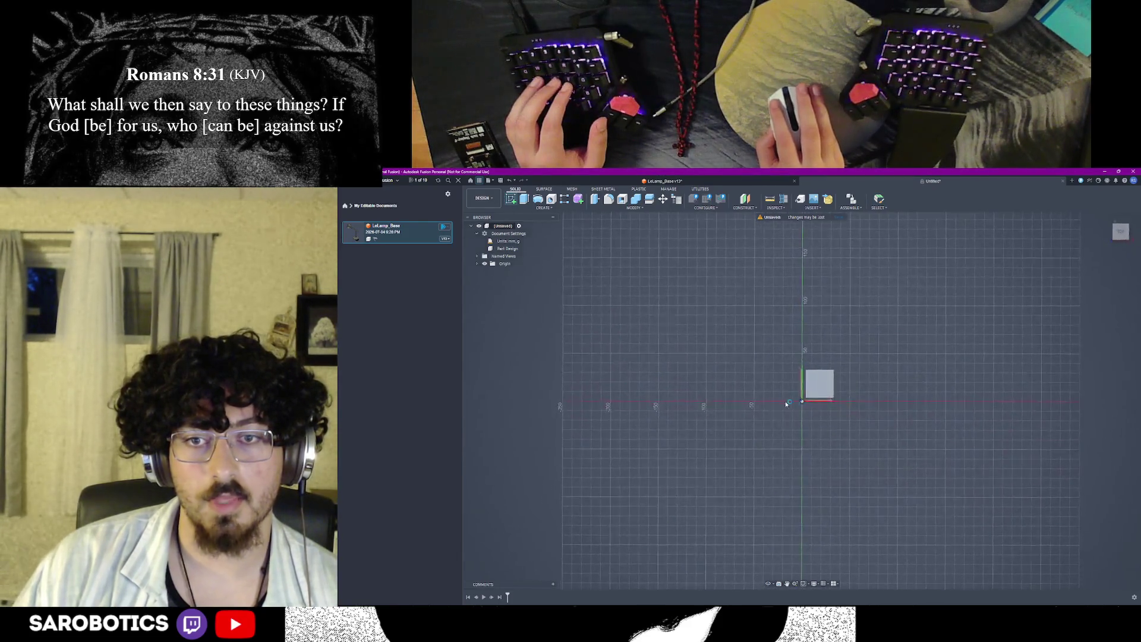
Step: Draw a 2-point rectangle near the origin and extrude its profile into a 50 mm tall box body
click(525, 199)
click(764, 354)
click(863, 399)
click(1129, 420)
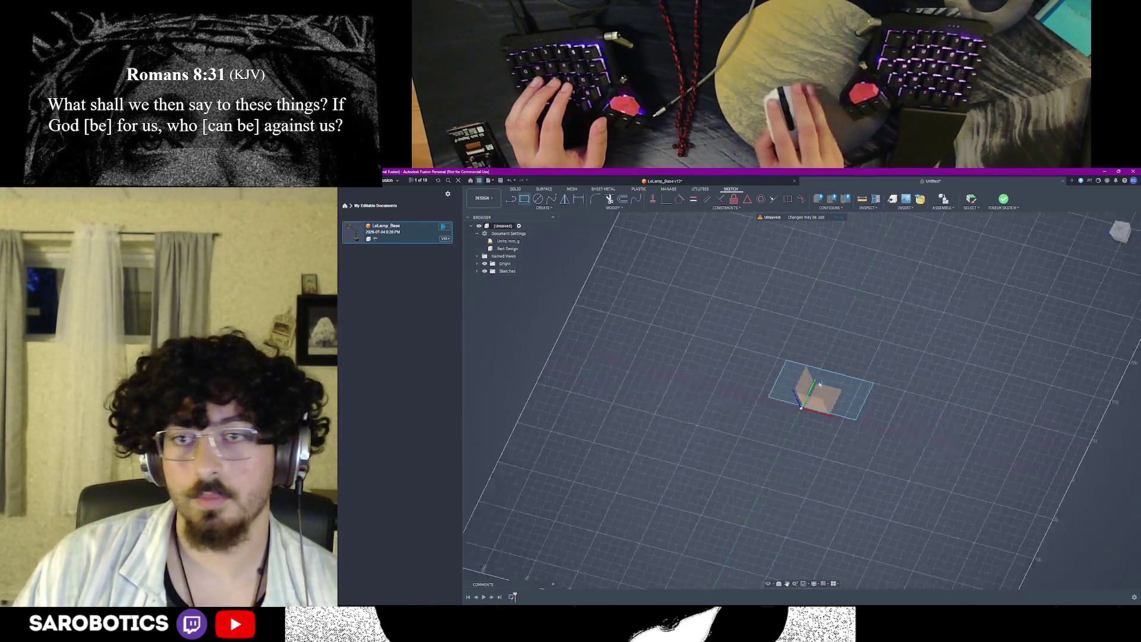
click(842, 404)
text(e20)
drag(821, 383, 822, 340)
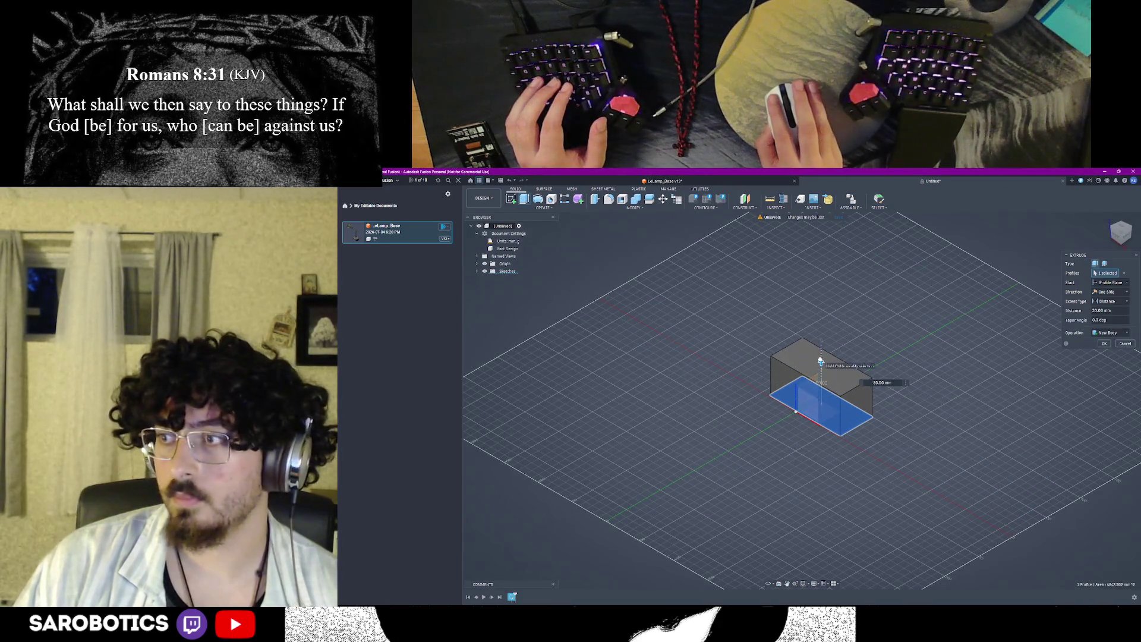
click(1105, 344)
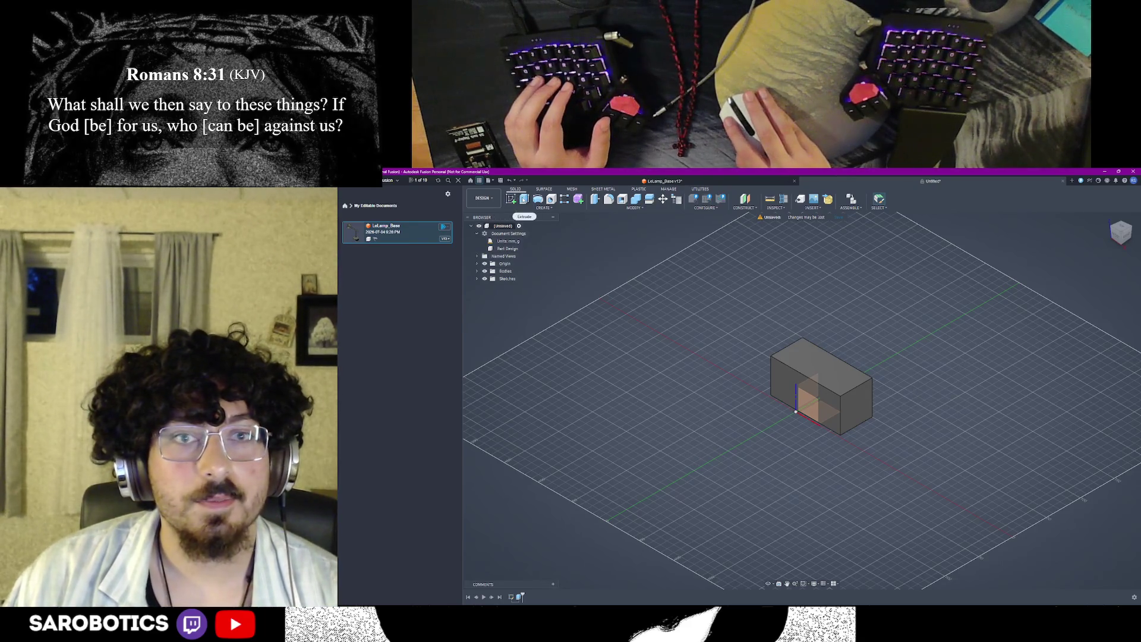
Step: Hide Body1 from the bodies list and bring up its options
click(479, 271)
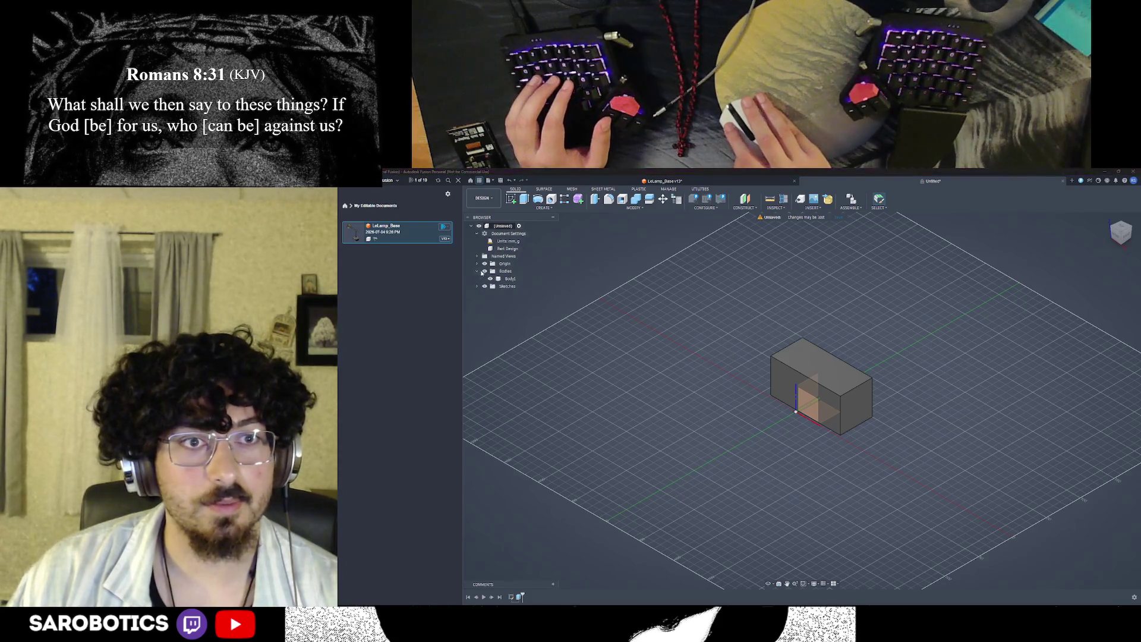
click(499, 278)
right_click(503, 271)
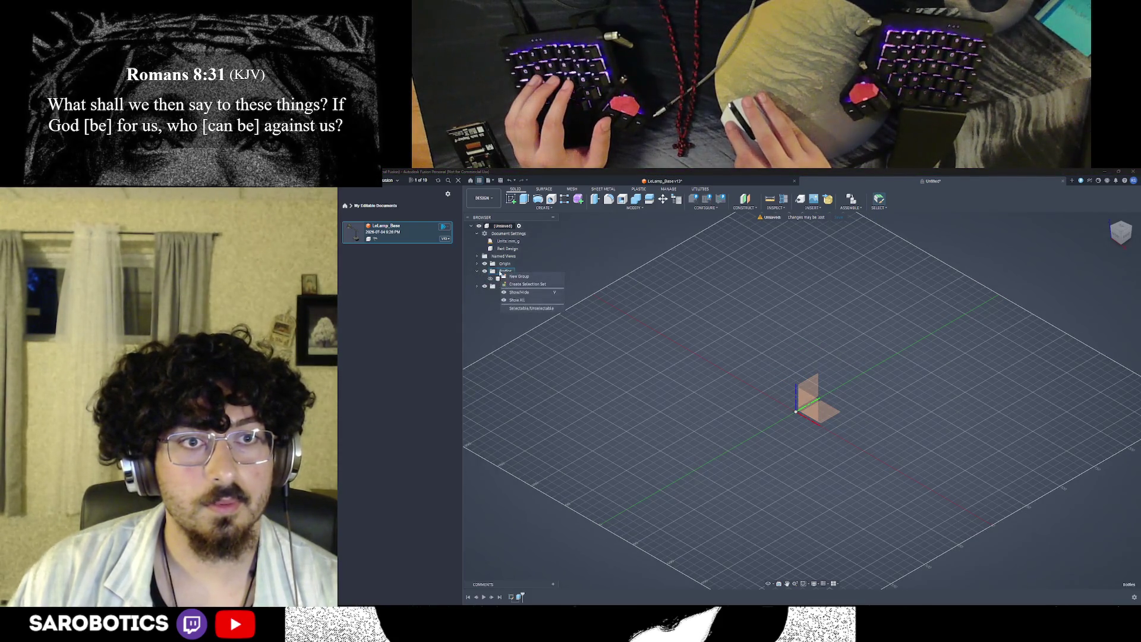
right_click(494, 280)
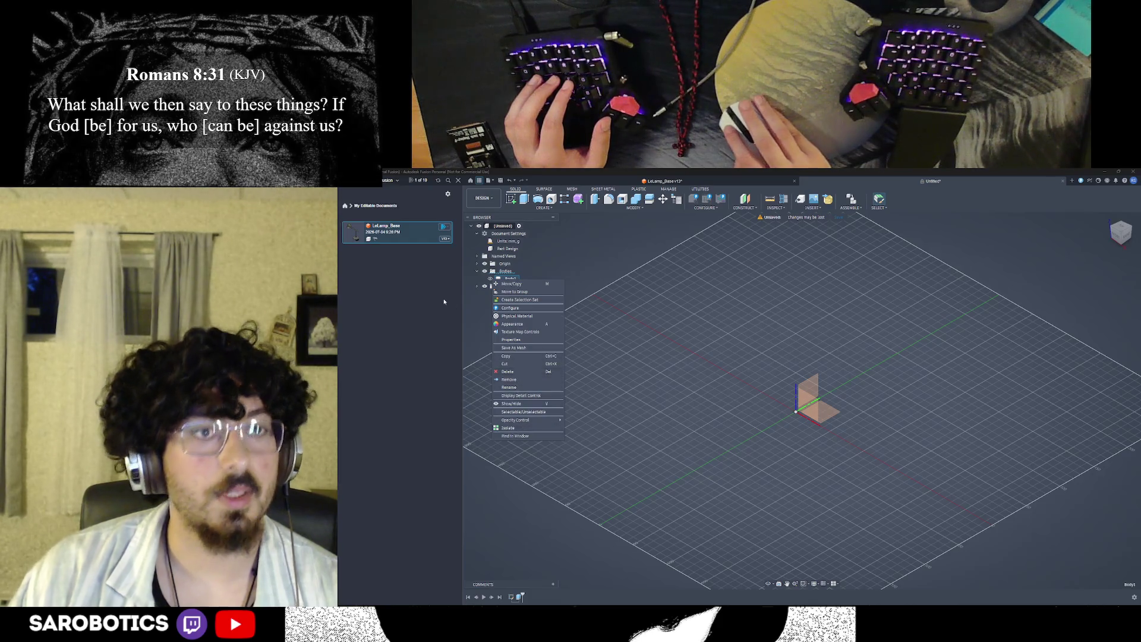
key(v)
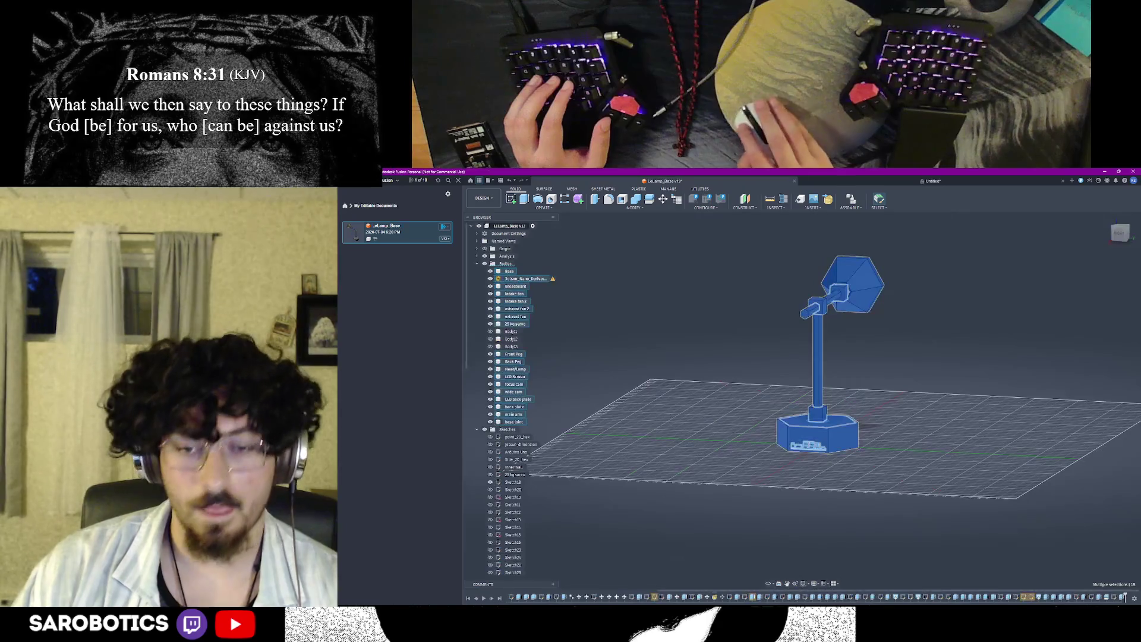
Step: Read the AI Overview steps on creating a project and copying files, then return to Fusion
click(699, 580)
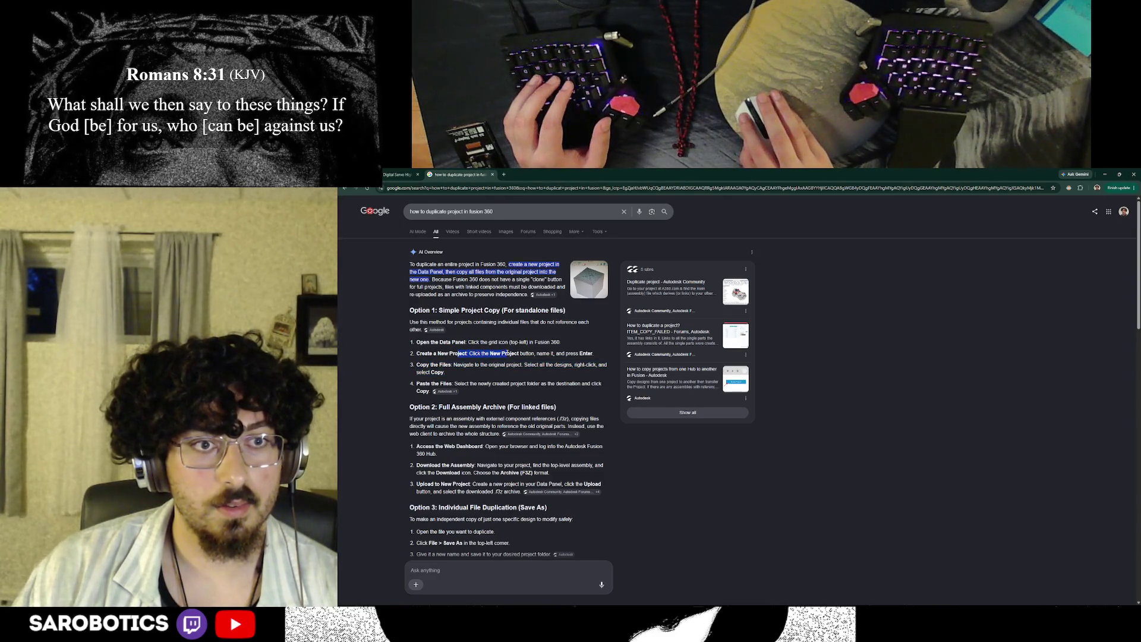
drag(593, 354, 462, 364)
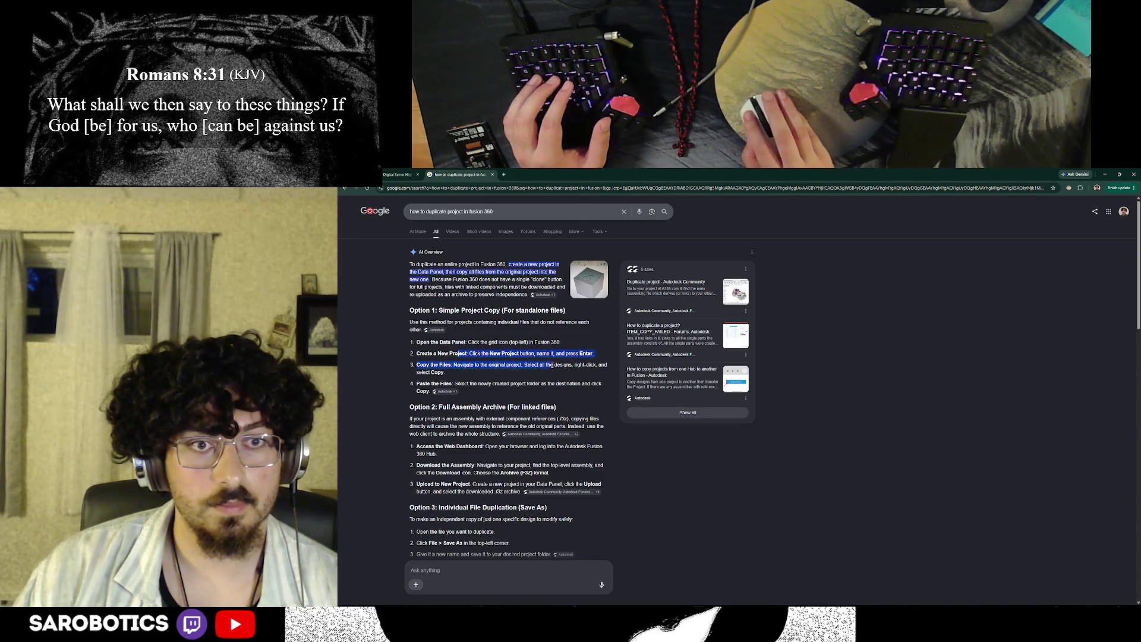
drag(565, 365, 543, 385)
click(517, 410)
scroll(499, 414, down, 2)
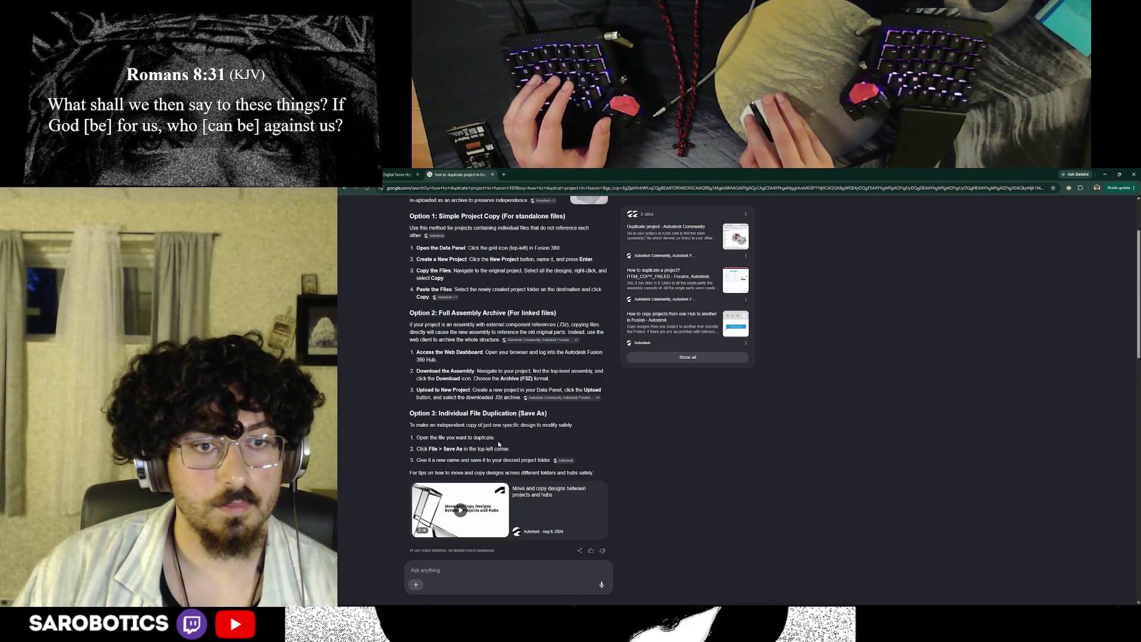
key(alt+Tab)
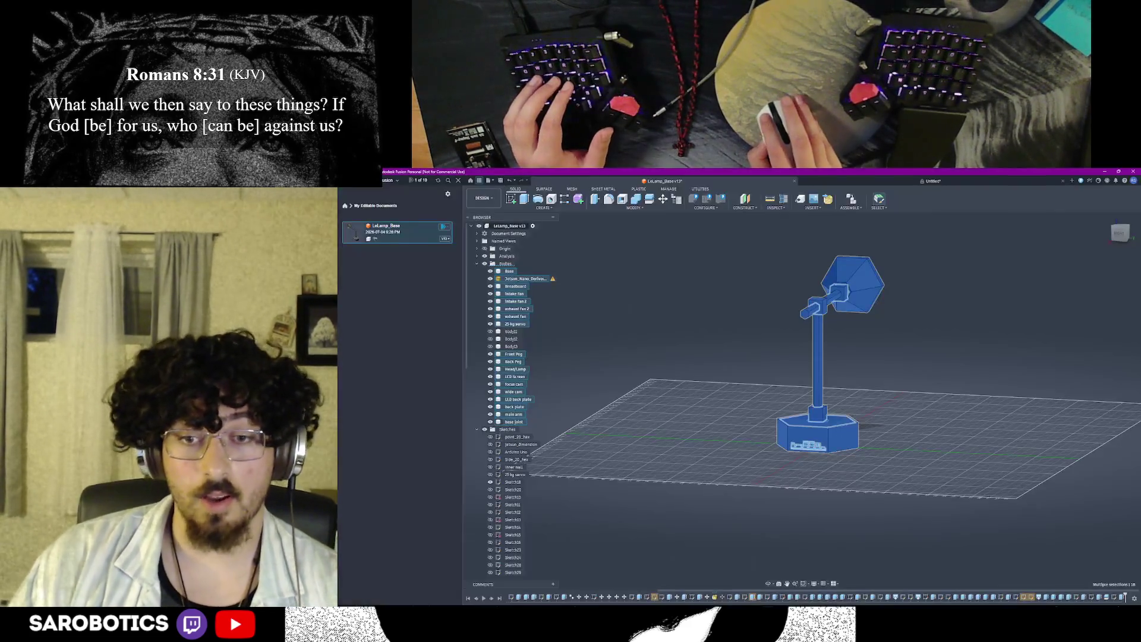
Step: Save the design as a new copy named LeLamp_Base_Full_Feature
click(488, 180)
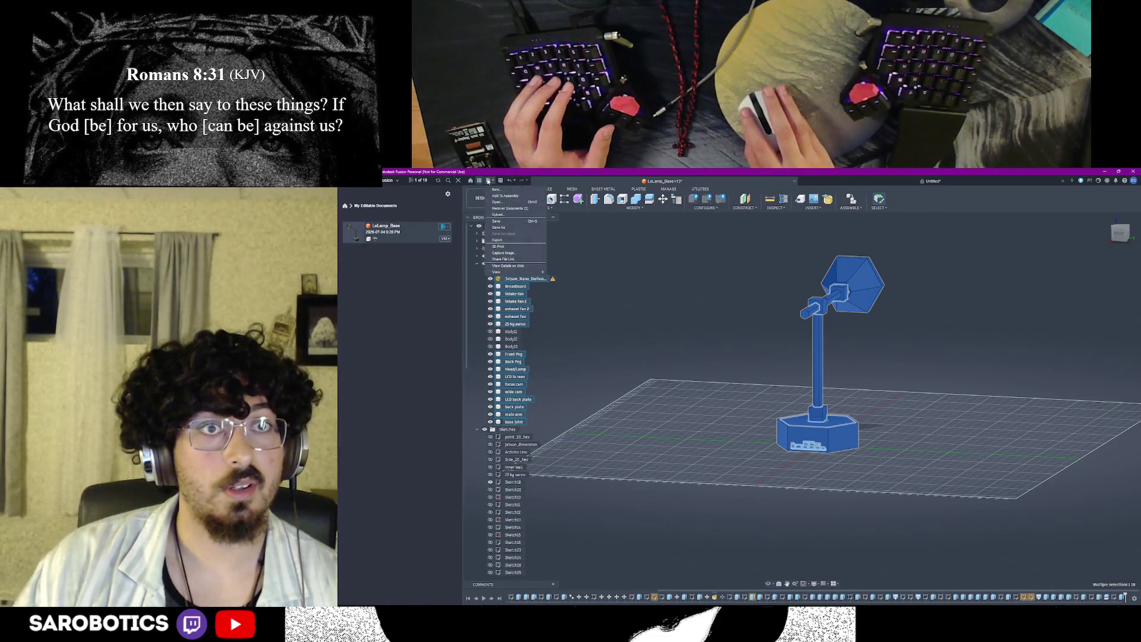
click(430, 261)
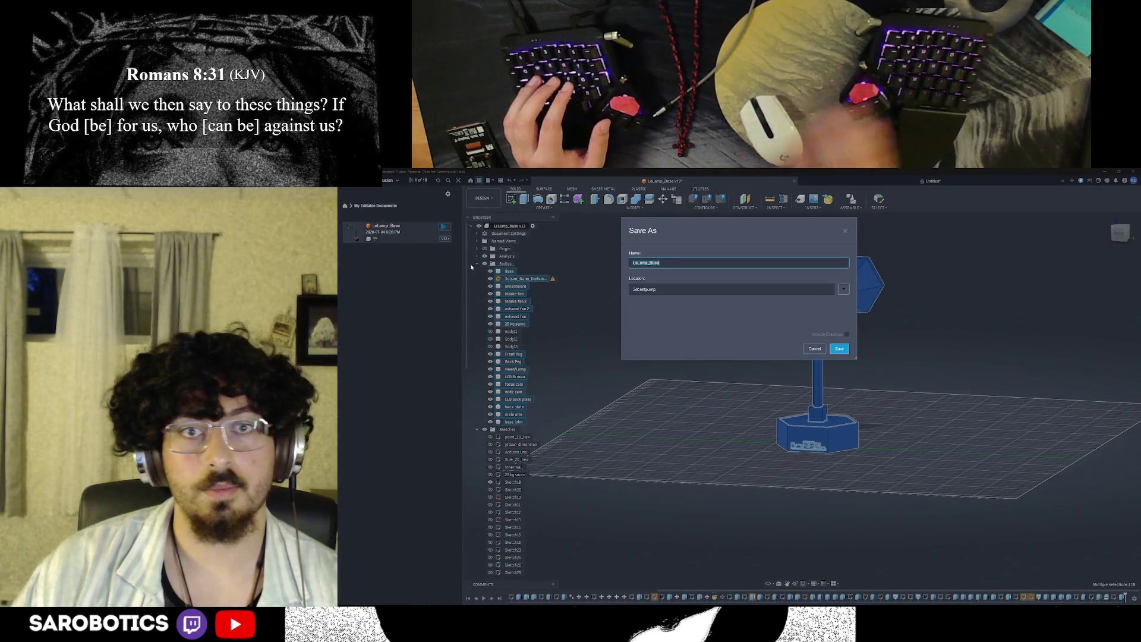
text(_)
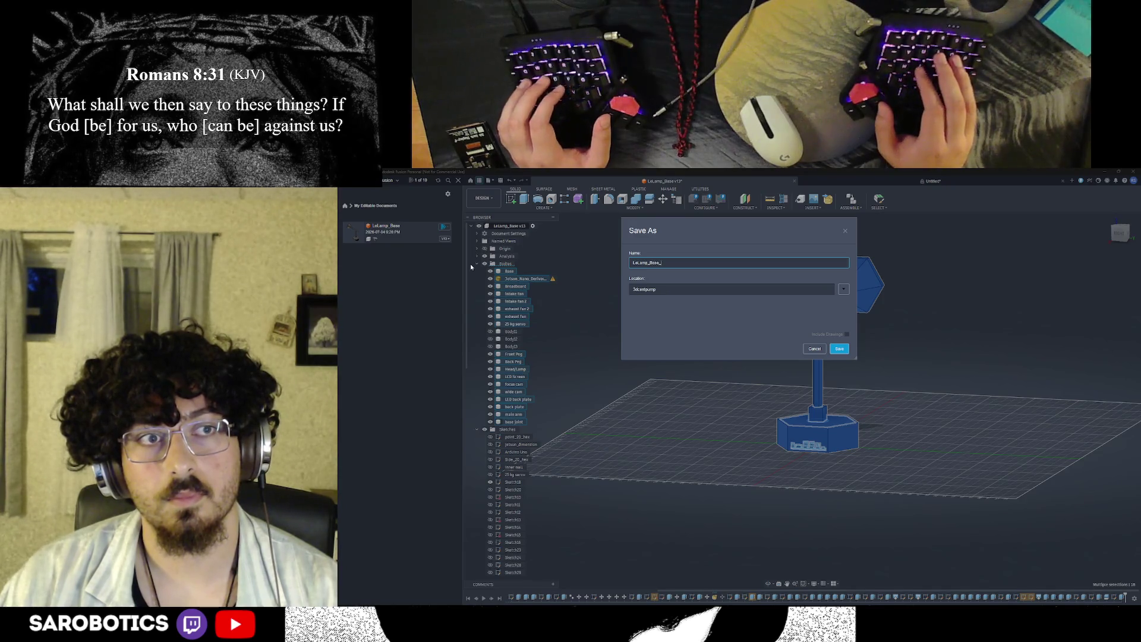
text(Full)
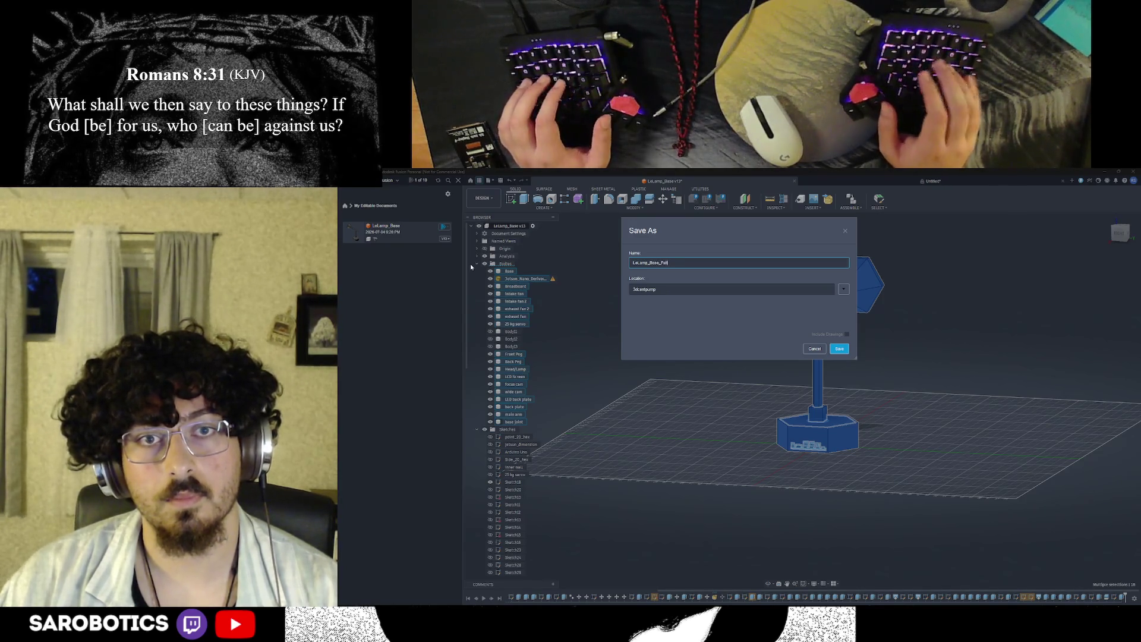
text(_Features)
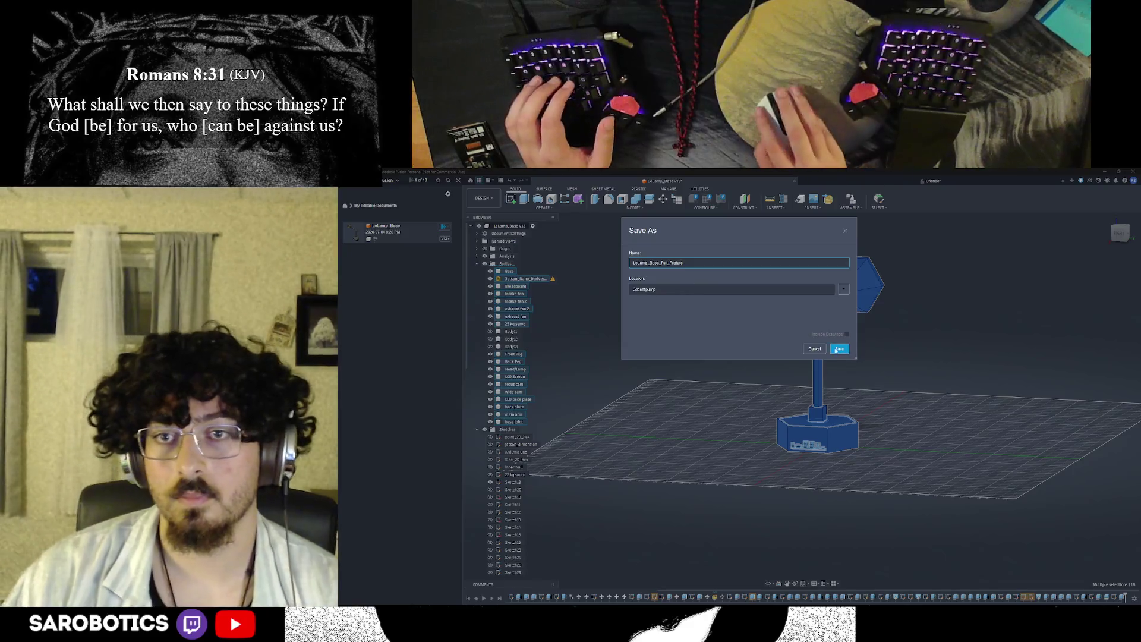
key(Return)
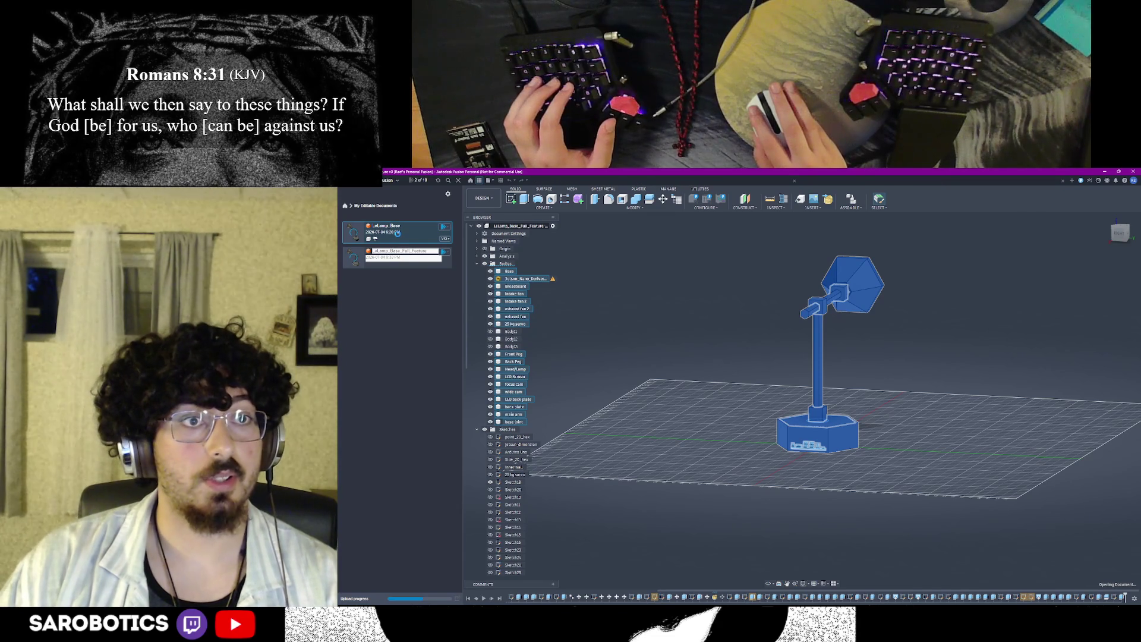
Step: Set the LeLamp_Base_Full_Feature copy to Read-Only and confirm
double_click(398, 255)
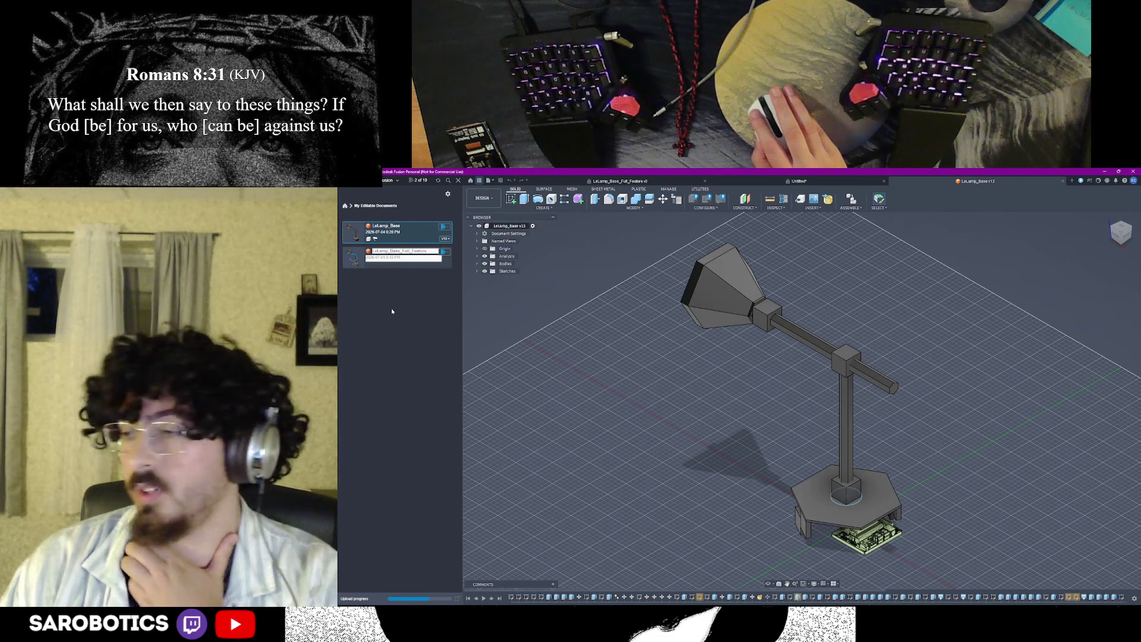
click(415, 256)
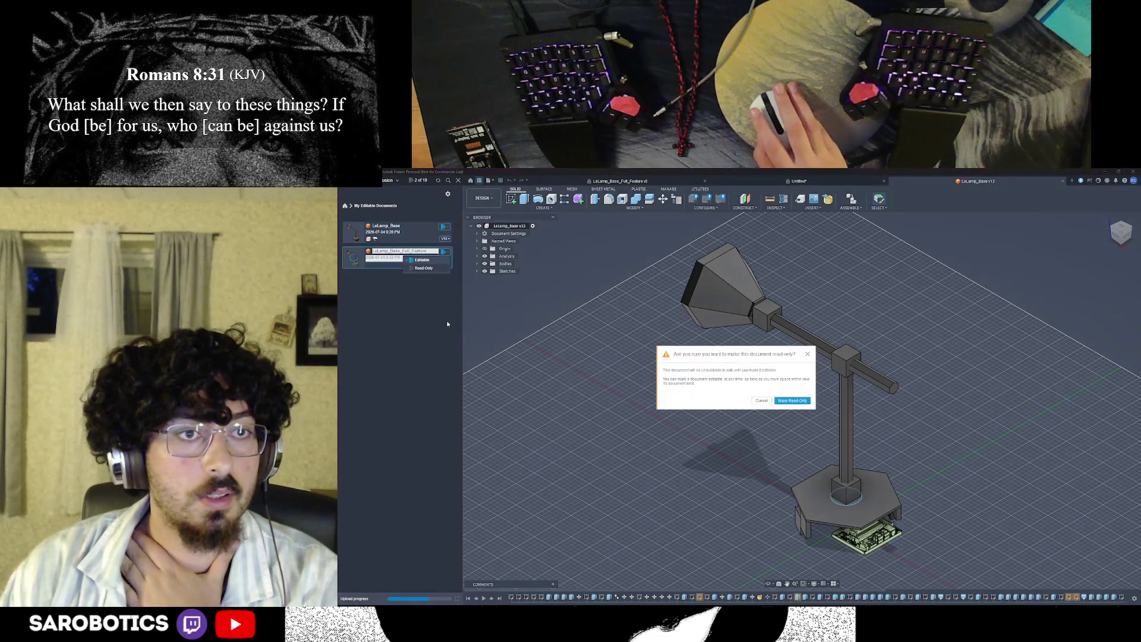
click(791, 400)
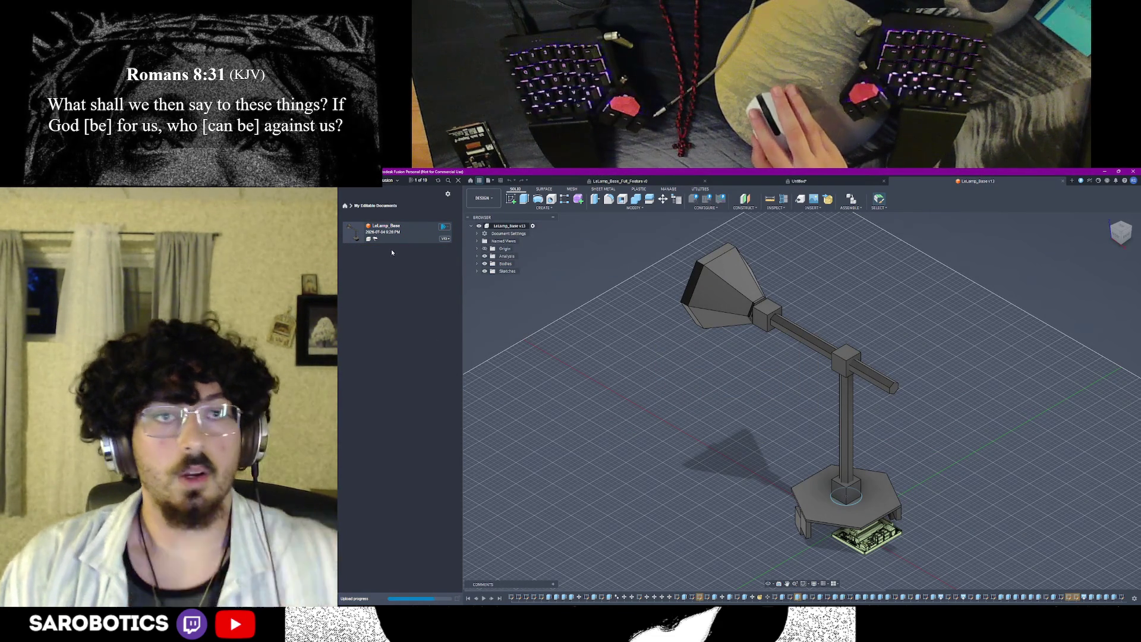
Step: Browse the LeLamp project's files and switch to the LeLamp_Base_Full_Feature design
click(345, 206)
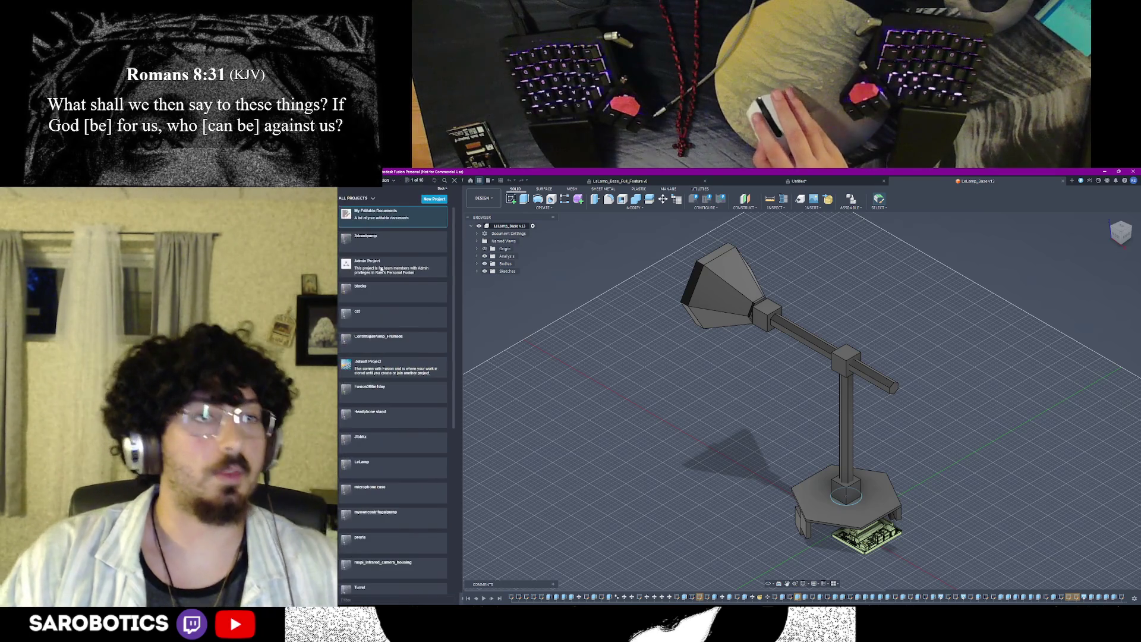
scroll(387, 333, up, 1)
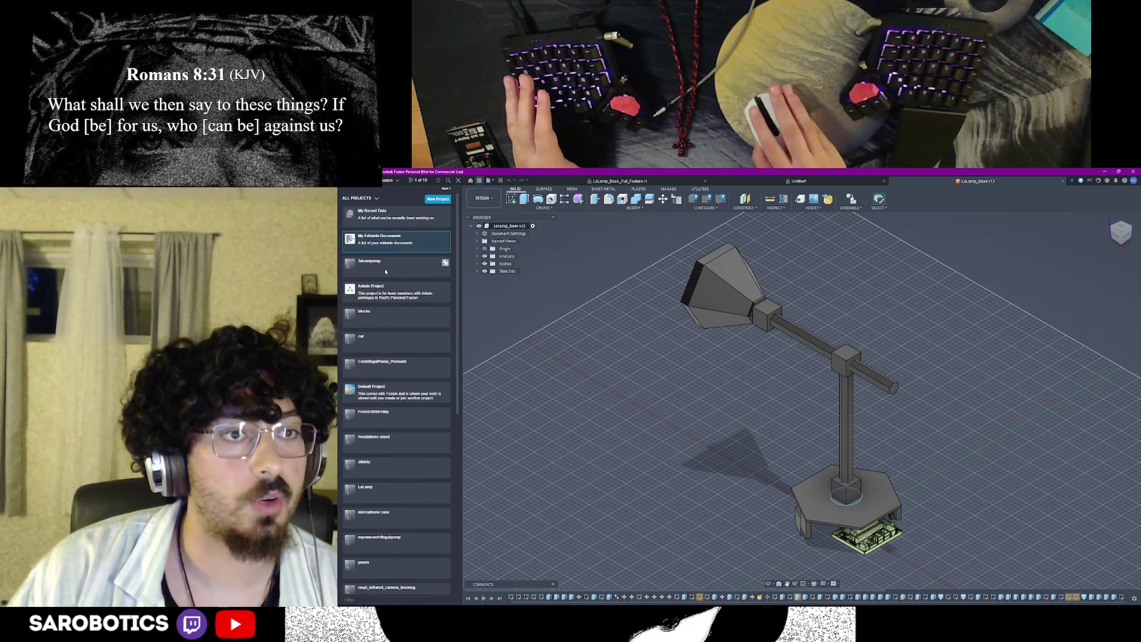
scroll(384, 277, down, 2)
scroll(393, 356, down, 2)
scroll(395, 452, down, 3)
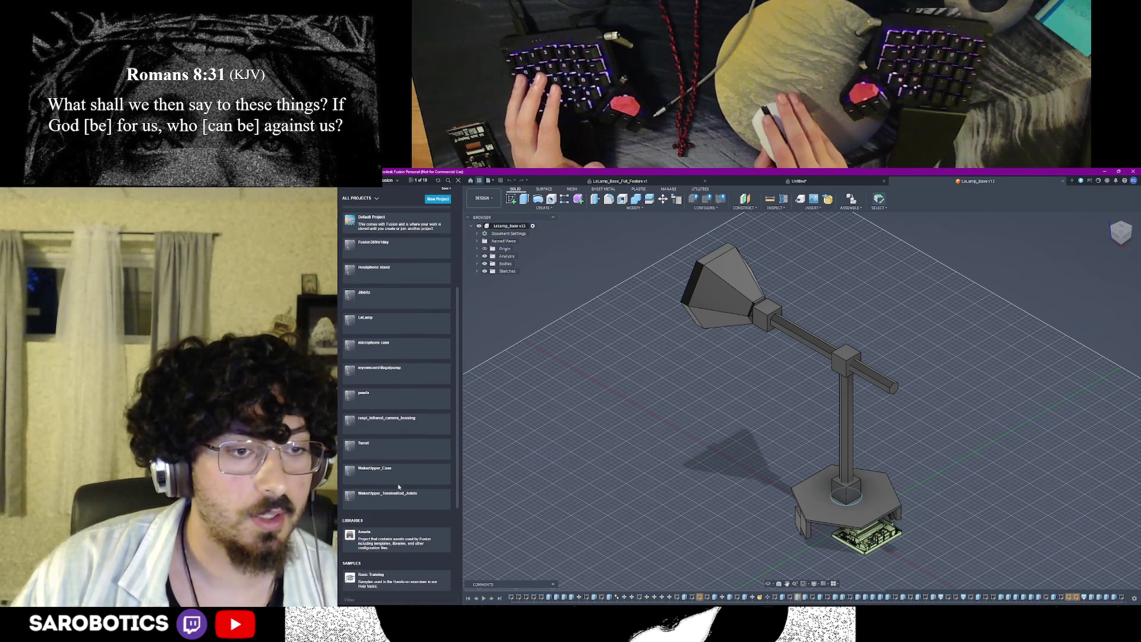
scroll(388, 401, up, 2)
scroll(384, 369, up, 2)
scroll(388, 345, up, 2)
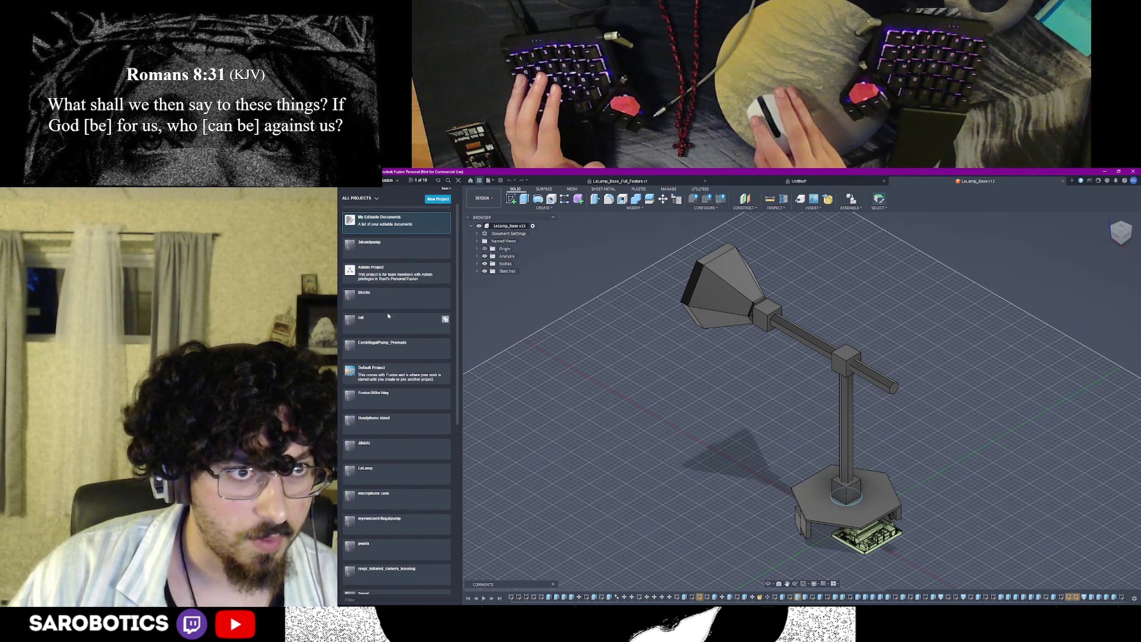
scroll(383, 268, down, 2)
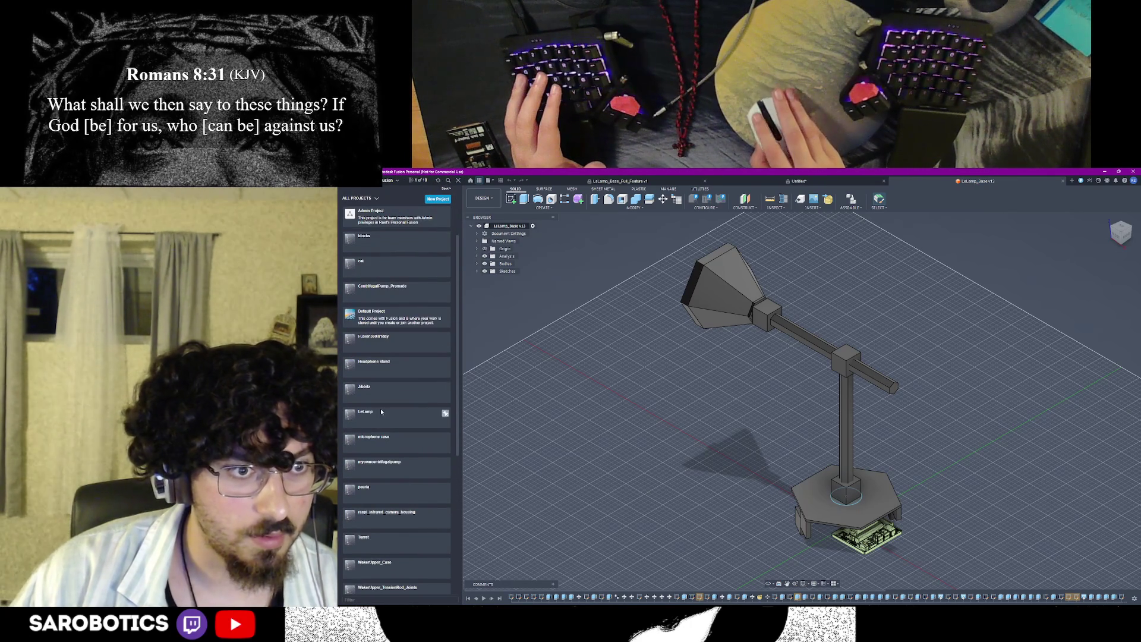
click(380, 409)
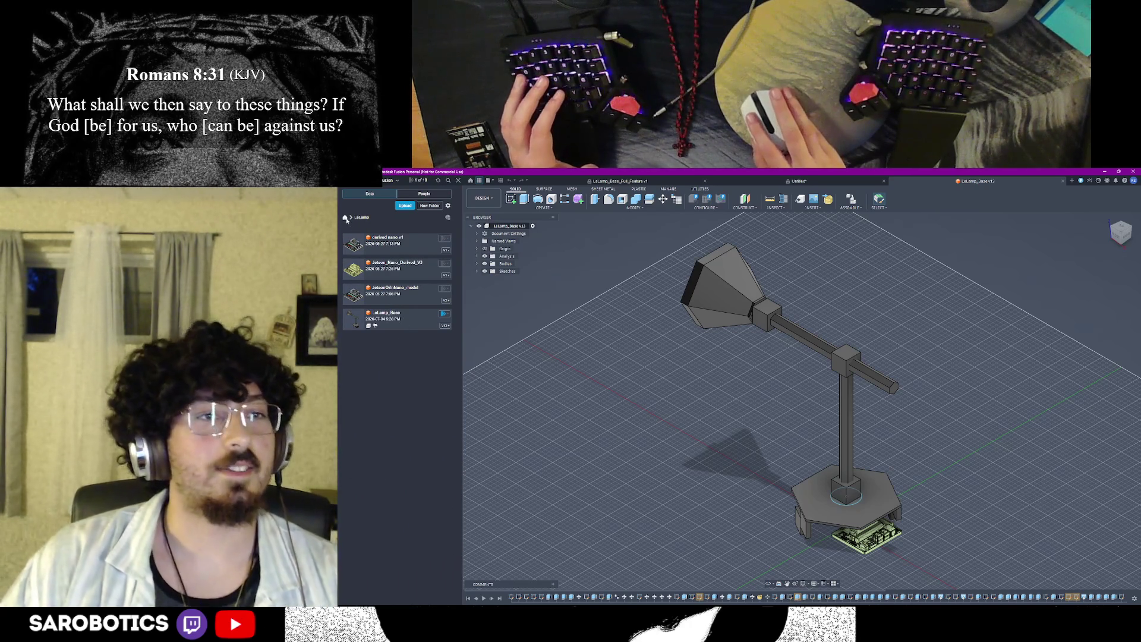
click(345, 217)
scroll(431, 330, up, 2)
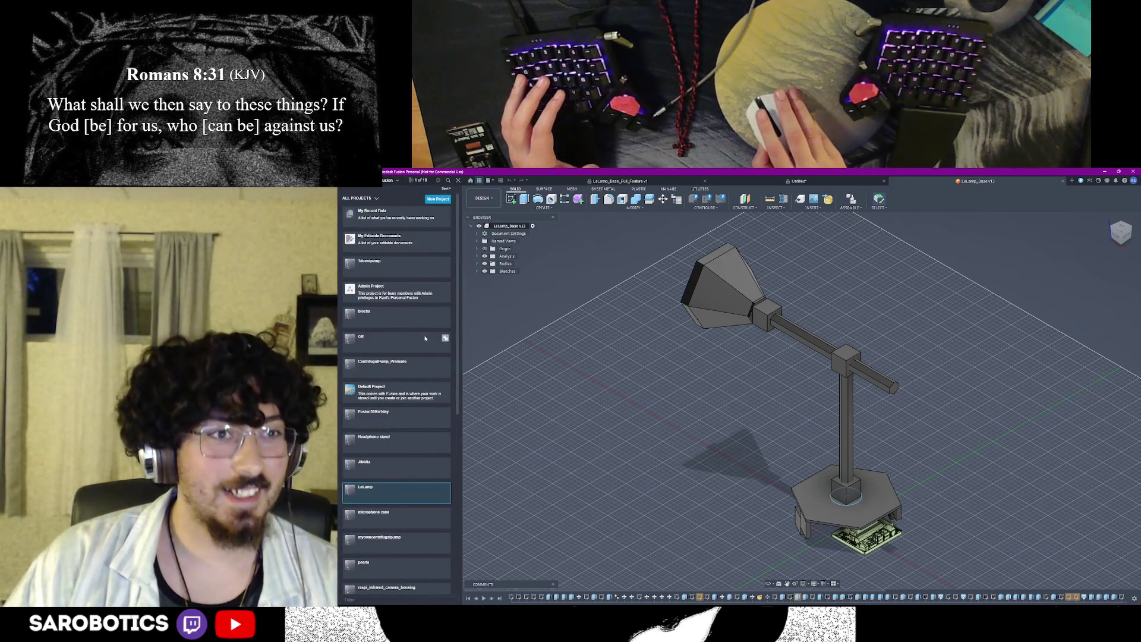
scroll(426, 337, down, 3)
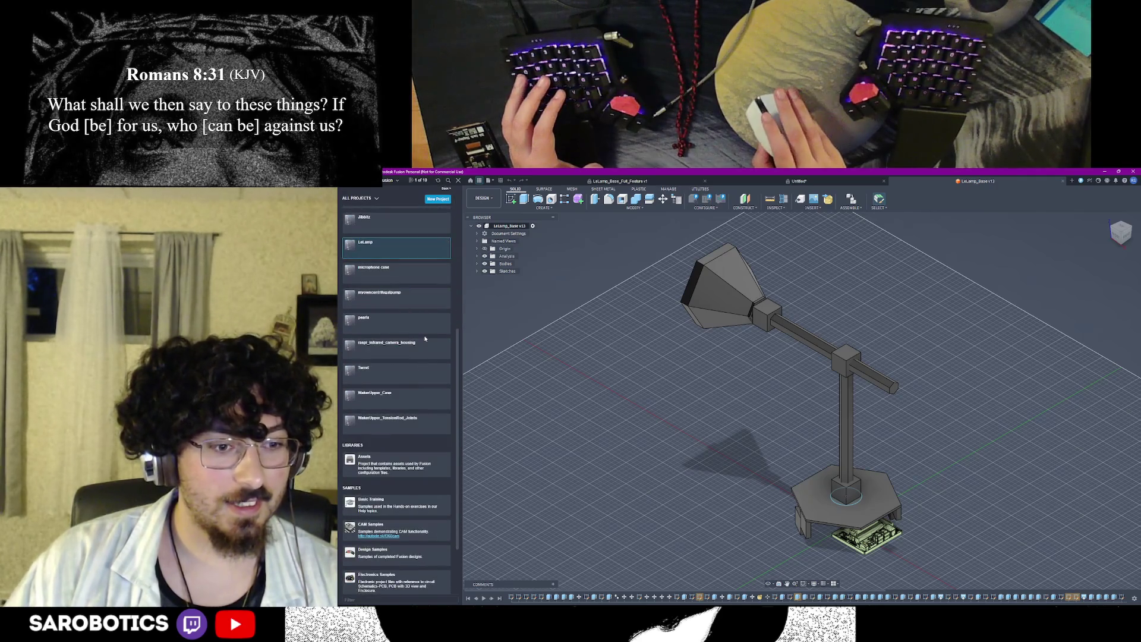
scroll(424, 337, up, 3)
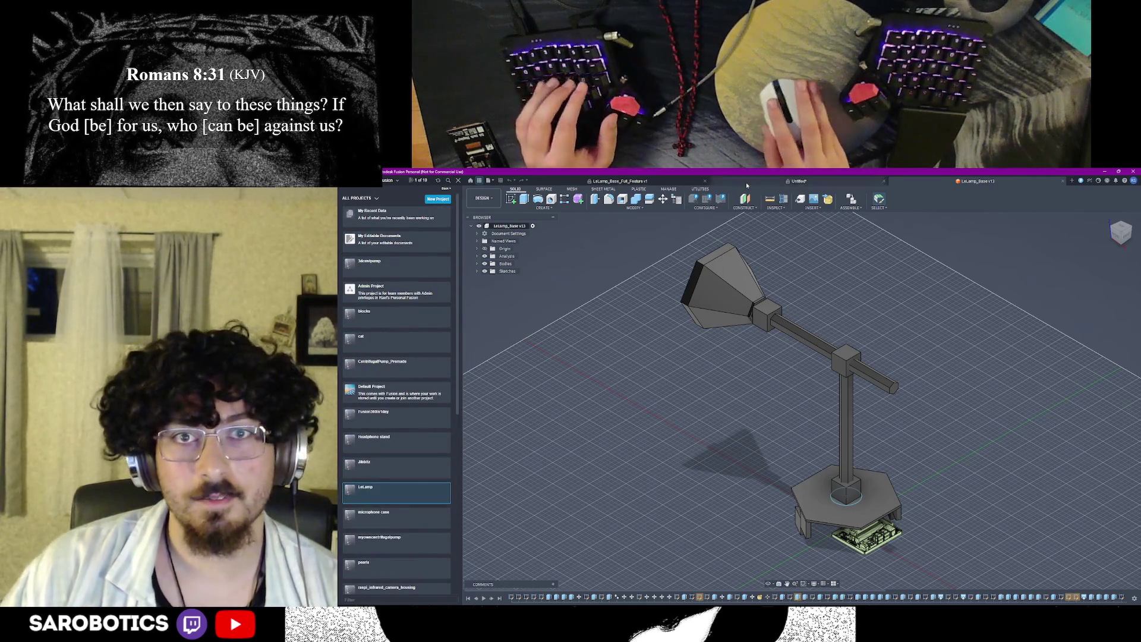
click(649, 182)
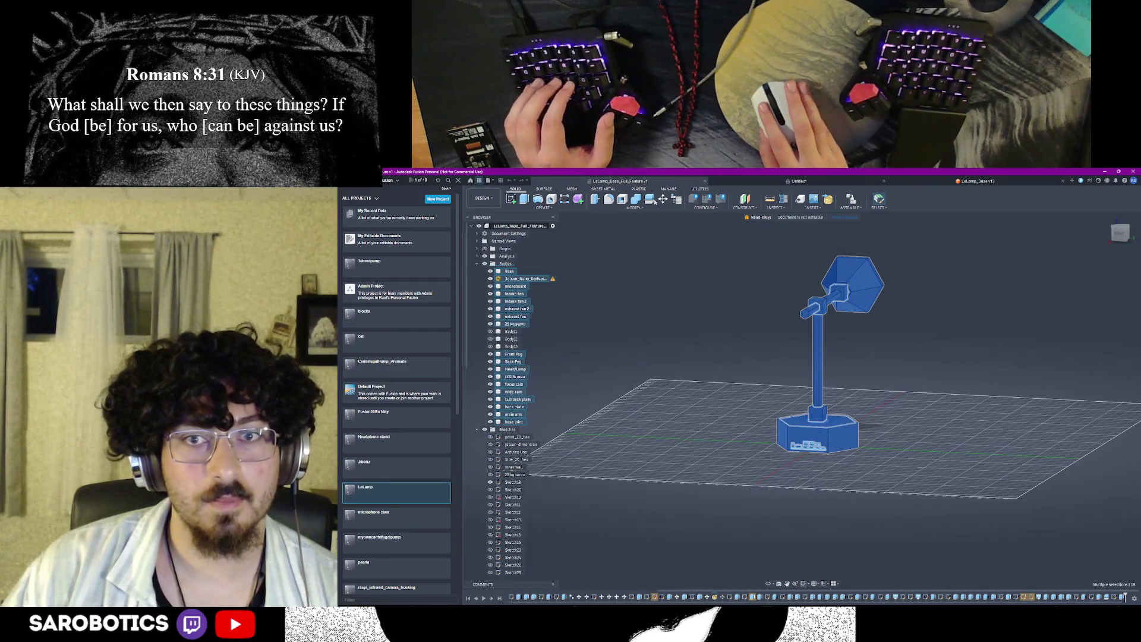
click(810, 520)
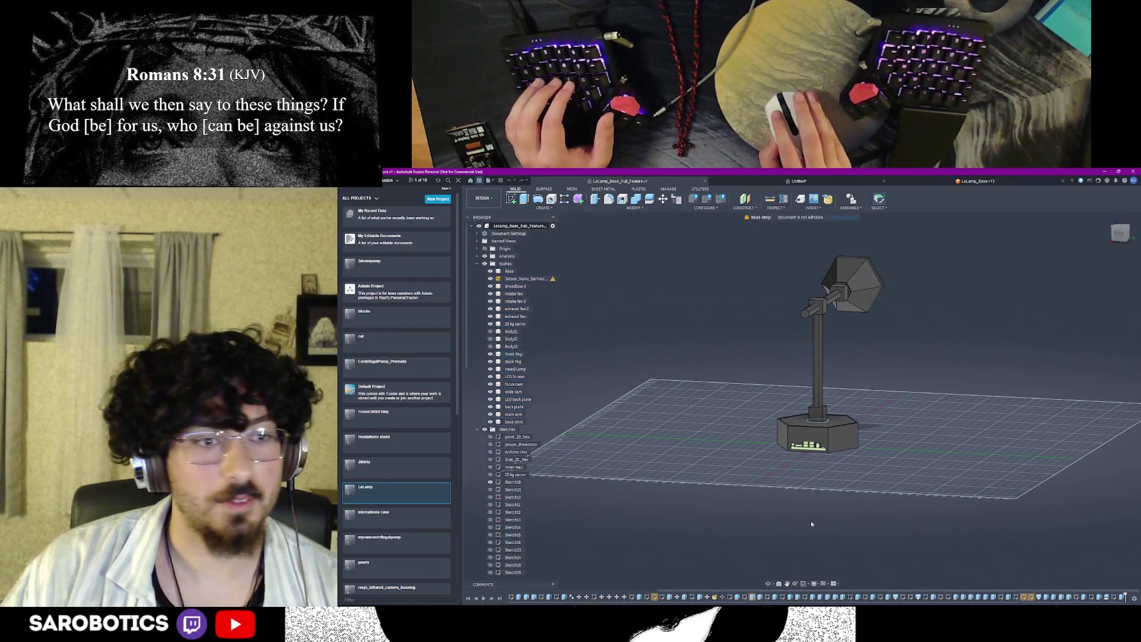
click(397, 493)
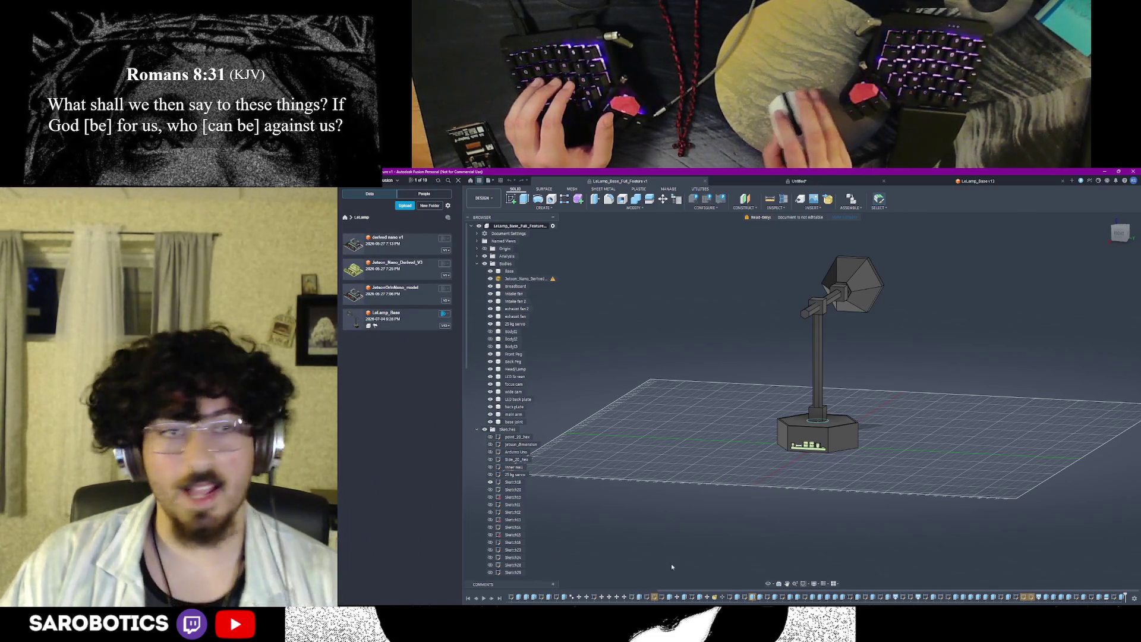
scroll(618, 497, down, 3)
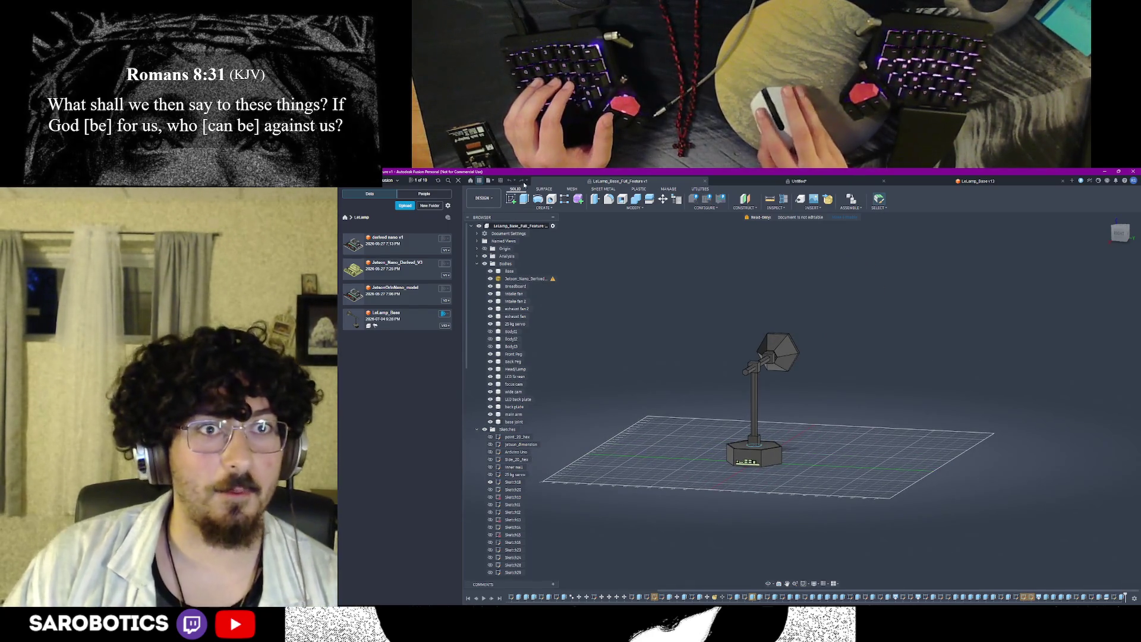
Step: Return to All Projects and show the My Recent Data list
click(494, 181)
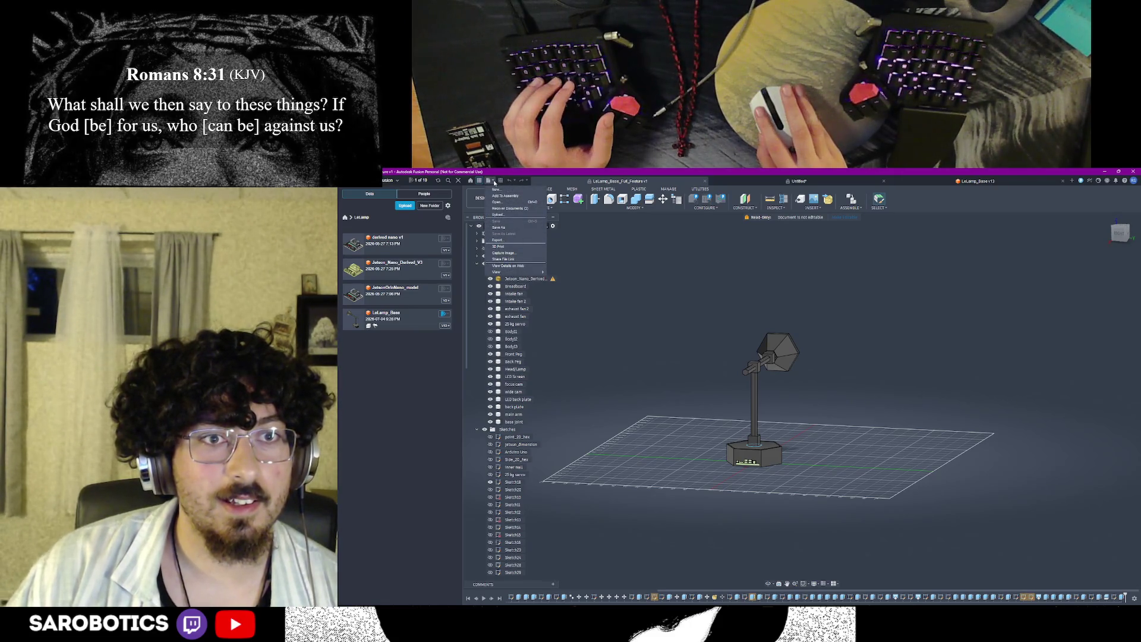
click(489, 183)
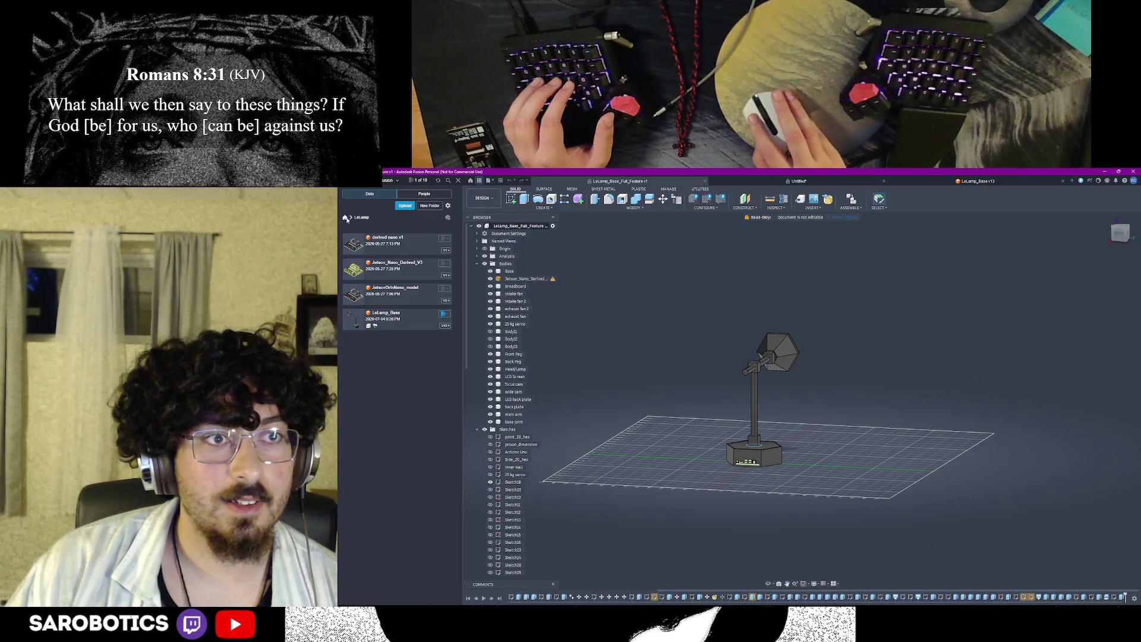
click(346, 219)
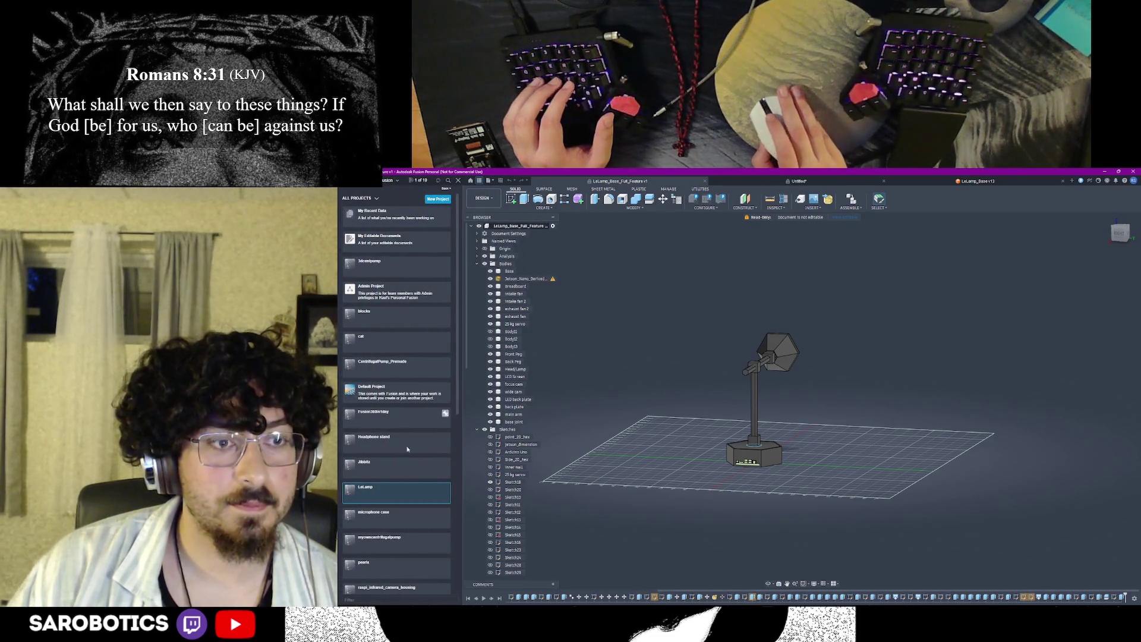
click(447, 181)
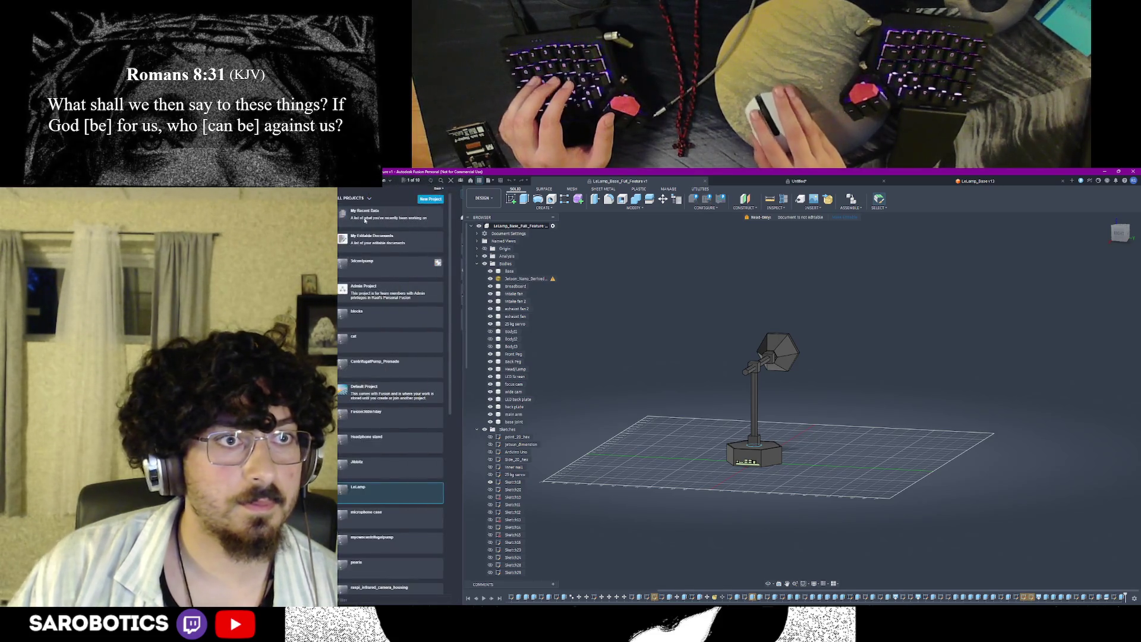
click(373, 214)
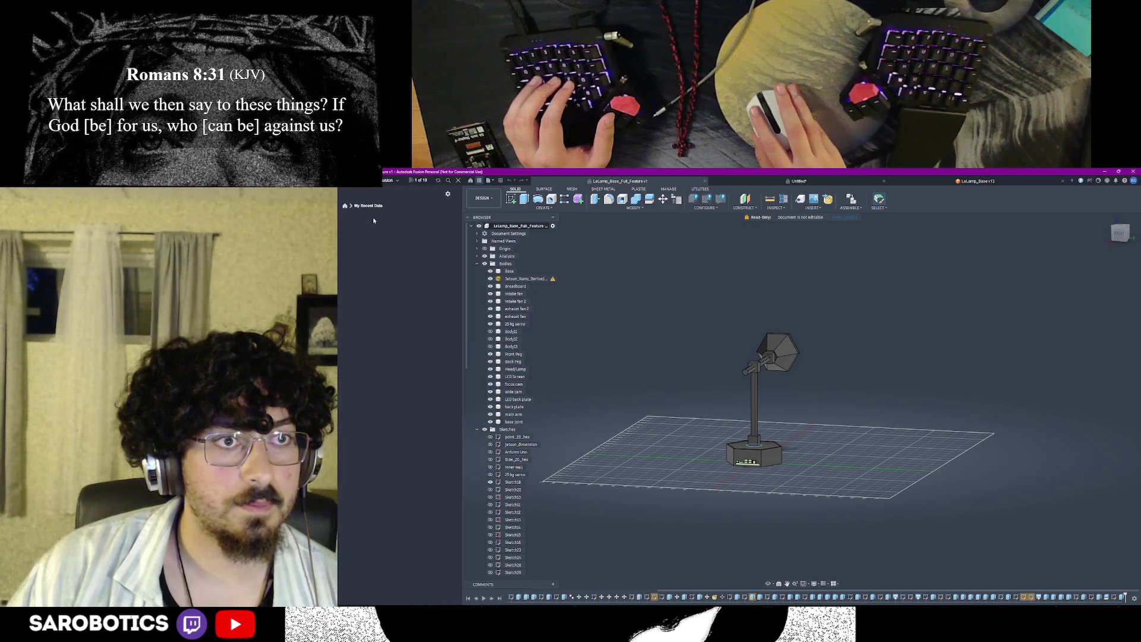
Step: Locate LeLamp_Base_Full_Feature and move it into the LeLamp project
right_click(385, 227)
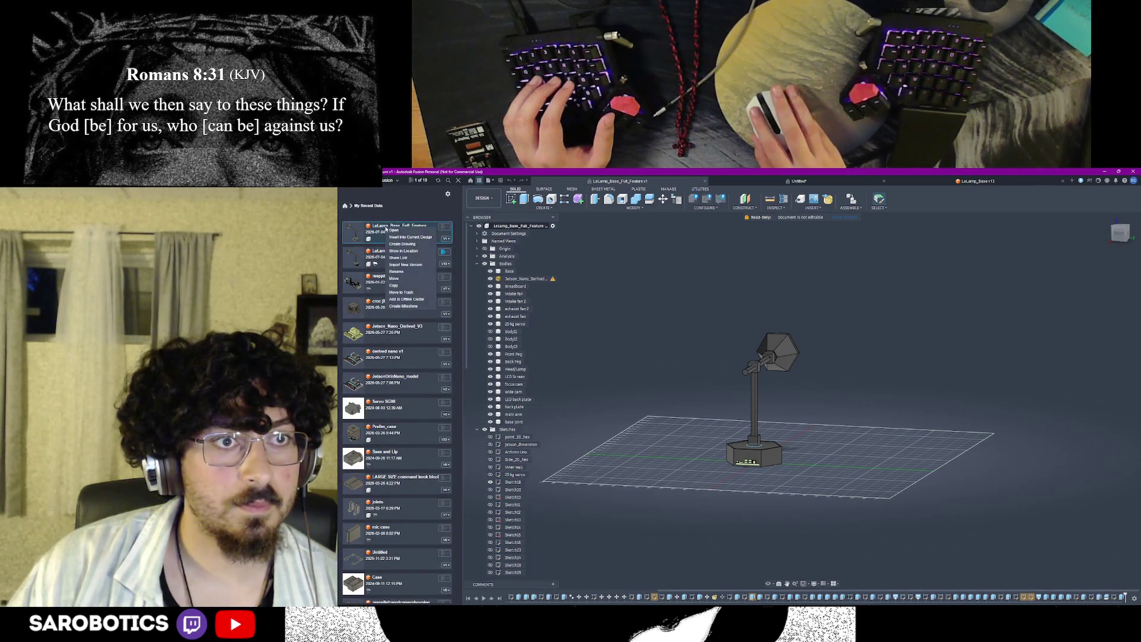
click(404, 253)
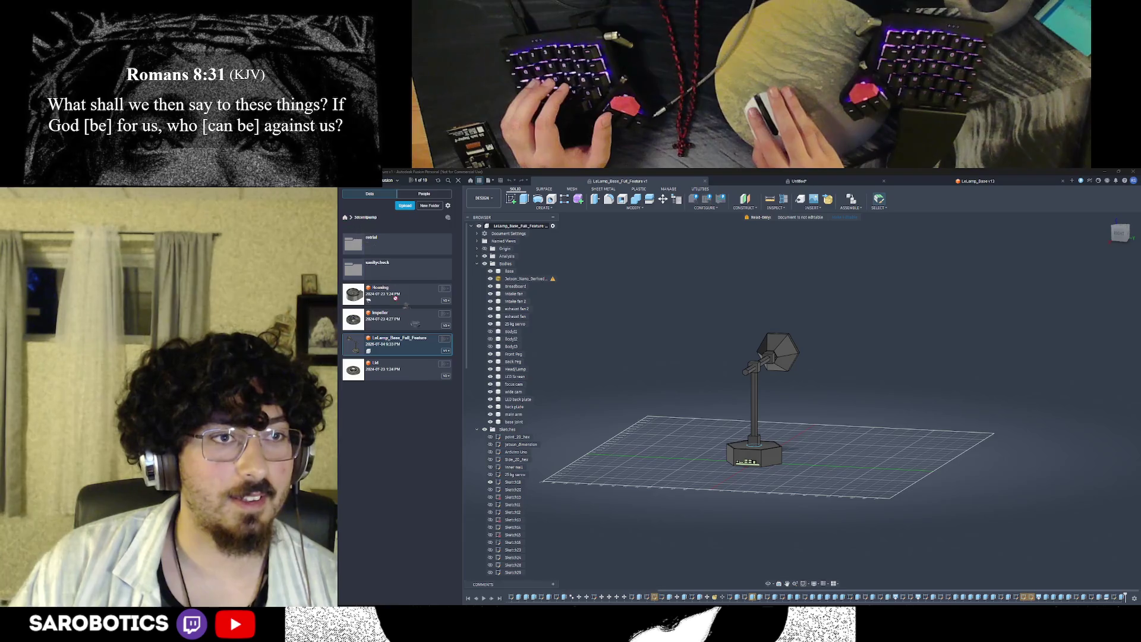
right_click(404, 344)
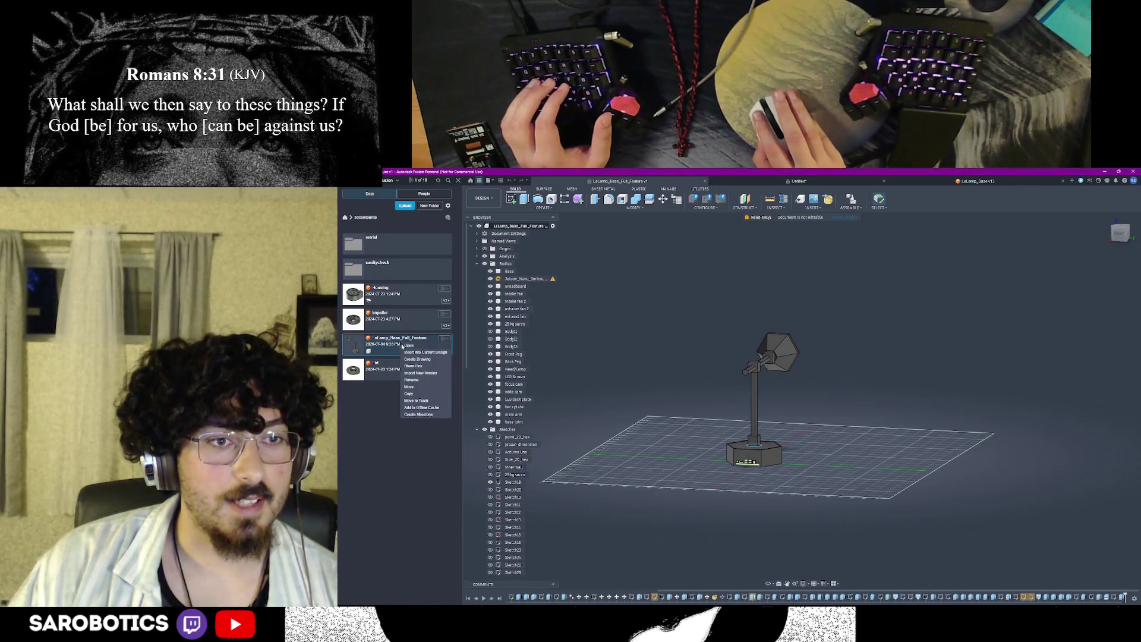
click(420, 387)
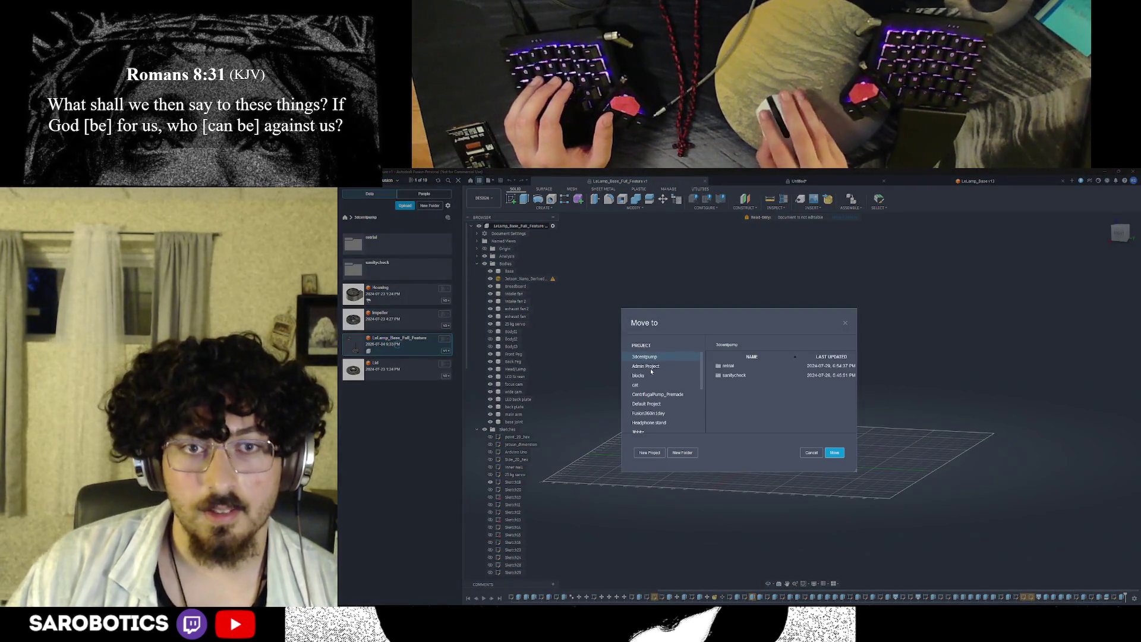
scroll(655, 404, down, 1)
click(640, 413)
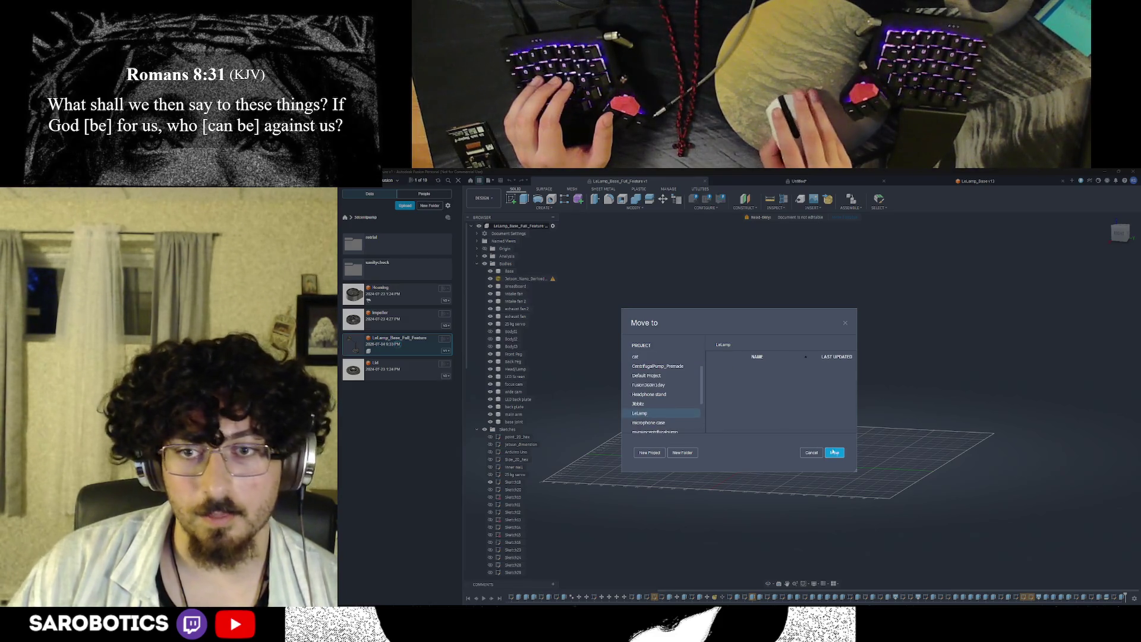
click(833, 452)
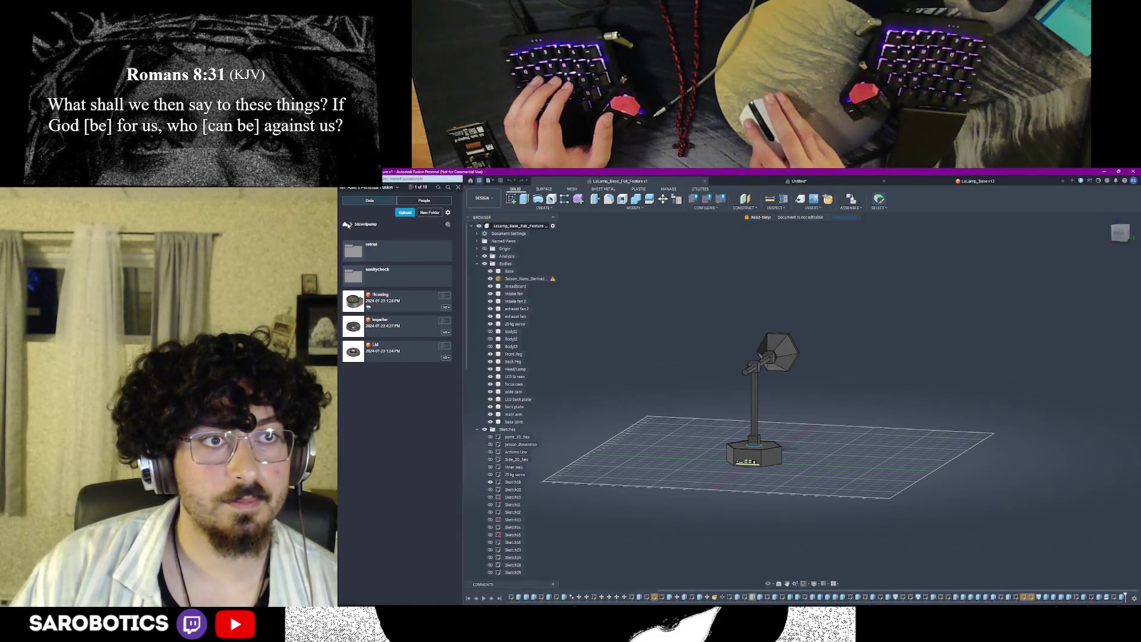
Step: Reopen the LeLamp project's files and switch to the LeLamp_Base design
click(349, 225)
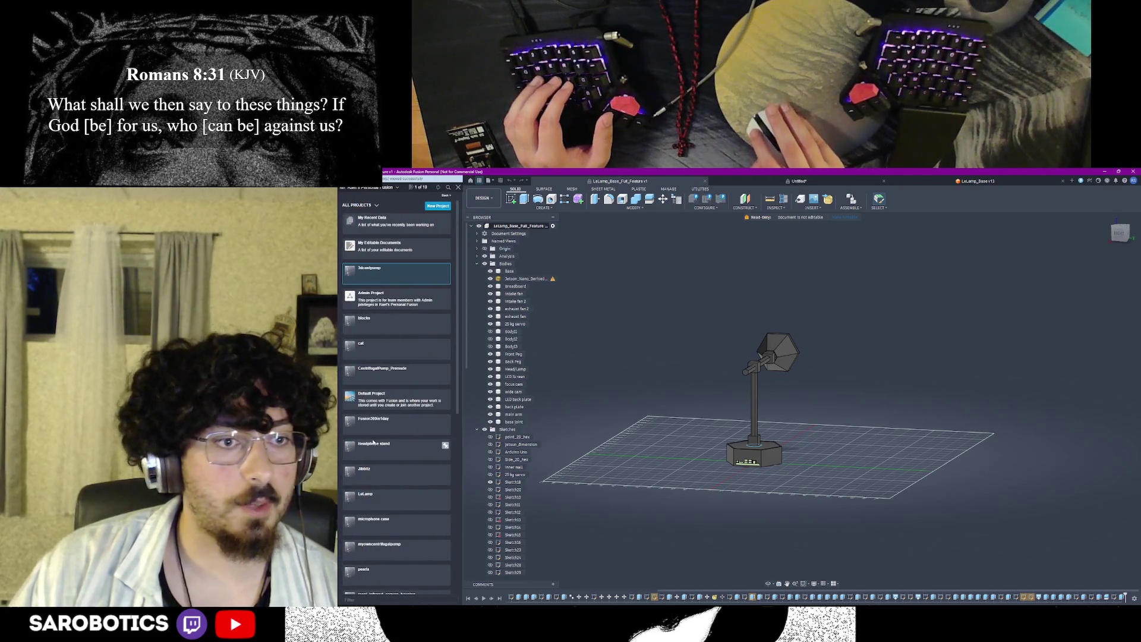
click(376, 493)
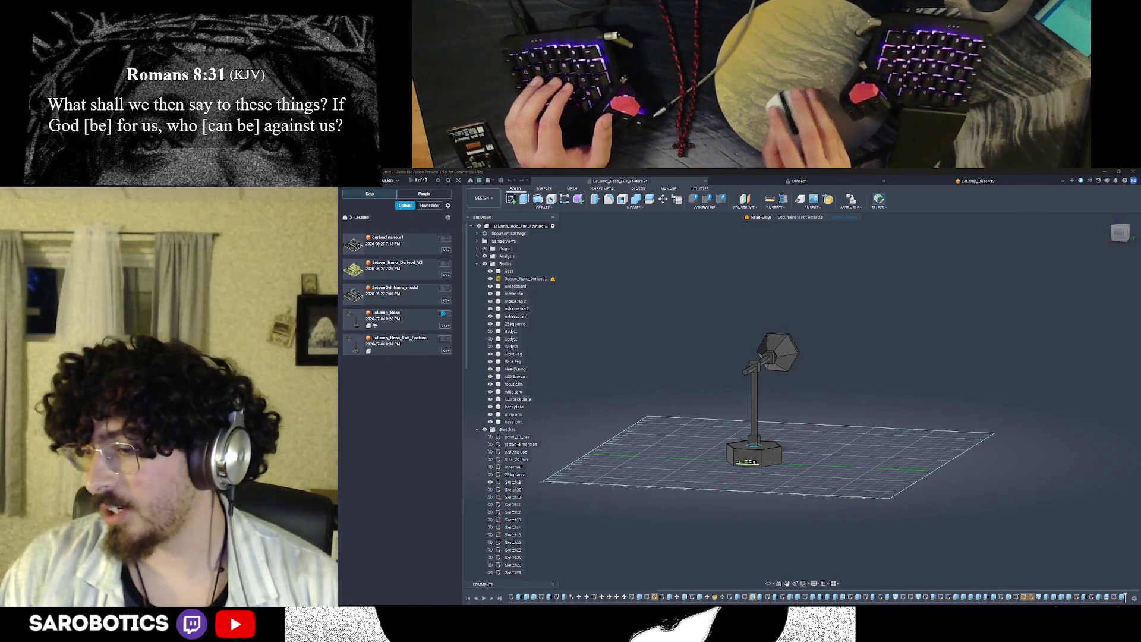
click(753, 440)
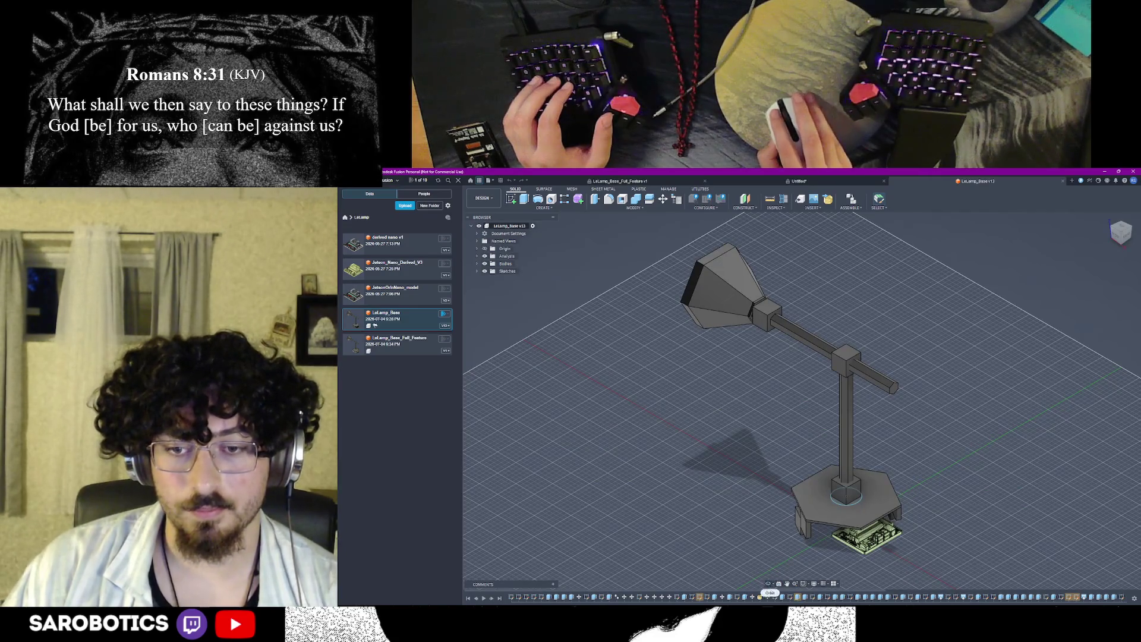
Step: Expand Bodies and show the base enclosure body covering the electronics board
shift+middle_drag(769, 592, 802, 545)
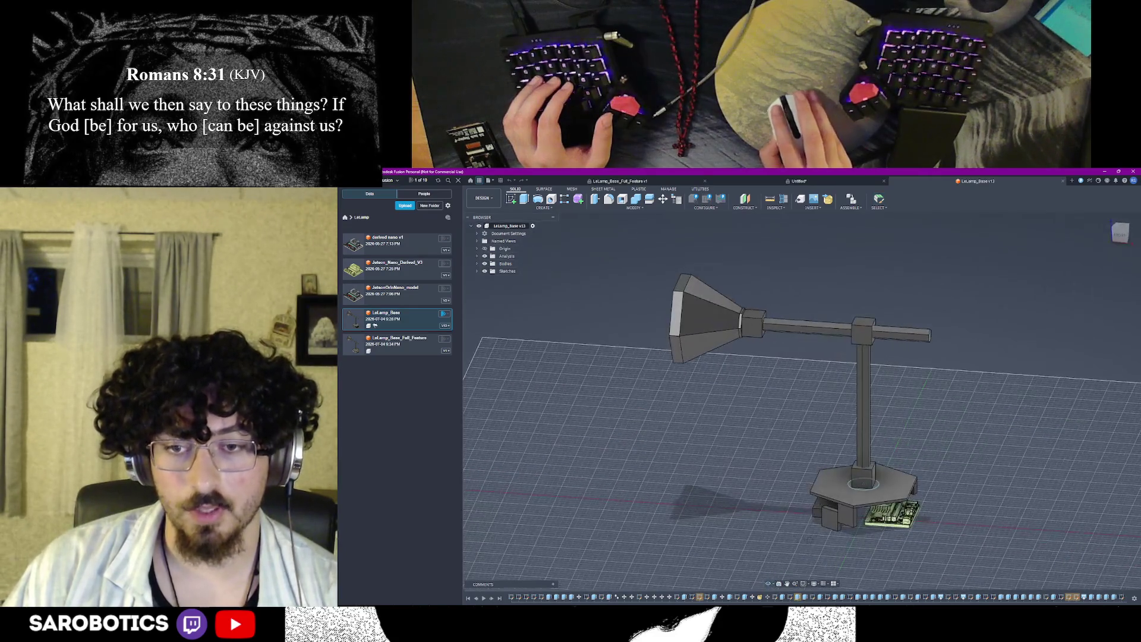
click(479, 264)
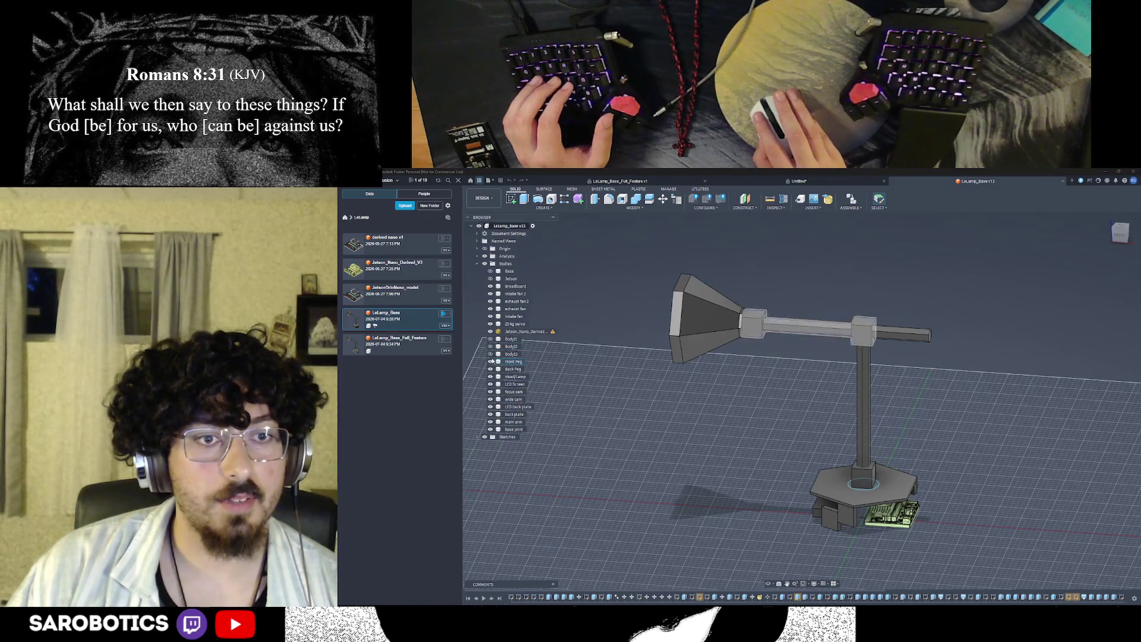
click(489, 271)
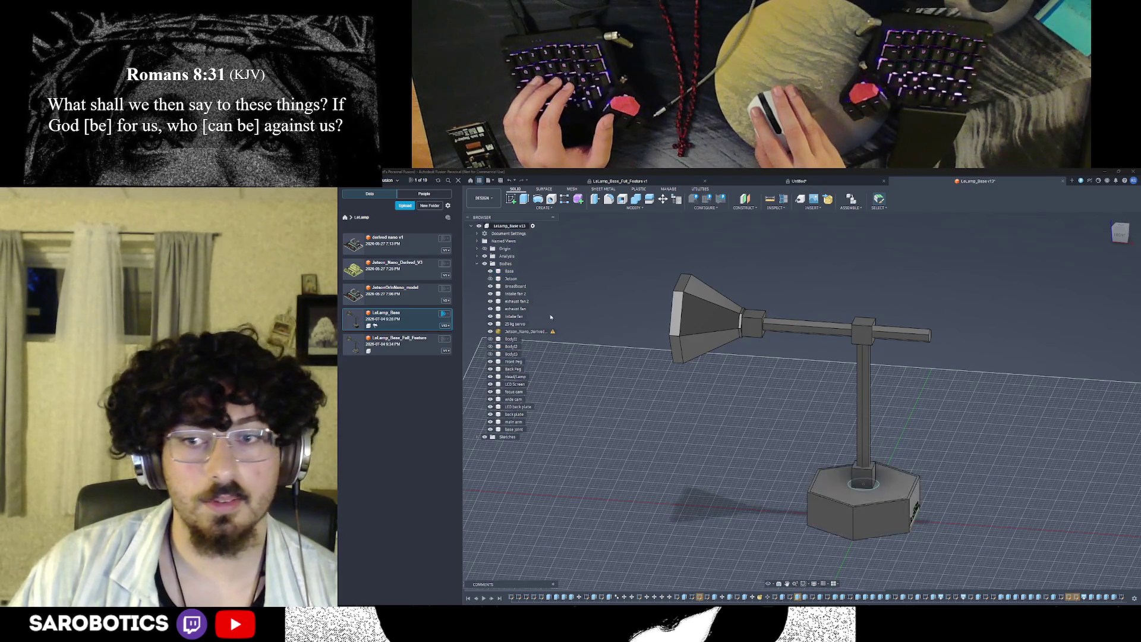
shift+middle_drag(802, 401, 802, 357)
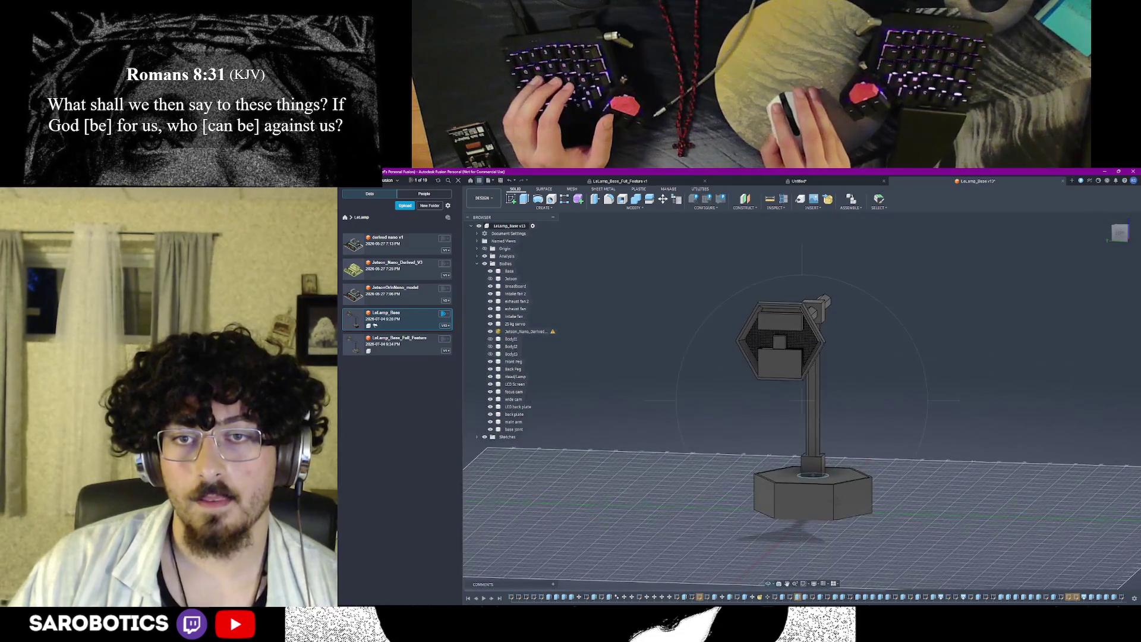
click(860, 502)
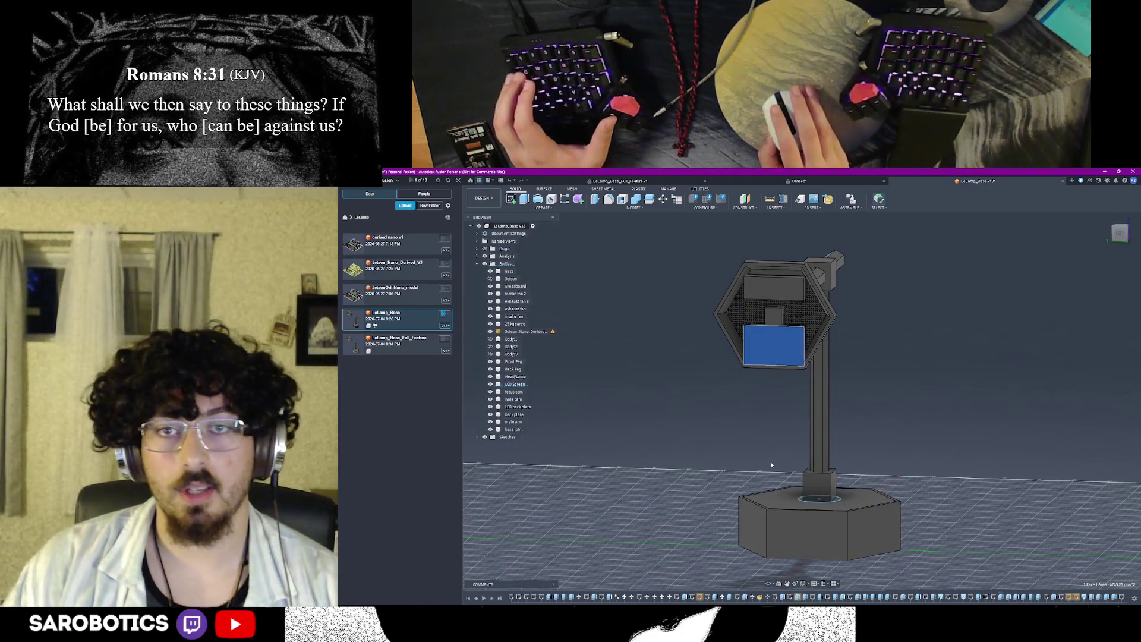
Step: Select the LCD screen body on the lamp head and zoom in on it
right_click(781, 349)
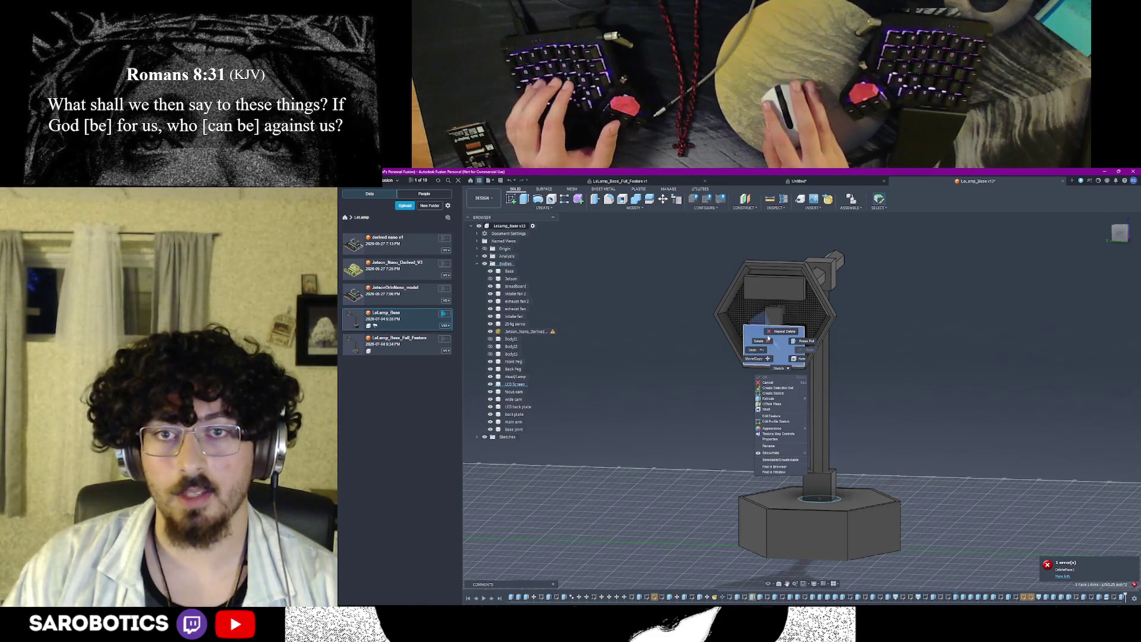
click(767, 339)
right_click(787, 341)
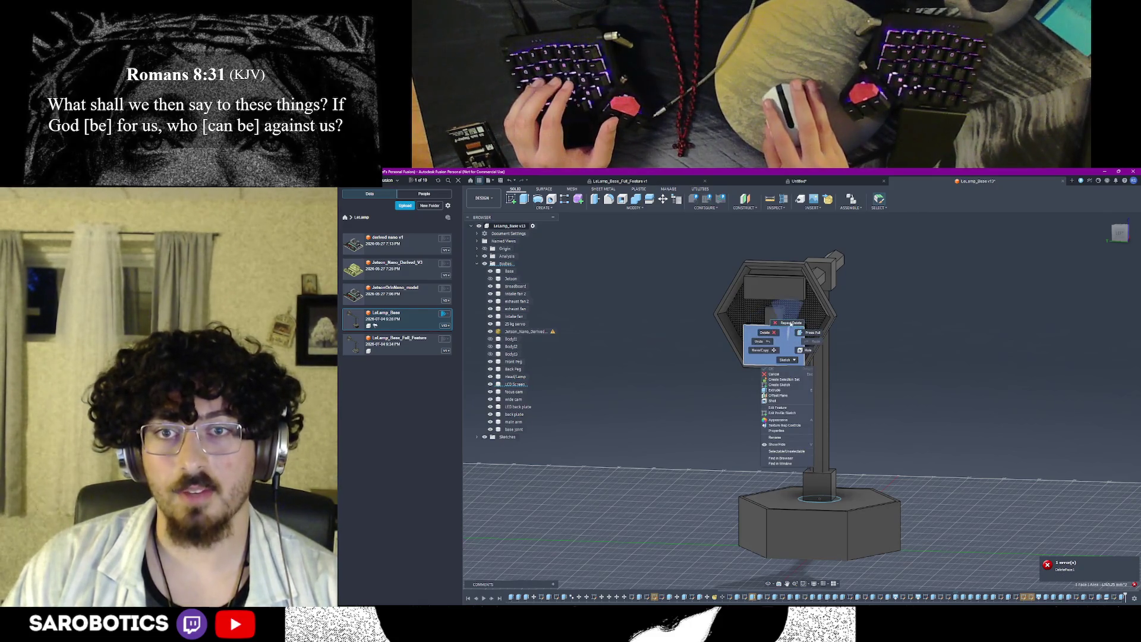
click(769, 332)
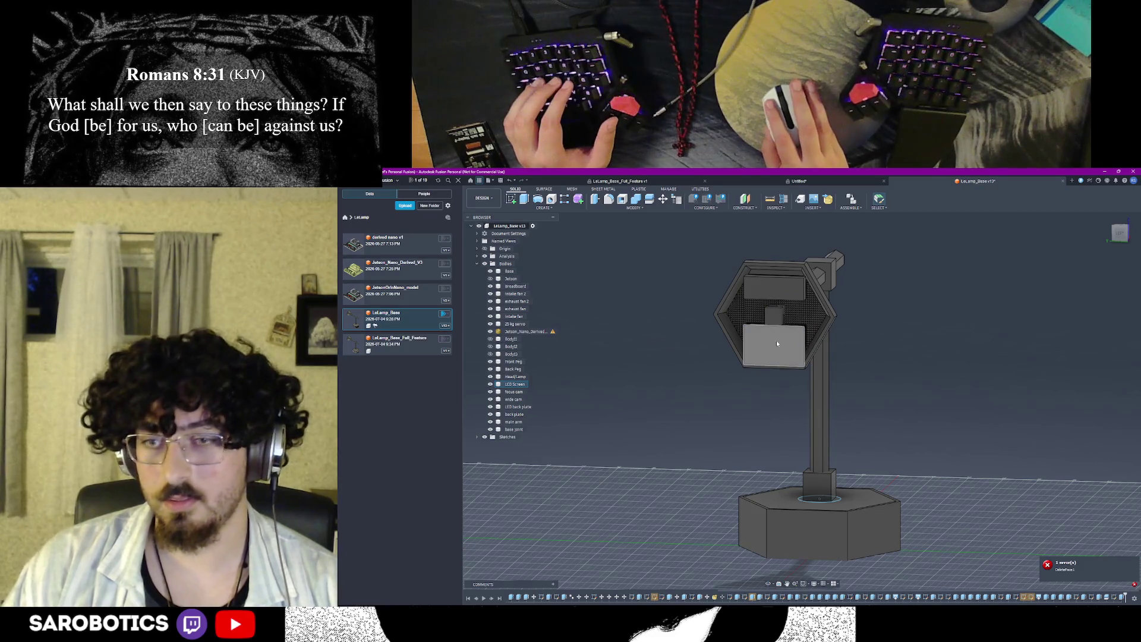
scroll(795, 335, up, 3)
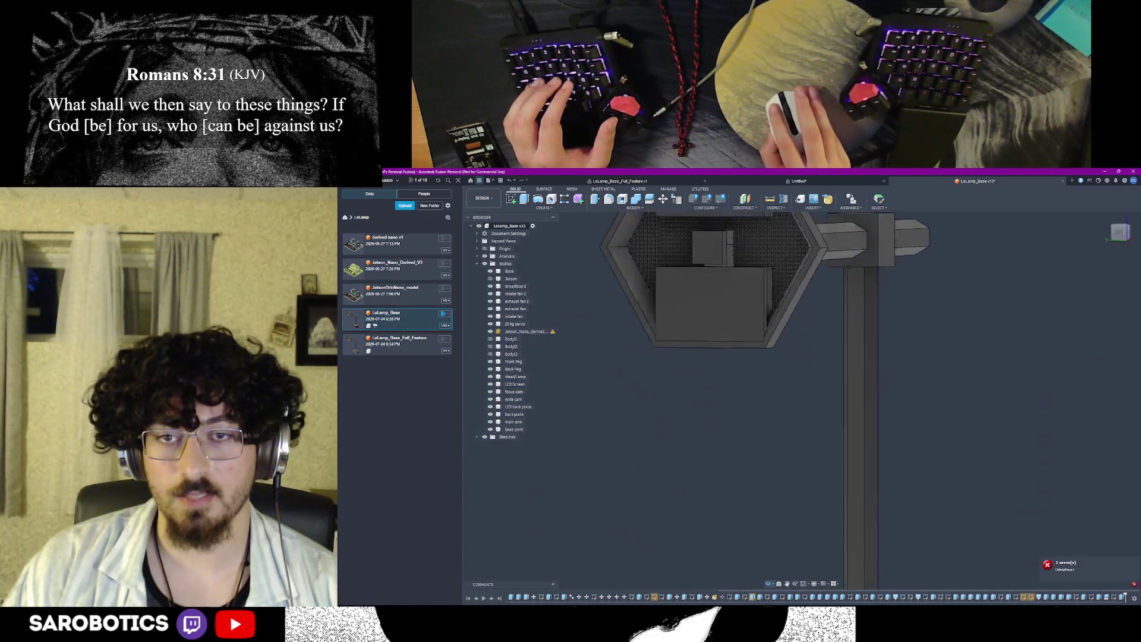
shift+middle_drag(789, 345, 802, 357)
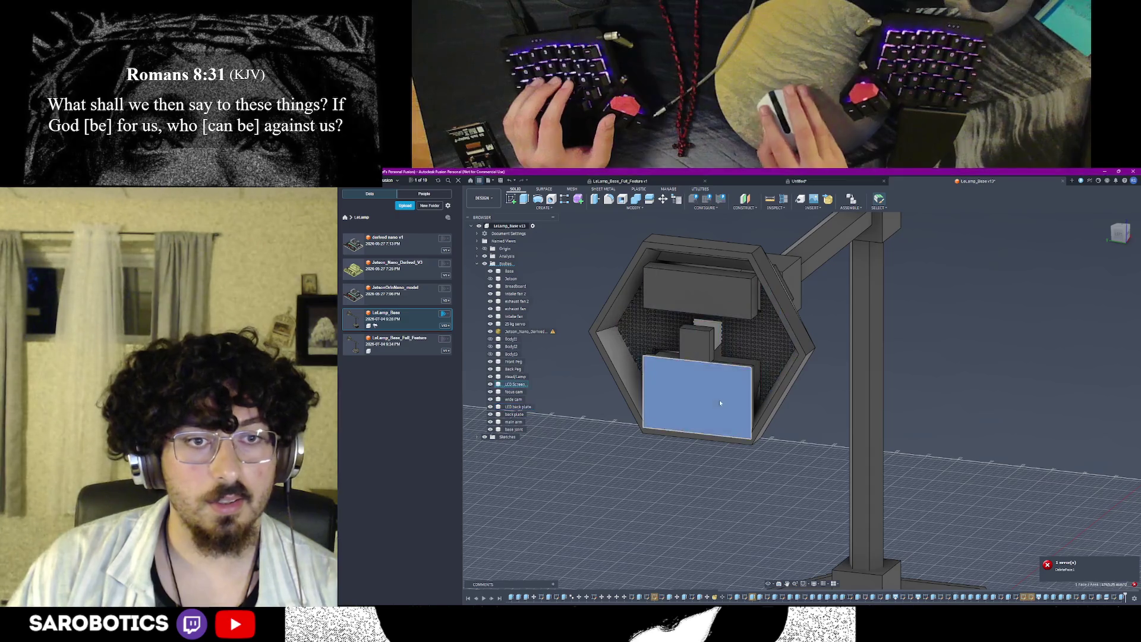
Step: Delete the front screen body with its dependent features, then select the inner box
key(Delete)
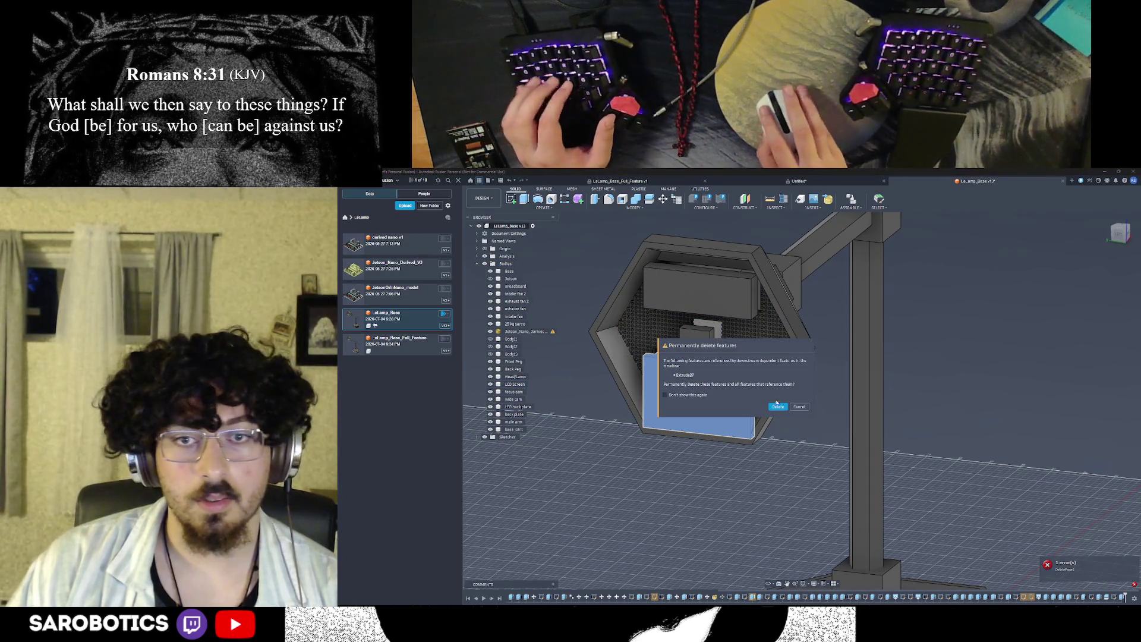
click(803, 408)
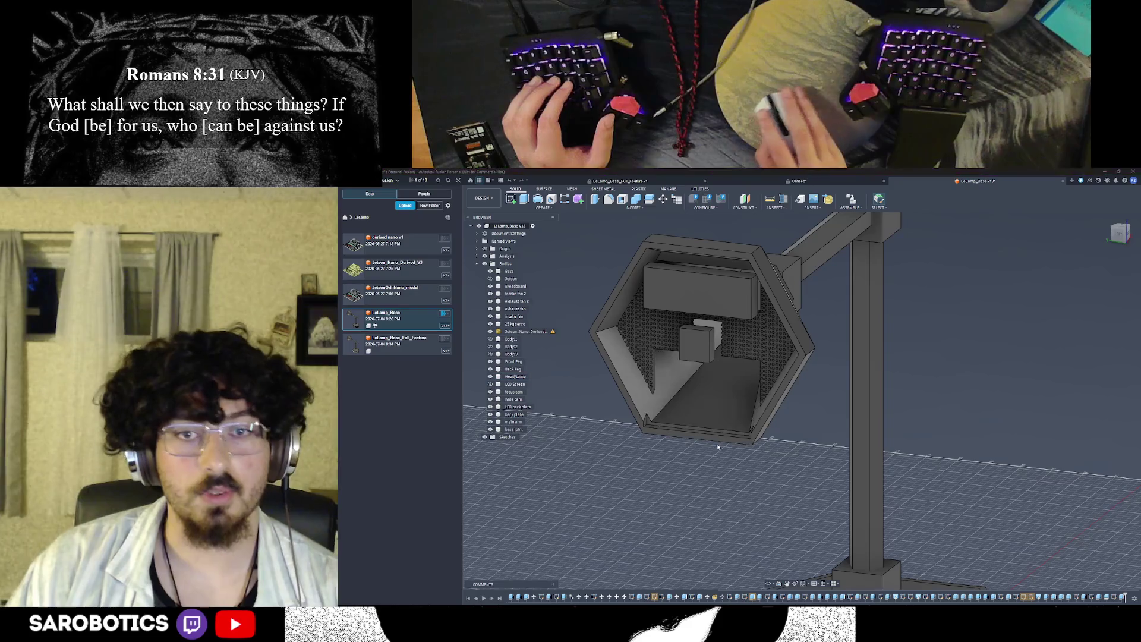
key(ctrl+z)
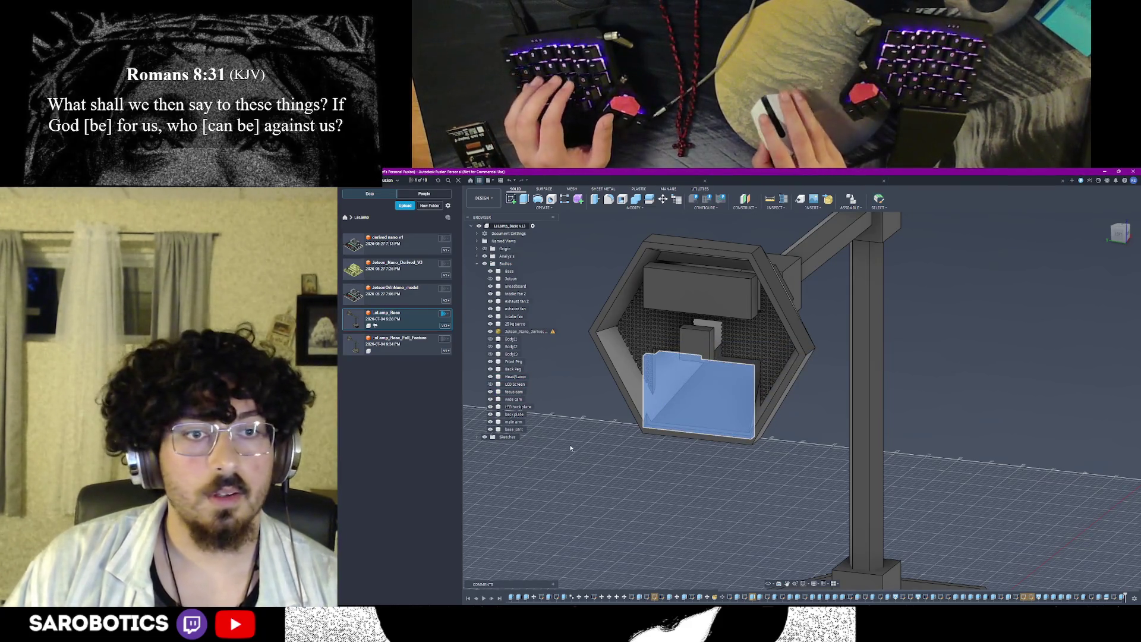
key(Delete)
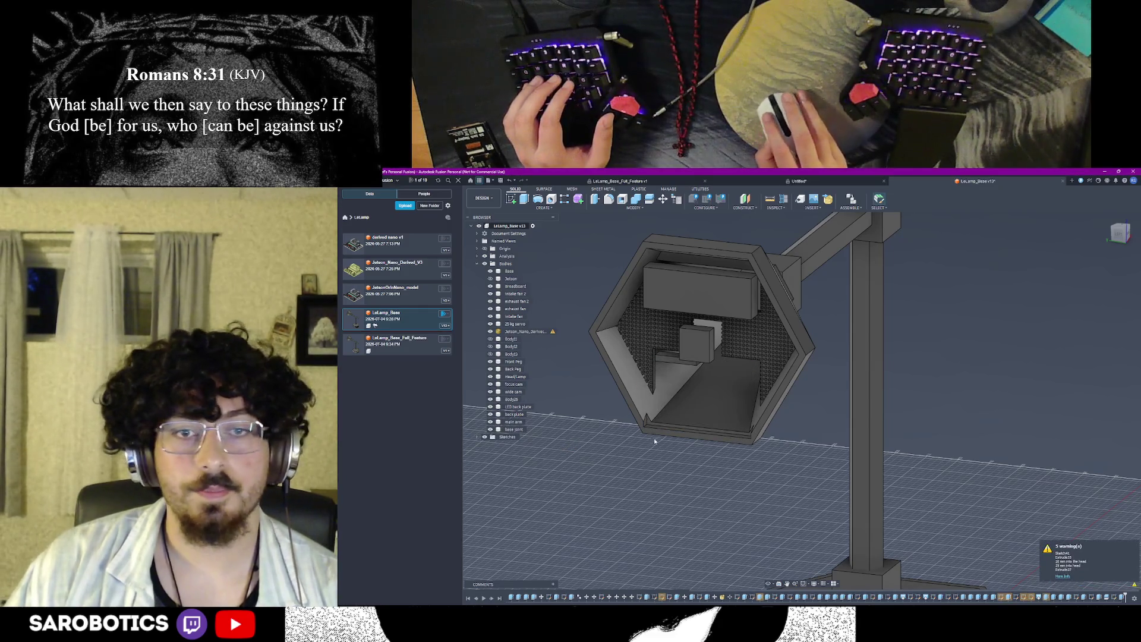
click(701, 349)
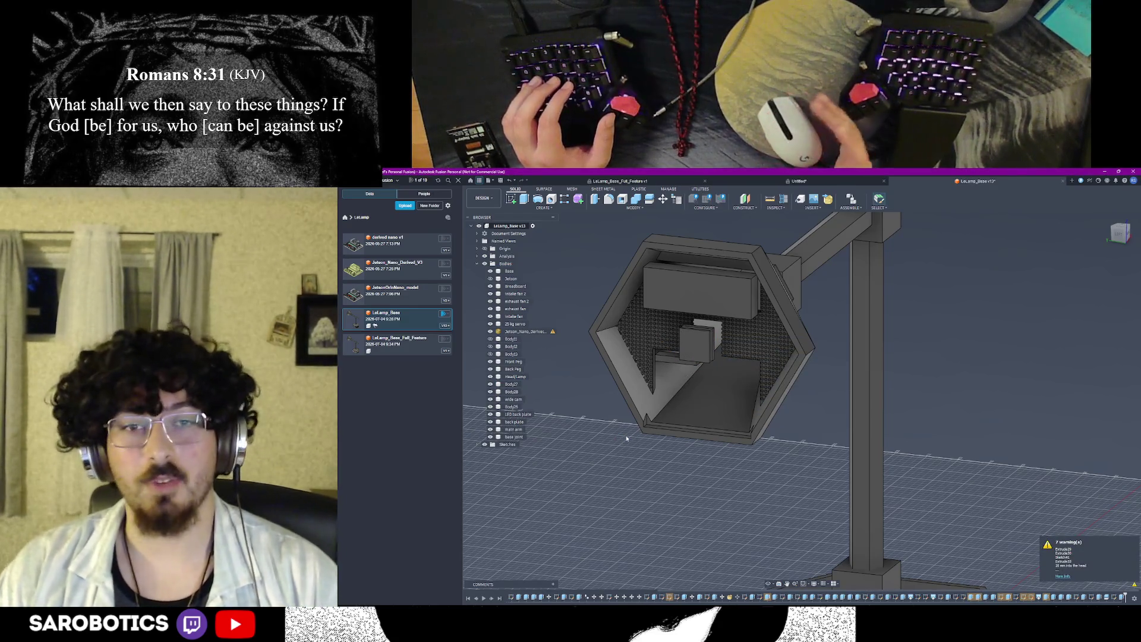
scroll(706, 327, up, 2)
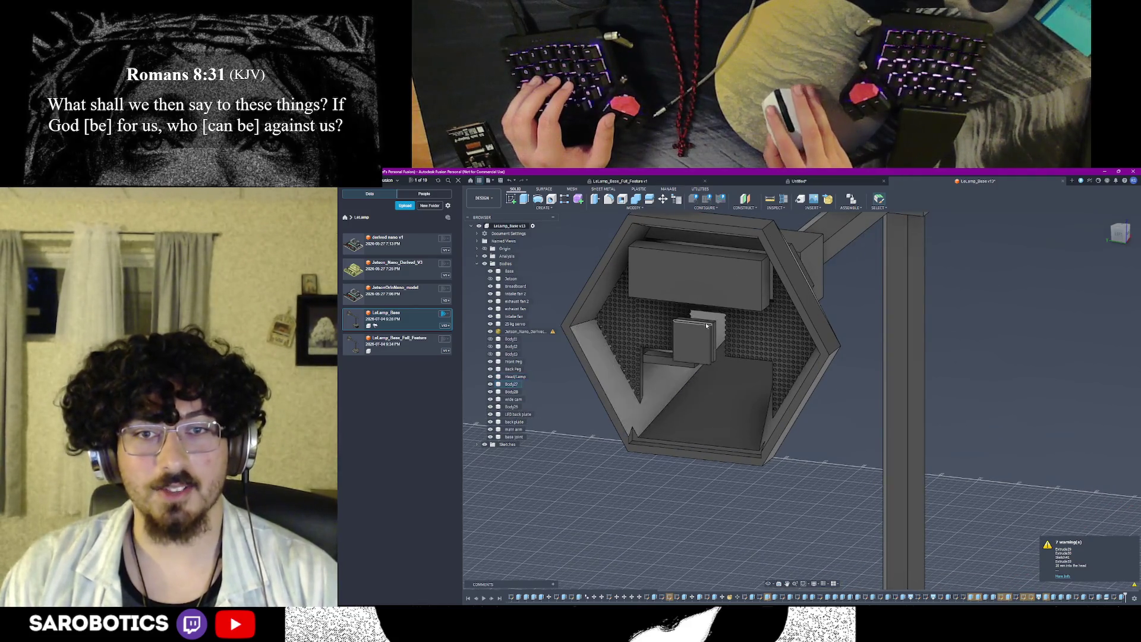
scroll(707, 326, up, 2)
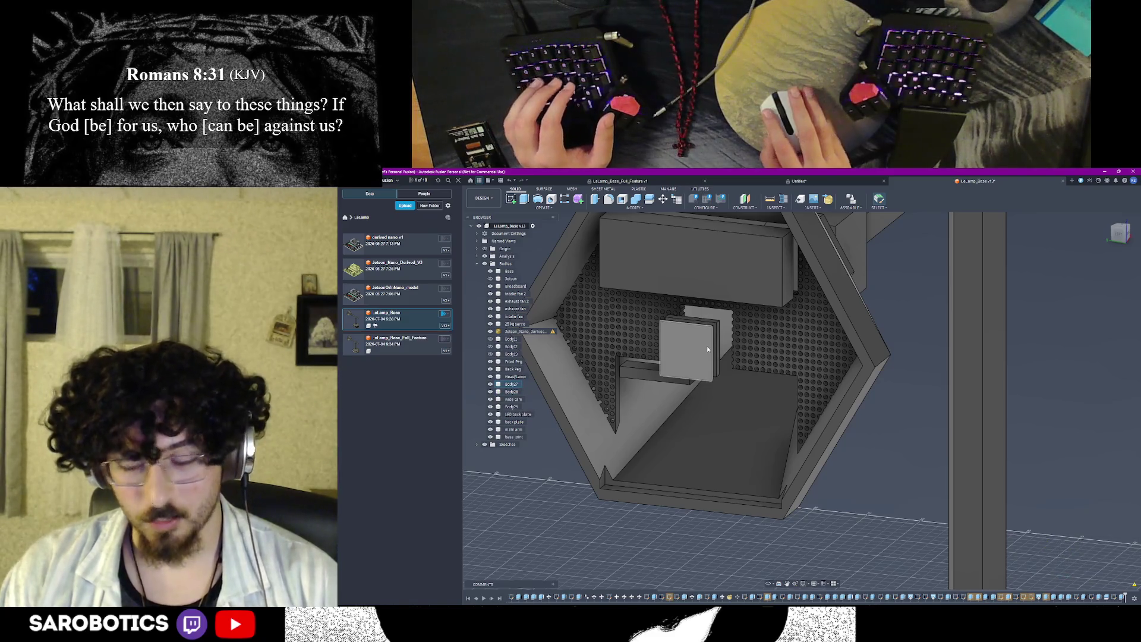
text(focus cam)
Step: Rename Body7 to 'focus cam' and hide the horizontal bar under the central box
key(Return)
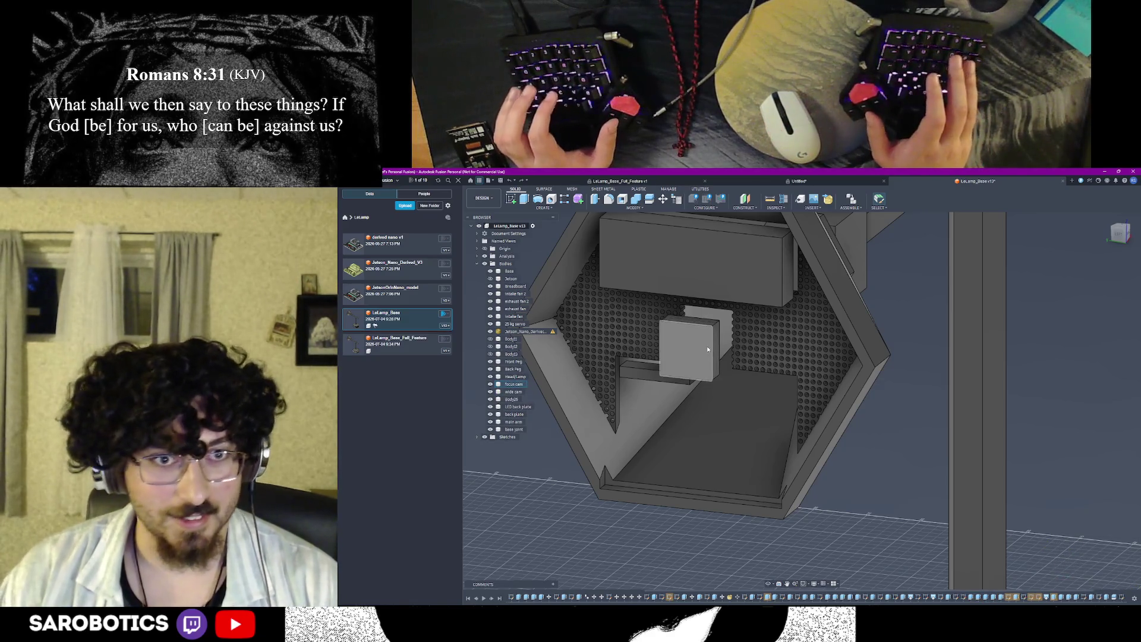
click(491, 384)
click(491, 384)
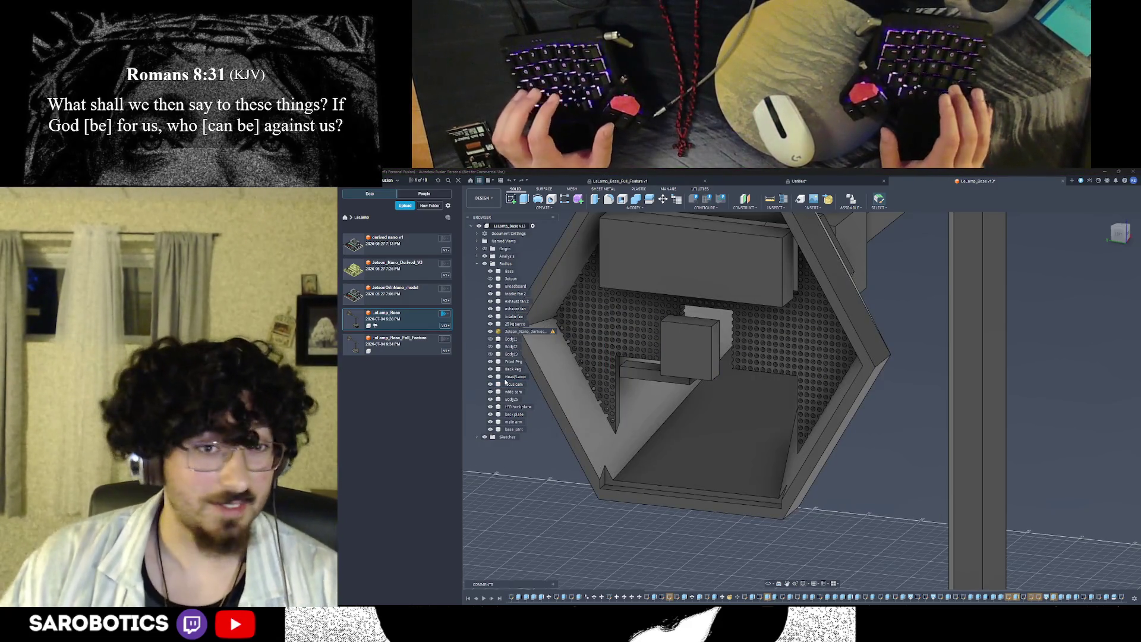
click(488, 383)
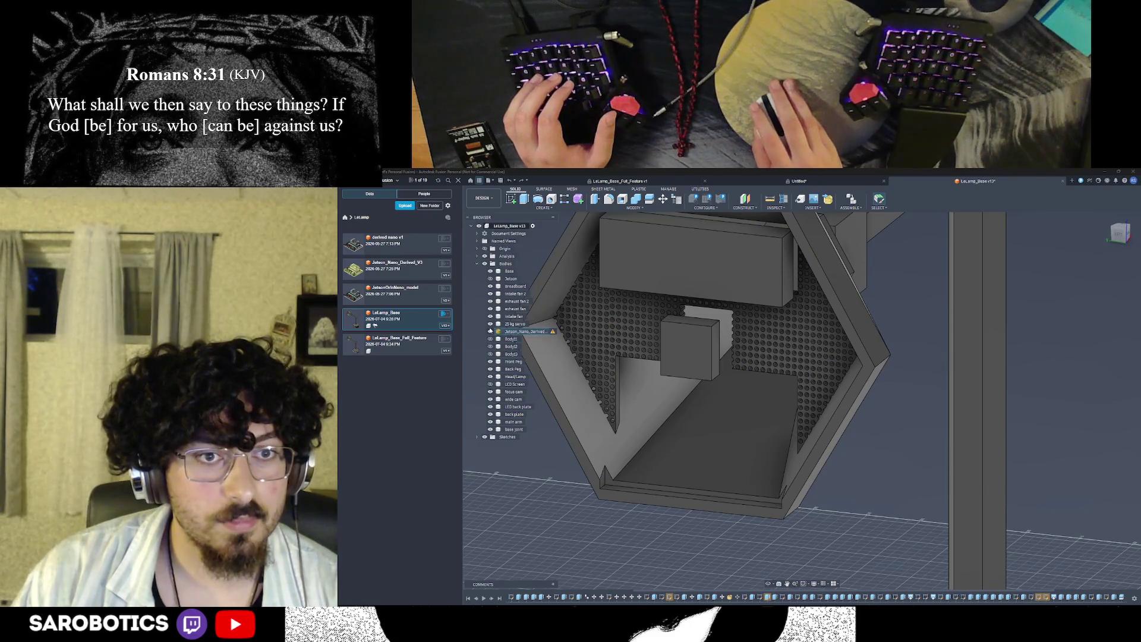
Step: Hide the central box and perforated back-plate bodies, leaving the head hollow
click(490, 405)
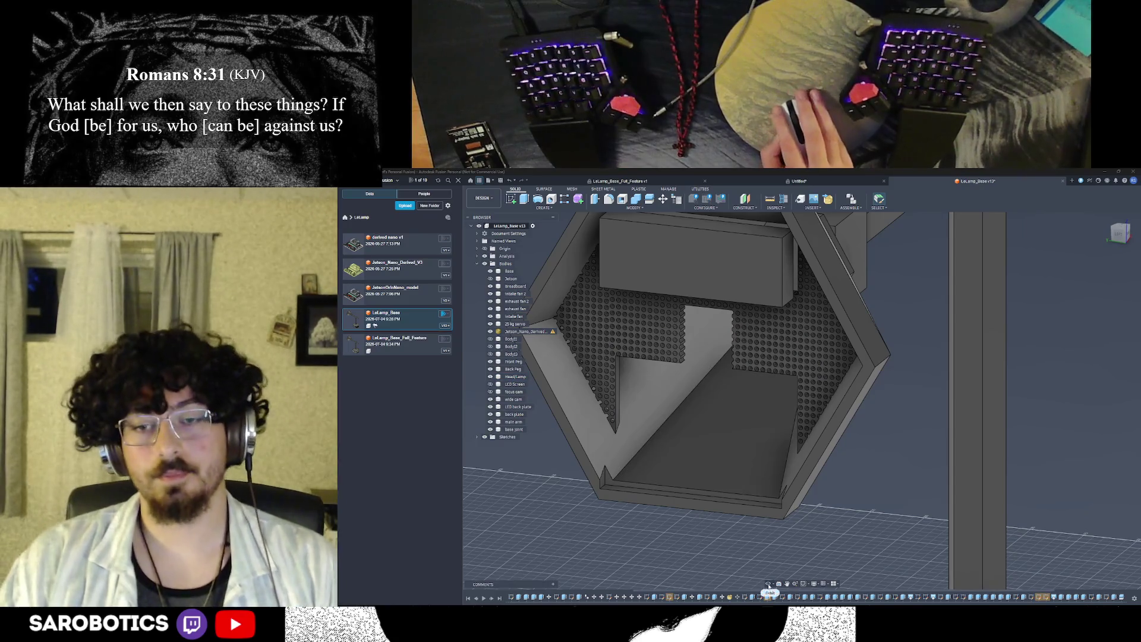
click(768, 586)
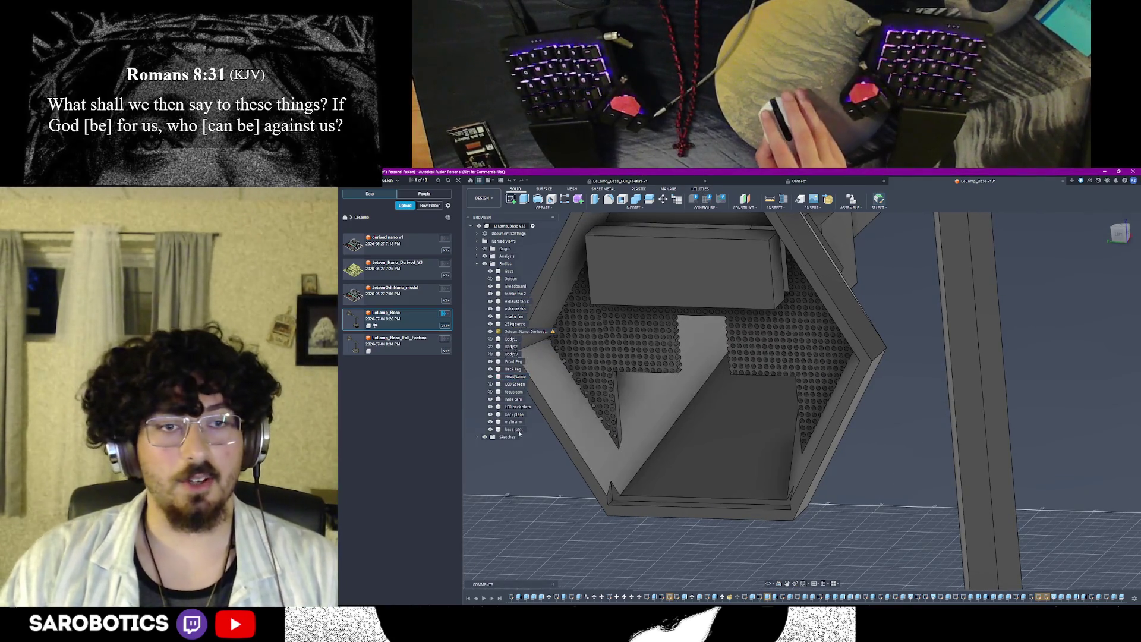
click(490, 413)
mouse_move(696, 536)
shift+middle_down()
mouse_move(739, 570)
mouse_move(698, 466)
shift+middle_up()
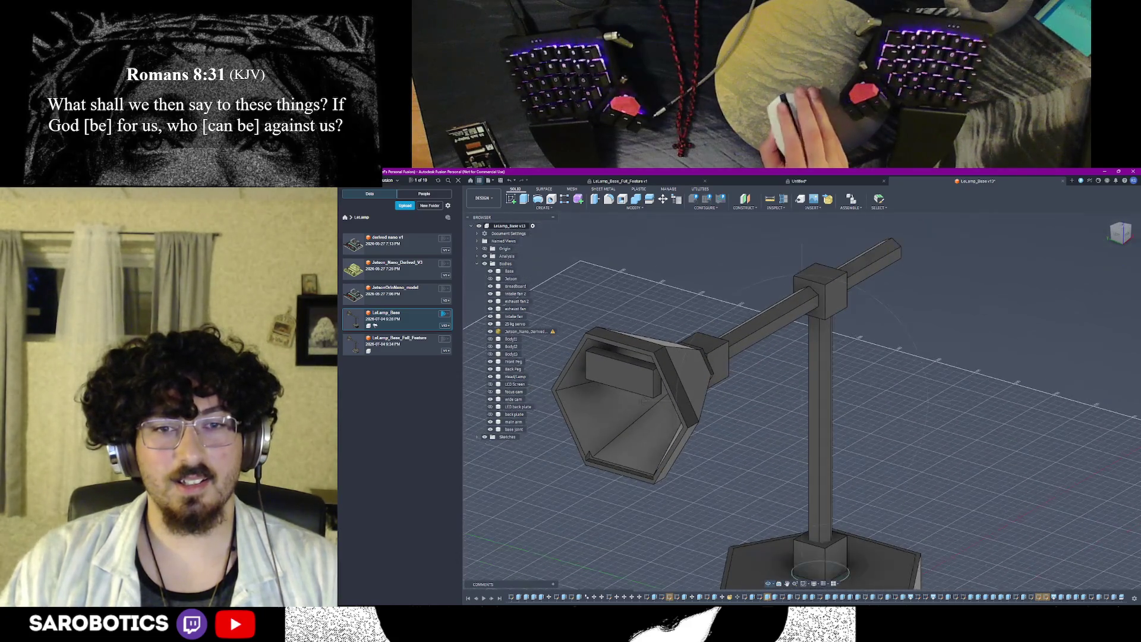
mouse_move(698, 467)
shift+middle_down()
mouse_move(654, 401)
mouse_move(692, 399)
shift+middle_up()
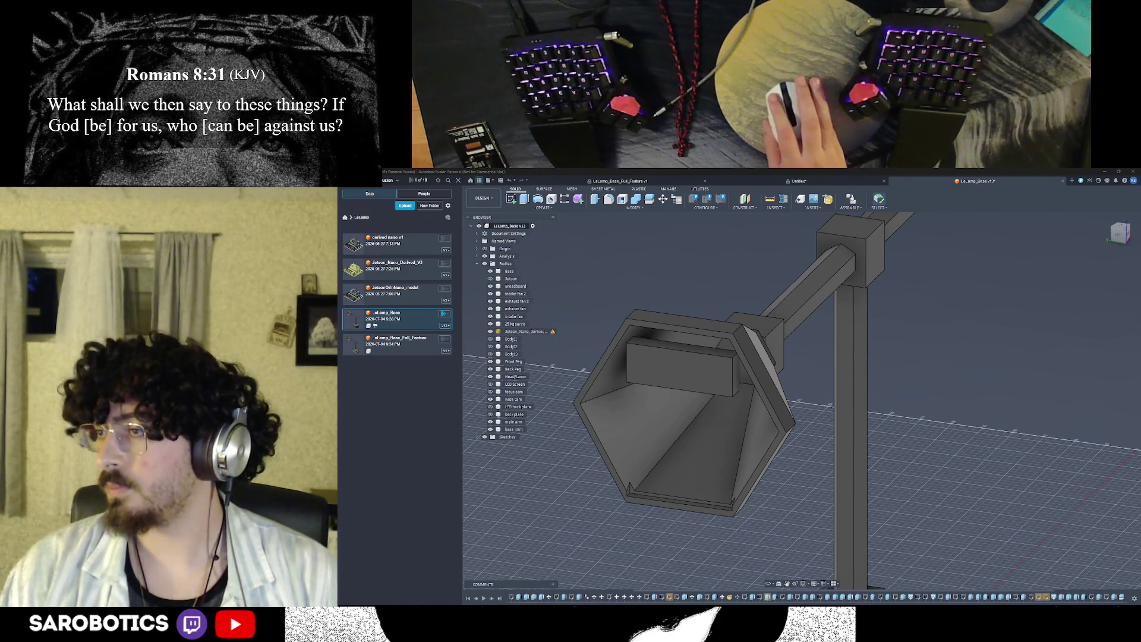
scroll(686, 401, down, 2)
click(1121, 233)
shift+middle_drag(785, 401, 732, 366)
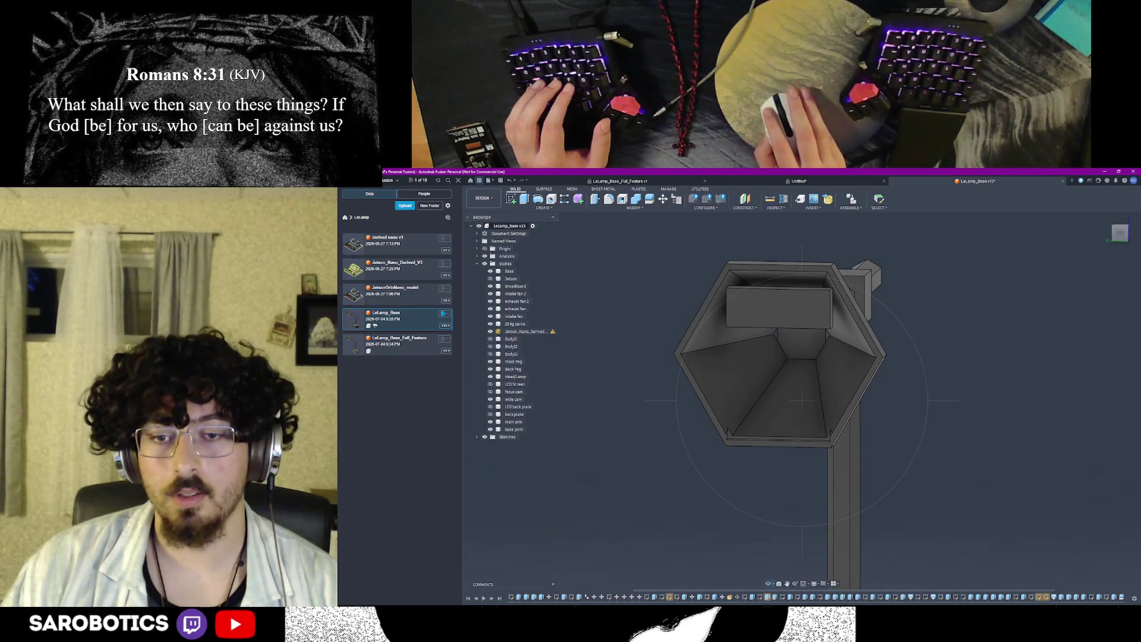
shift+middle_drag(803, 402, 820, 450)
shift+middle_drag(770, 581, 691, 504)
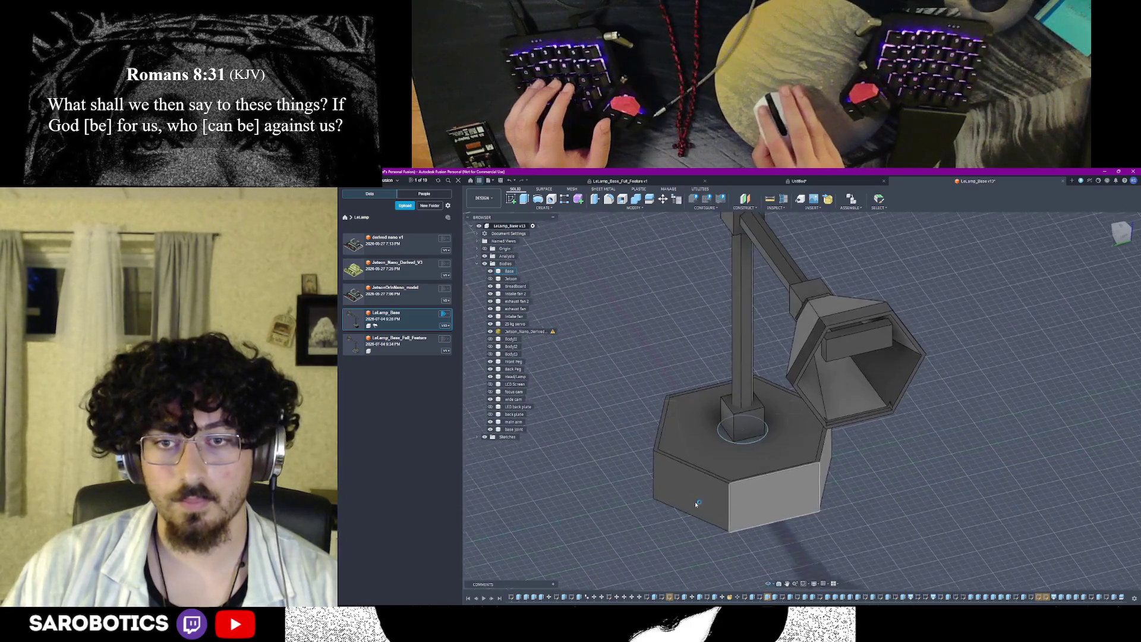
scroll(690, 505, up, 2)
scroll(714, 490, up, 2)
right_click(890, 336)
key(Escape)
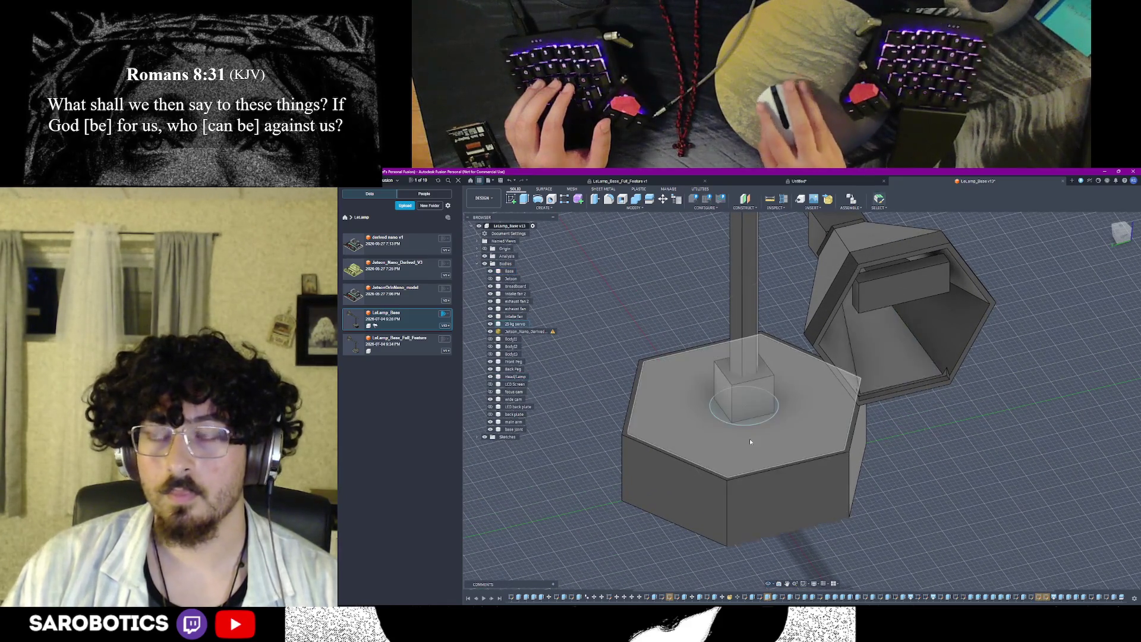
mouse_move(769, 585)
shift+middle_down()
mouse_move(802, 490)
mouse_move(804, 338)
mouse_move(720, 303)
shift+middle_up()
right_click(809, 318)
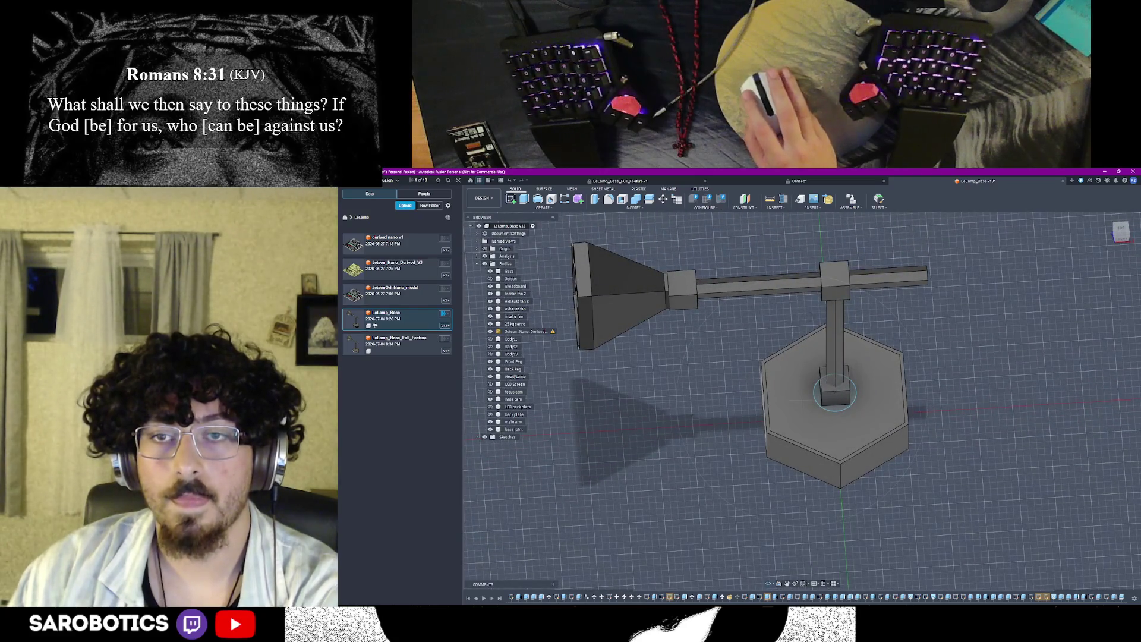
mouse_move(828, 320)
shift+middle_down()
mouse_move(828, 308)
mouse_move(789, 361)
mouse_move(790, 420)
shift+middle_up()
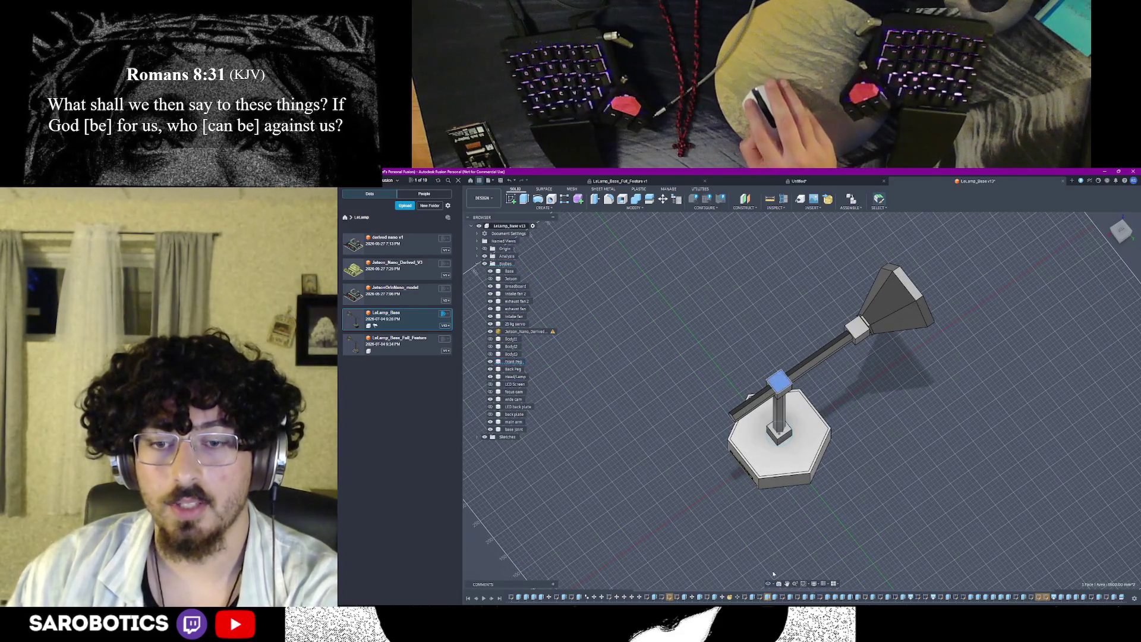
mouse_move(749, 397)
shift+middle_down()
mouse_move(749, 357)
mouse_move(753, 375)
shift+middle_up()
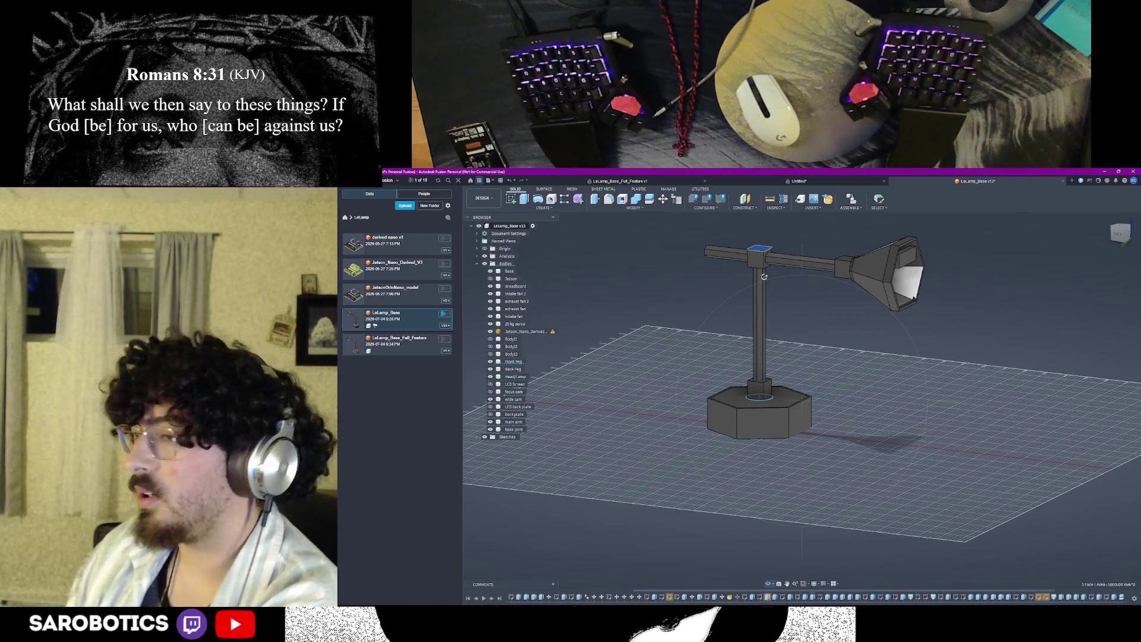
scroll(764, 277, down, 3)
mouse_move(765, 276)
shift+middle_down()
mouse_move(802, 321)
mouse_move(803, 401)
shift+middle_up()
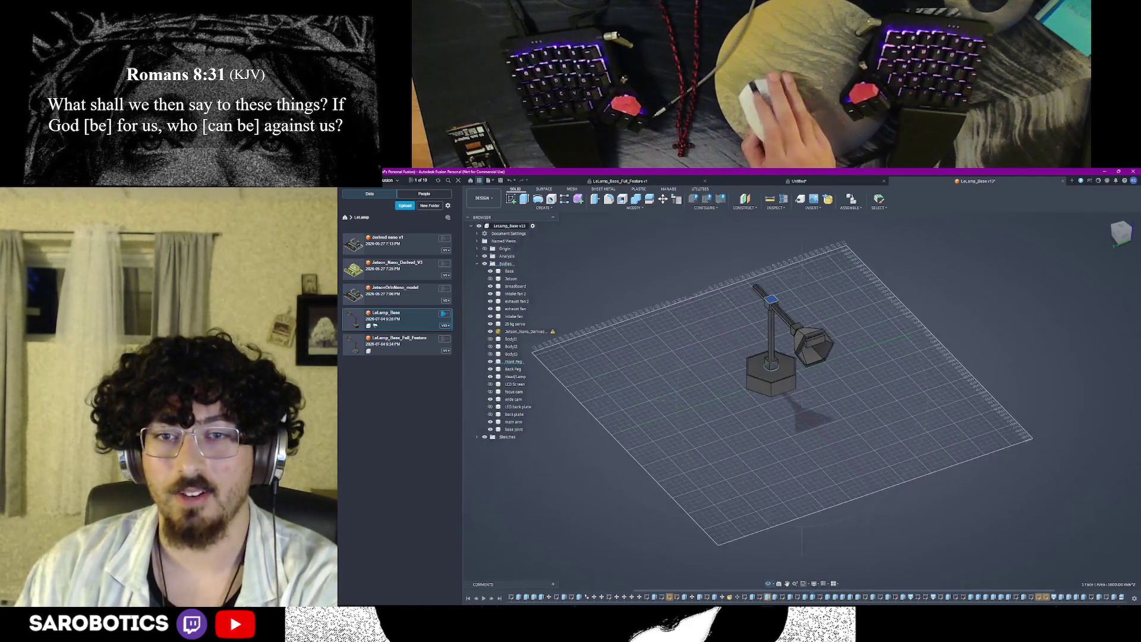
scroll(802, 402, up, 3)
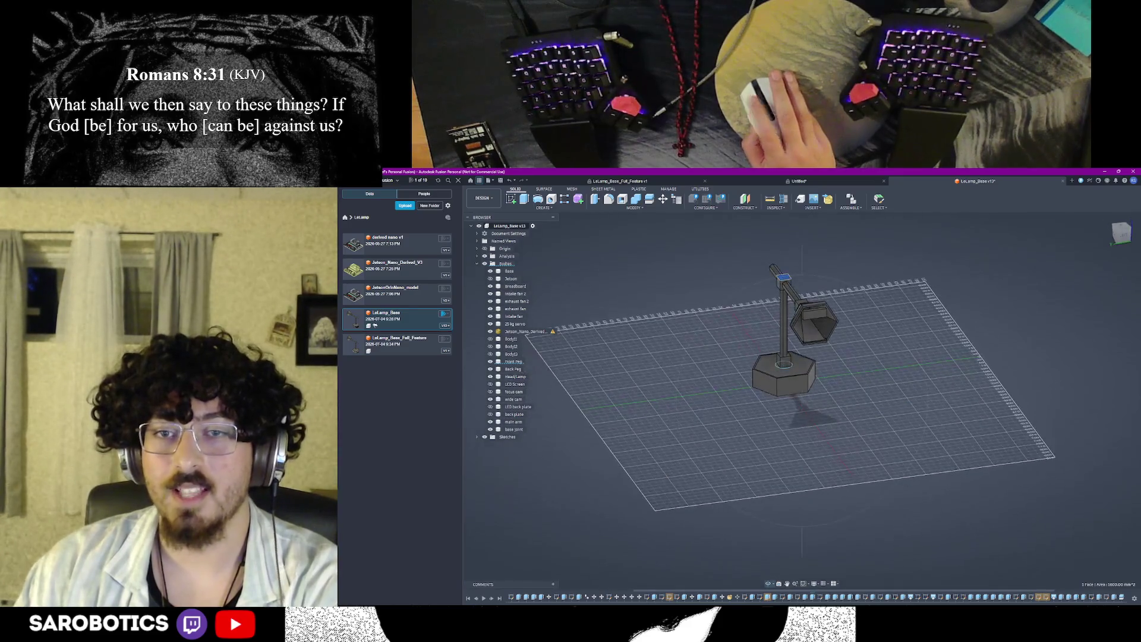
Step: Orbit around the lamp to a side view looking at the base
shift+middle_drag(803, 401, 802, 429)
scroll(784, 374, down, 3)
shift+middle_drag(785, 374, 785, 401)
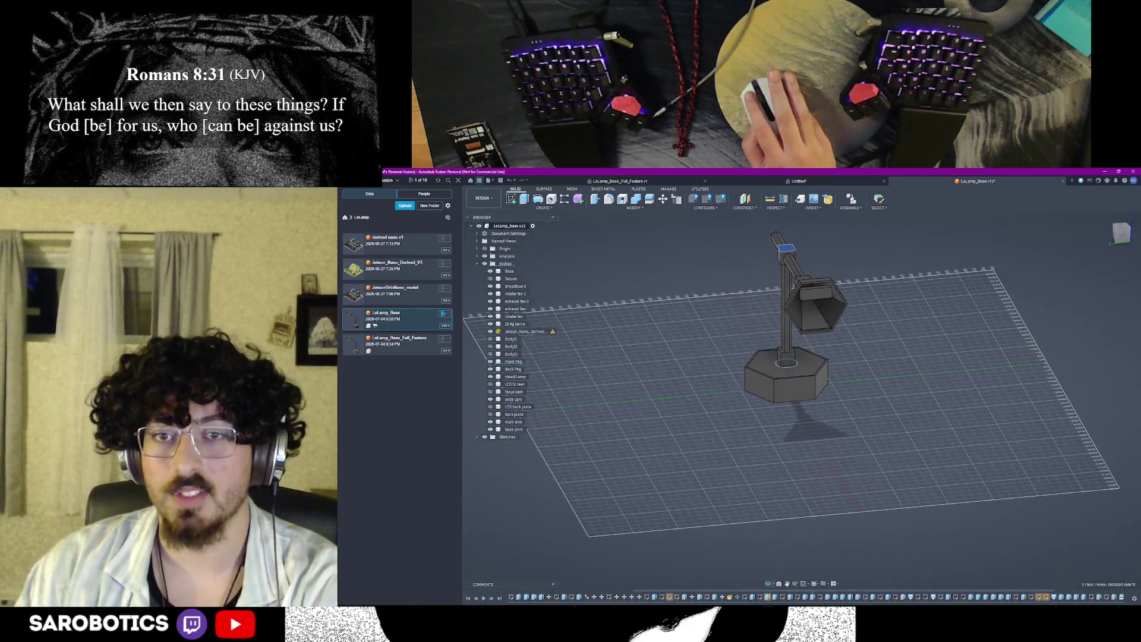
right_click(786, 366)
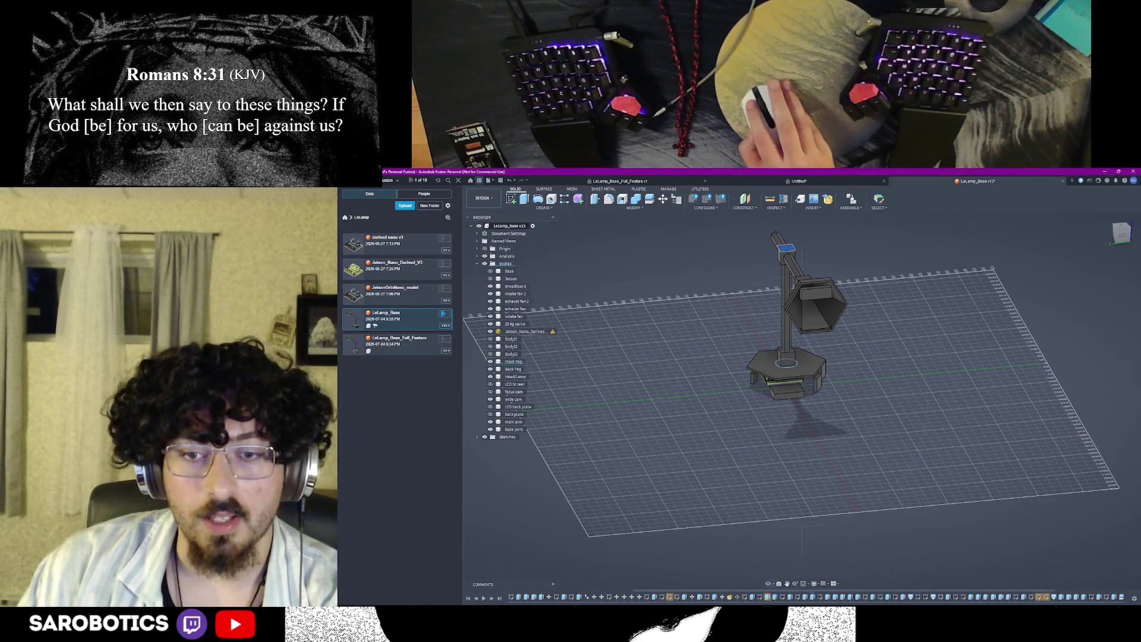
shift+middle_drag(802, 374, 802, 464)
scroll(890, 378, up, 3)
shift+middle_drag(891, 379, 889, 392)
scroll(890, 379, up, 2)
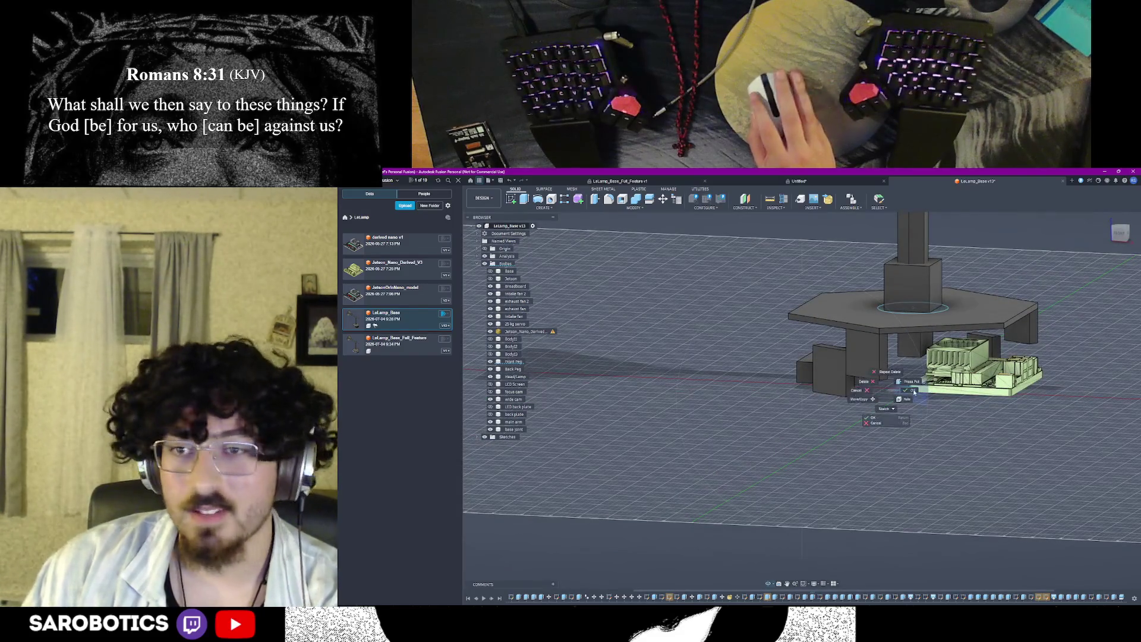
Step: Toggle the tall base block and front box bodies to expose the board under the base plate
click(490, 301)
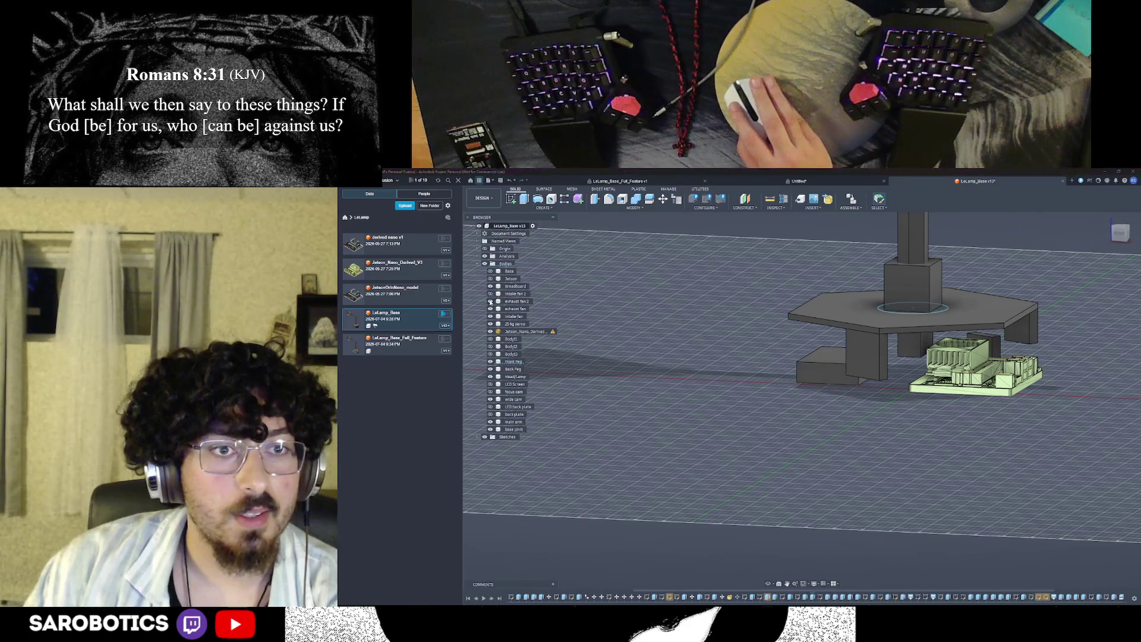
click(491, 317)
mouse_move(803, 402)
shift+middle_down()
mouse_move(802, 365)
mouse_move(784, 402)
mouse_move(749, 384)
mouse_move(784, 383)
shift+middle_up()
scroll(892, 356, up, 2)
scroll(802, 375, up, 2)
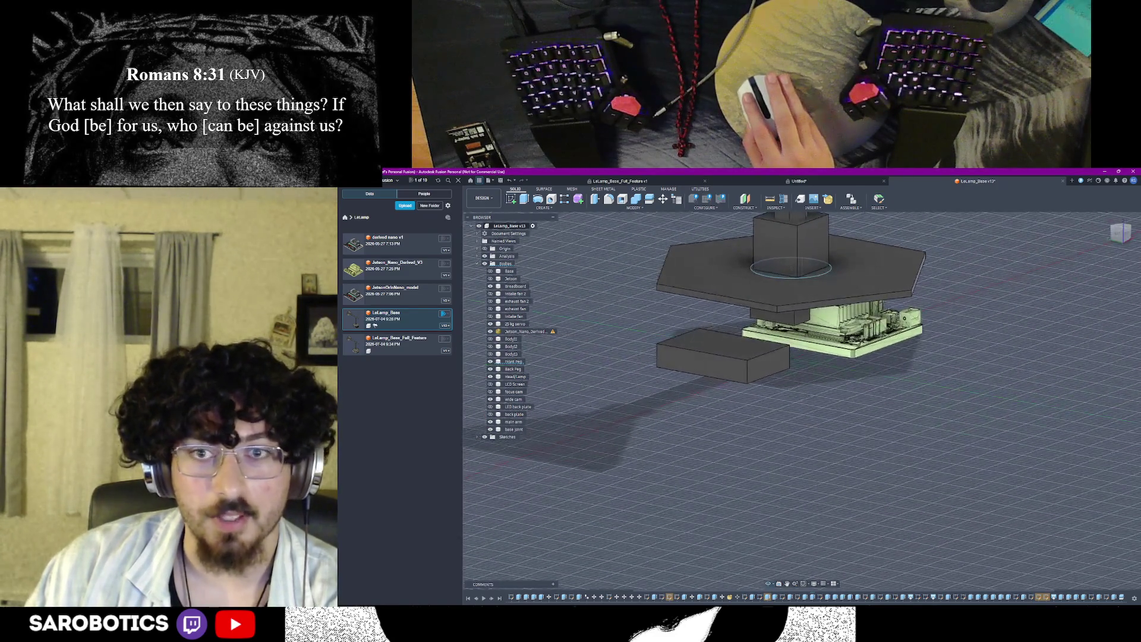
key(v)
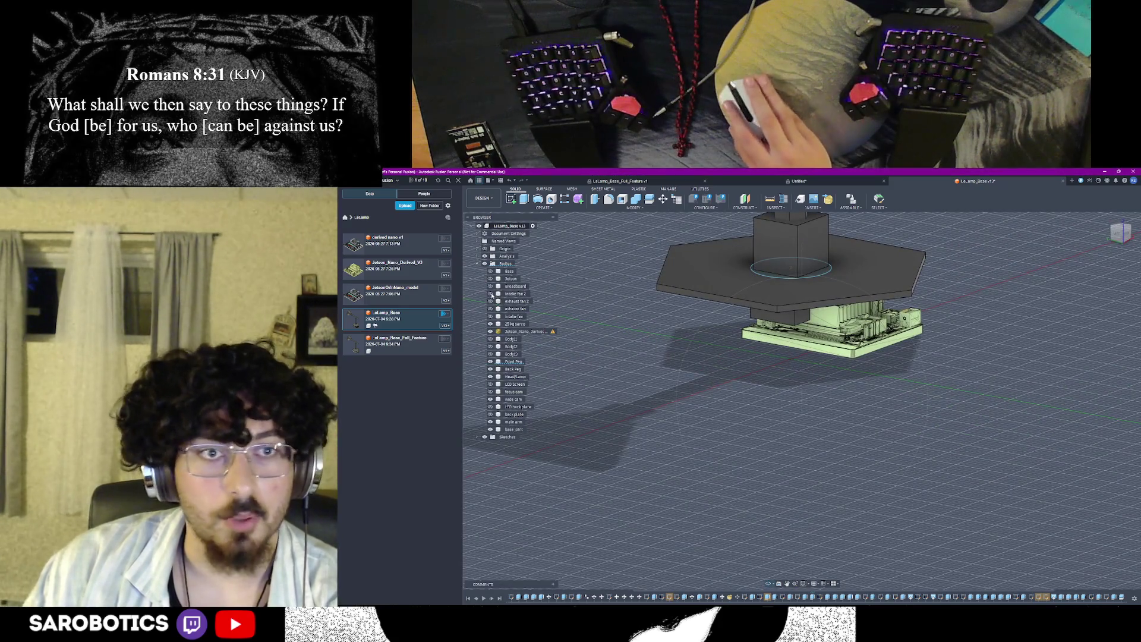
click(489, 287)
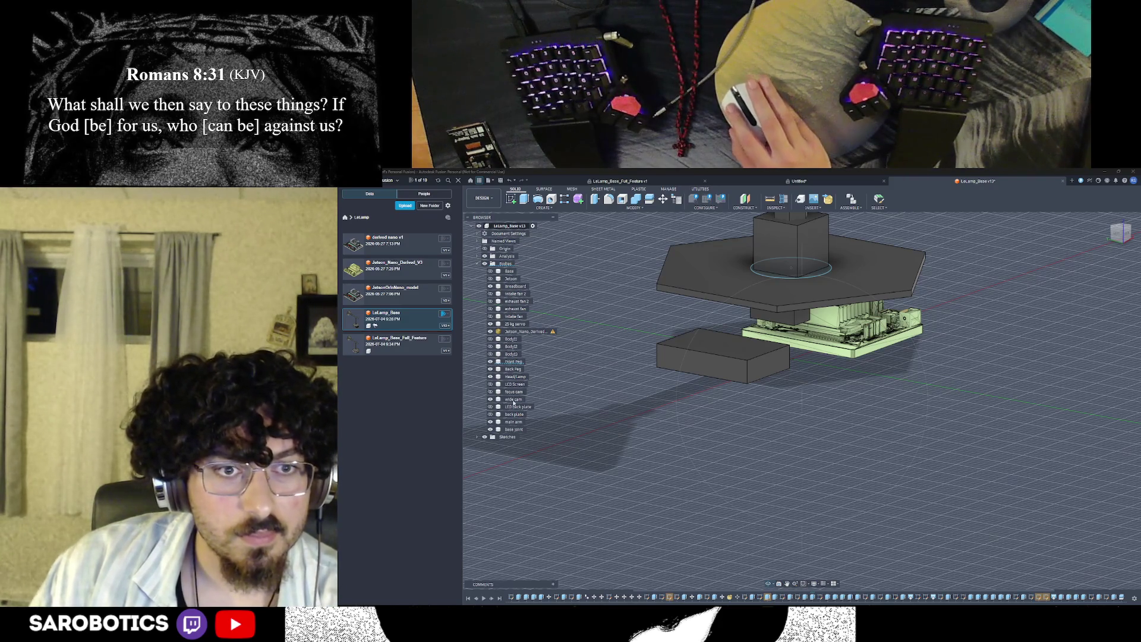
shift+middle_drag(802, 402, 945, 442)
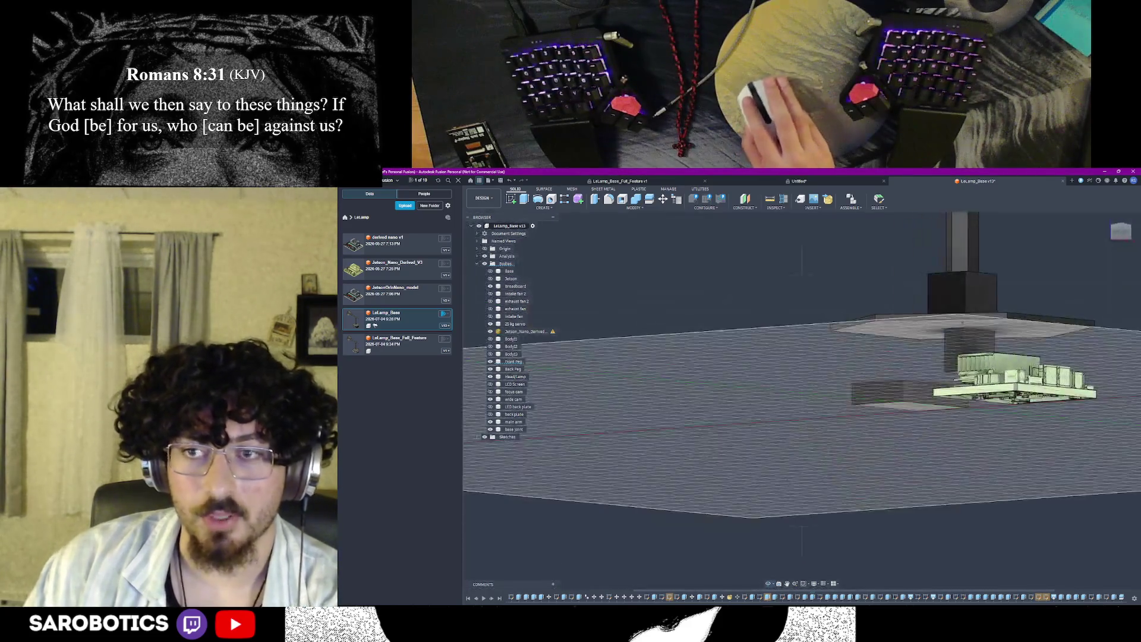
shift+middle_drag(803, 401, 767, 339)
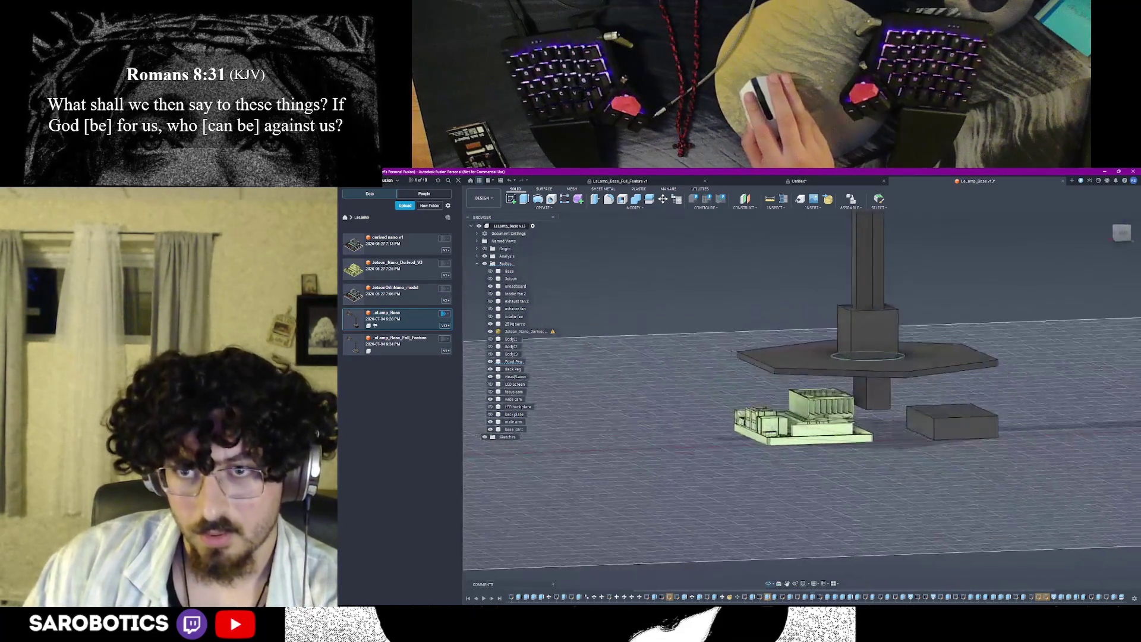
shift+middle_drag(803, 401, 803, 339)
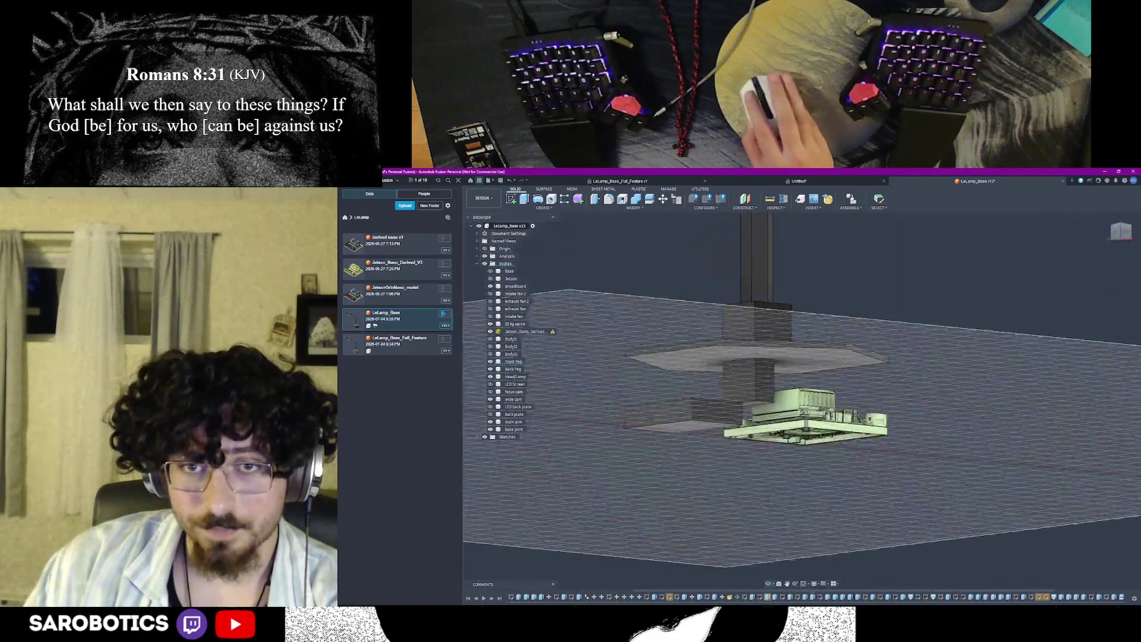
shift+middle_drag(803, 401, 802, 295)
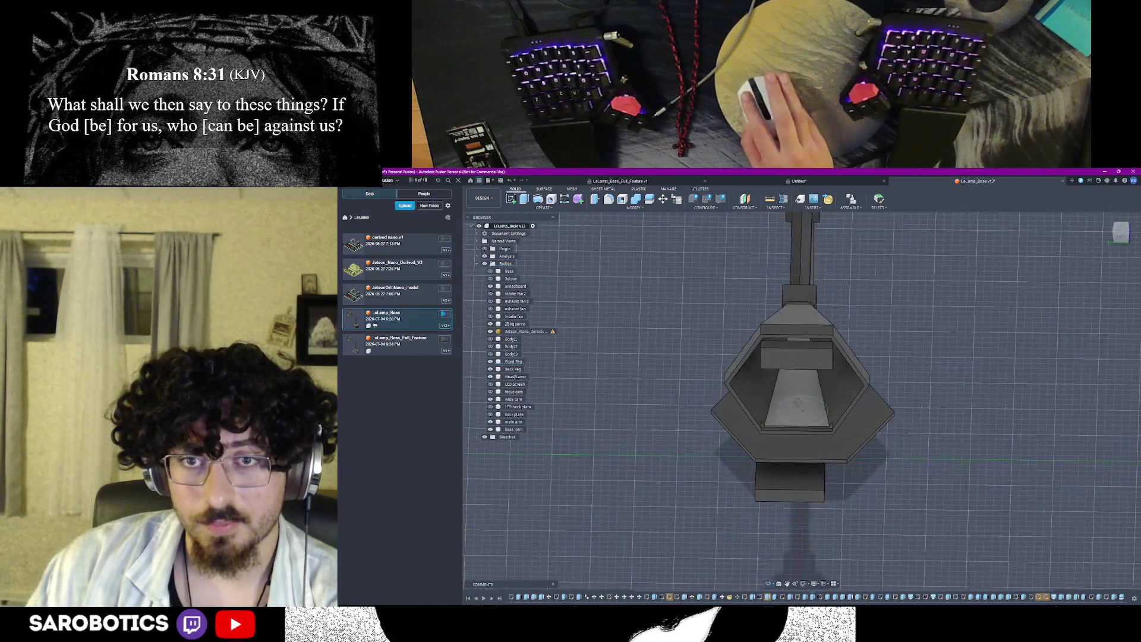
mouse_move(802, 401)
shift+middle_down()
mouse_move(784, 374)
mouse_move(802, 357)
mouse_move(802, 321)
mouse_move(803, 446)
mouse_move(785, 383)
mouse_move(802, 411)
mouse_move(776, 356)
mouse_move(798, 401)
shift+middle_up()
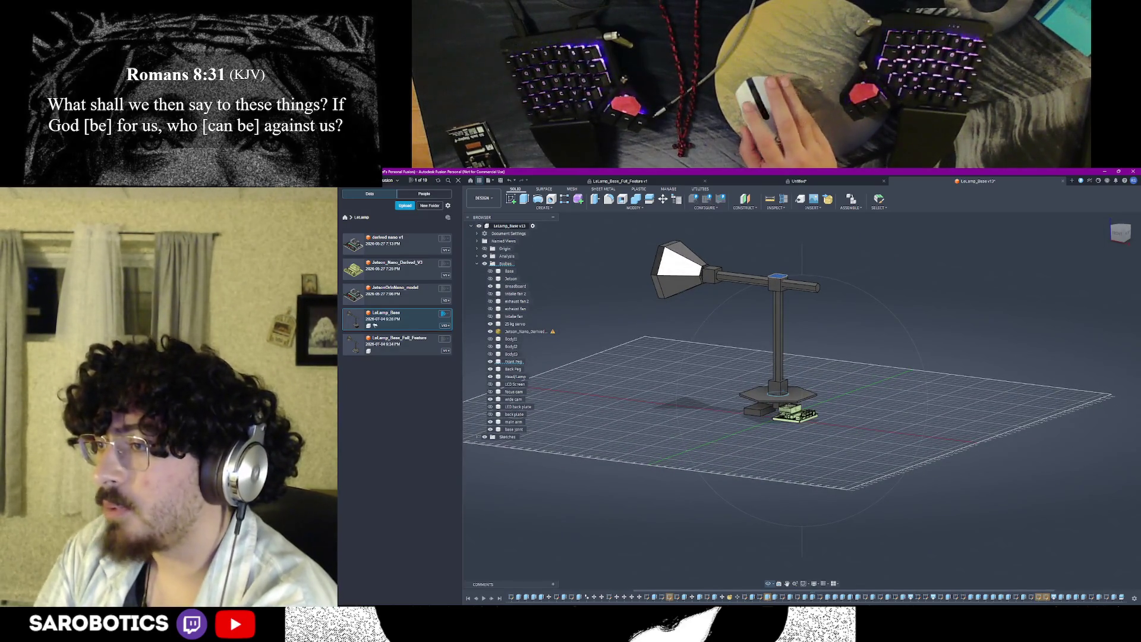
mouse_move(784, 357)
shift+middle_down()
mouse_move(757, 361)
mouse_move(785, 392)
mouse_move(815, 398)
shift+middle_up()
scroll(784, 375, up, 3)
scroll(814, 397, up, 2)
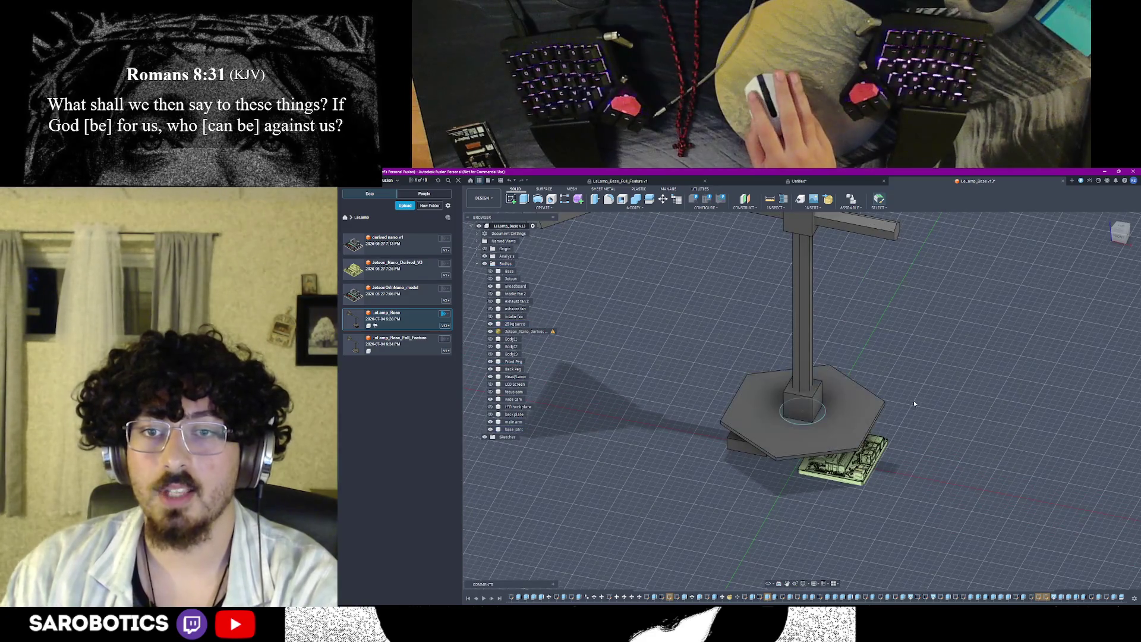
shift+middle_drag(803, 410, 802, 356)
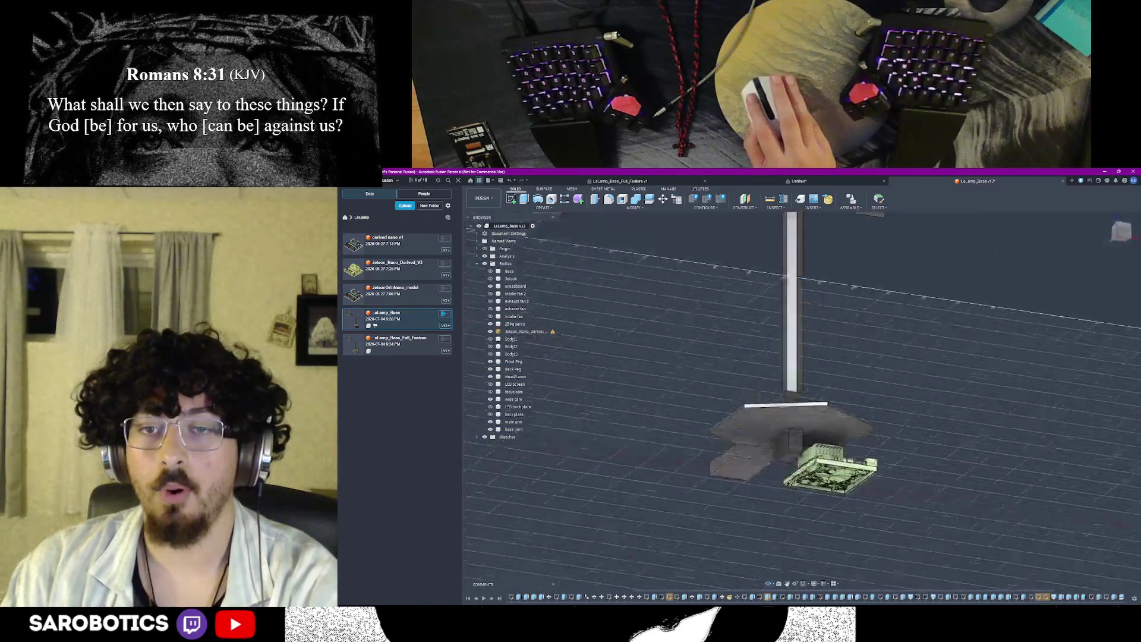
shift+middle_drag(802, 401, 802, 357)
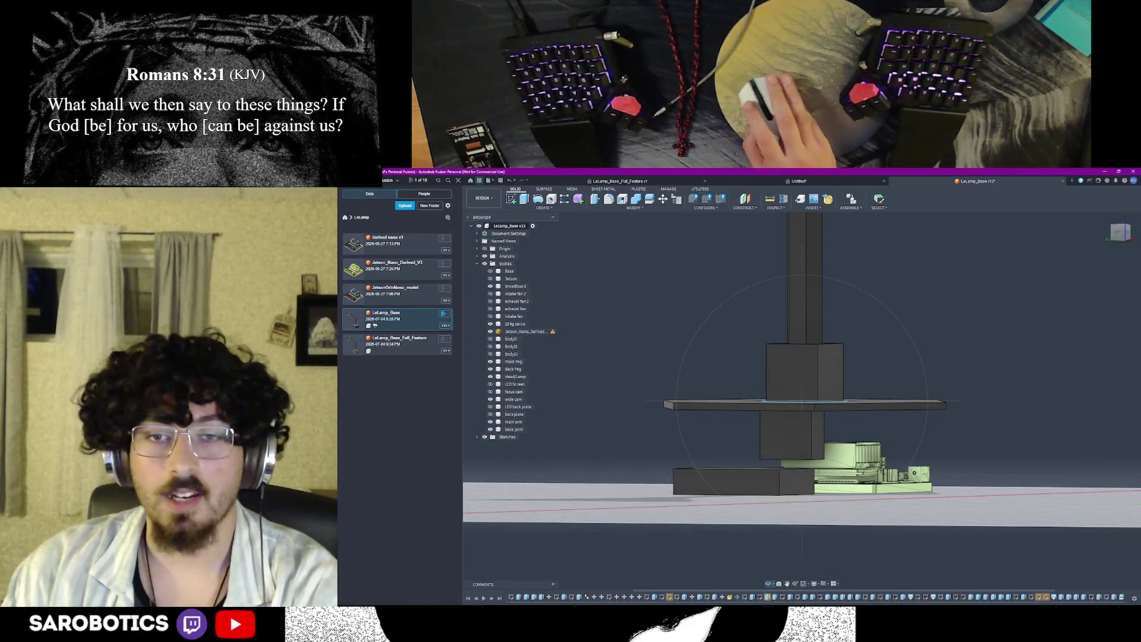
scroll(794, 452, up, 2)
scroll(793, 453, up, 2)
scroll(794, 454, up, 2)
shift+middle_drag(801, 400, 807, 446)
scroll(807, 420, down, 1)
scroll(818, 375, down, 2)
scroll(802, 384, down, 2)
scroll(802, 383, down, 2)
scroll(802, 384, down, 1)
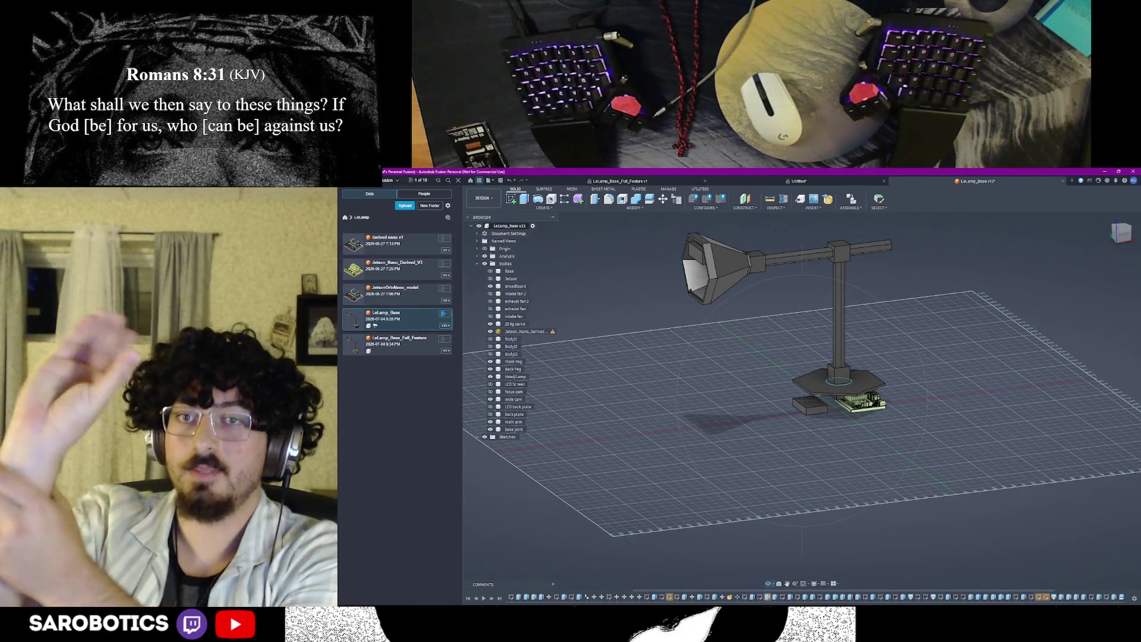
scroll(838, 383, up, 2)
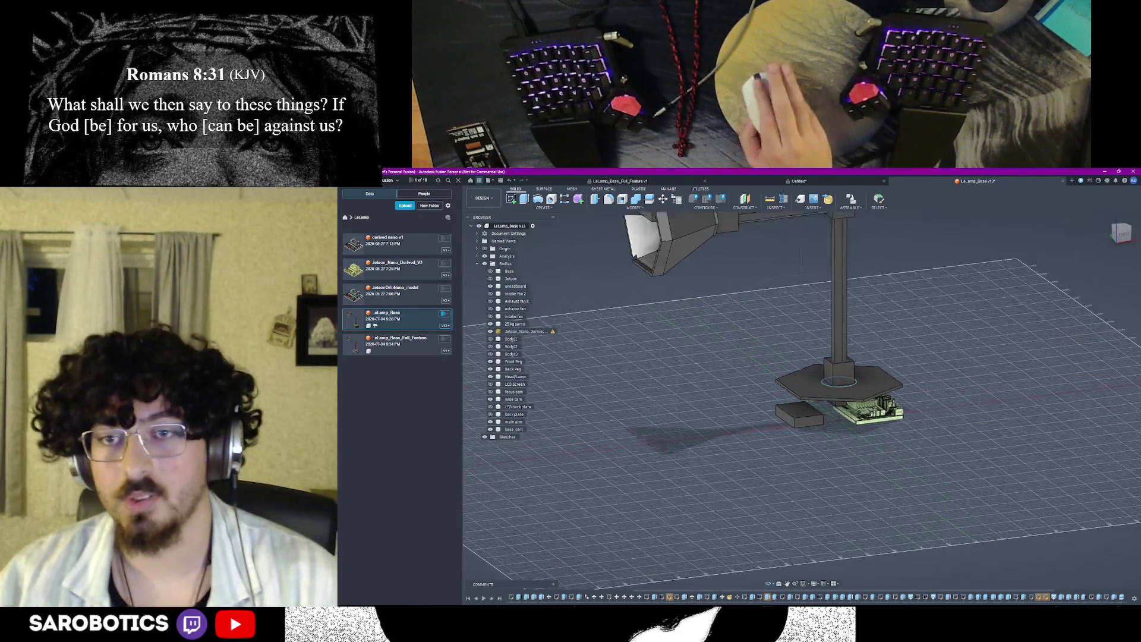
scroll(838, 384, up, 1)
mouse_move(838, 384)
shift+middle_down()
mouse_move(847, 321)
mouse_move(847, 357)
shift+middle_up()
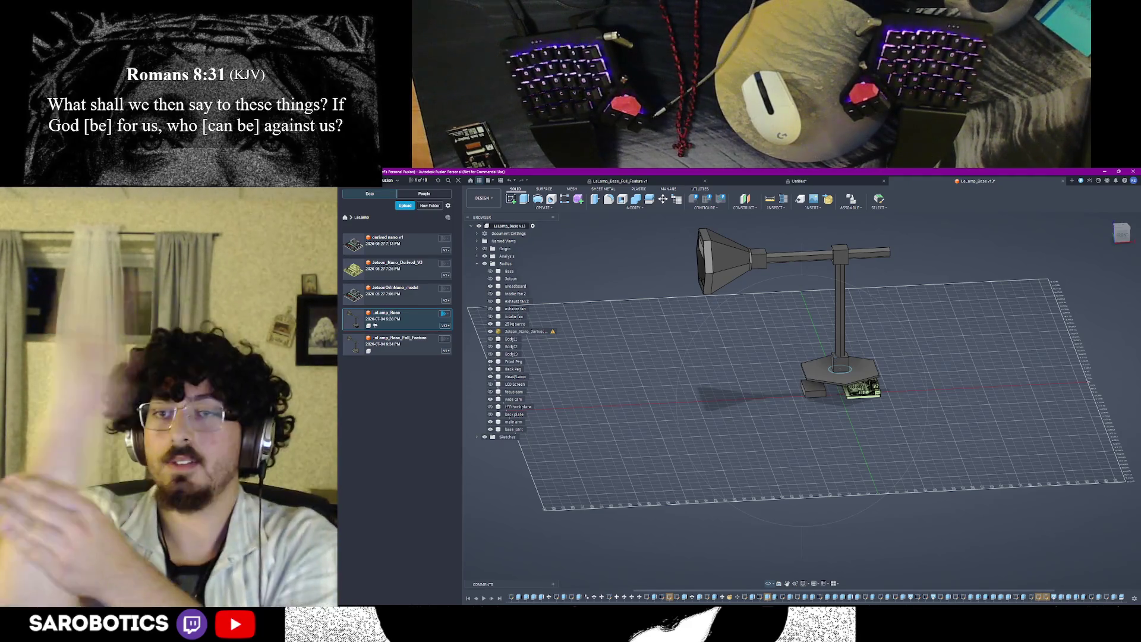
scroll(840, 250, up, 3)
scroll(840, 250, up, 2)
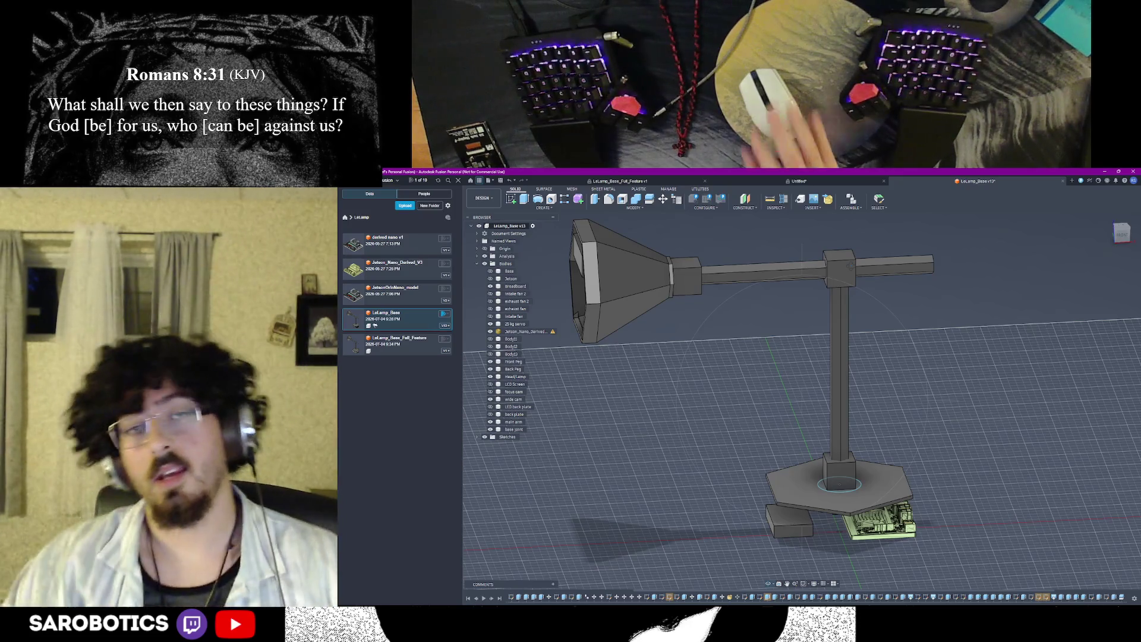
middle_drag(839, 356, 951, 481)
scroll(802, 402, up, 3)
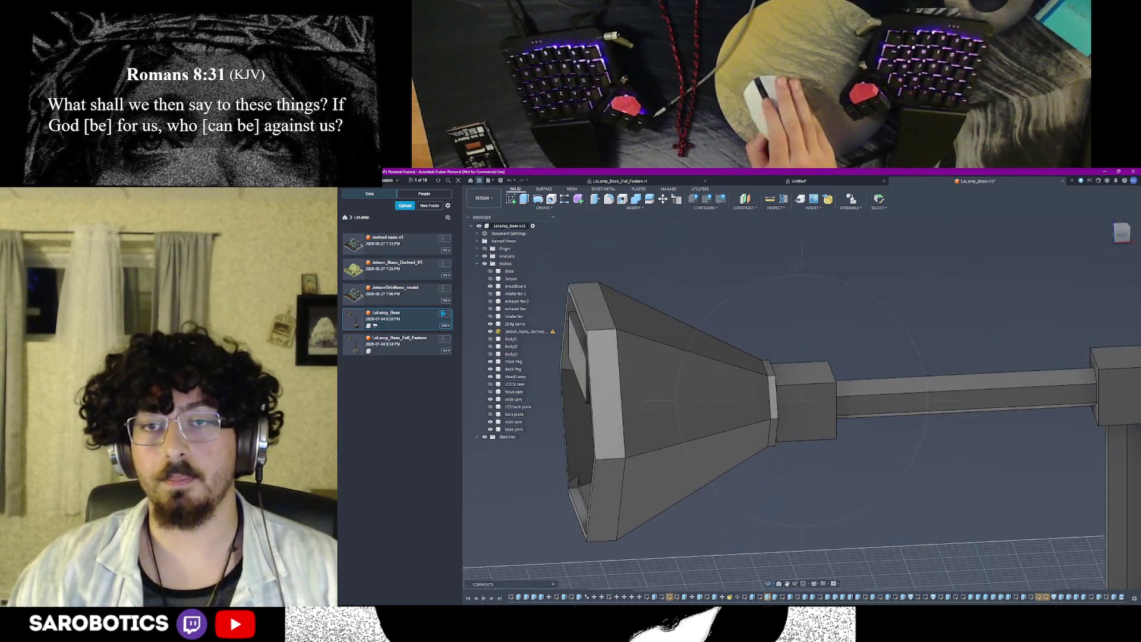
mouse_move(802, 401)
shift+middle_down()
mouse_move(856, 357)
mouse_move(802, 410)
shift+middle_up()
scroll(802, 402, down, 3)
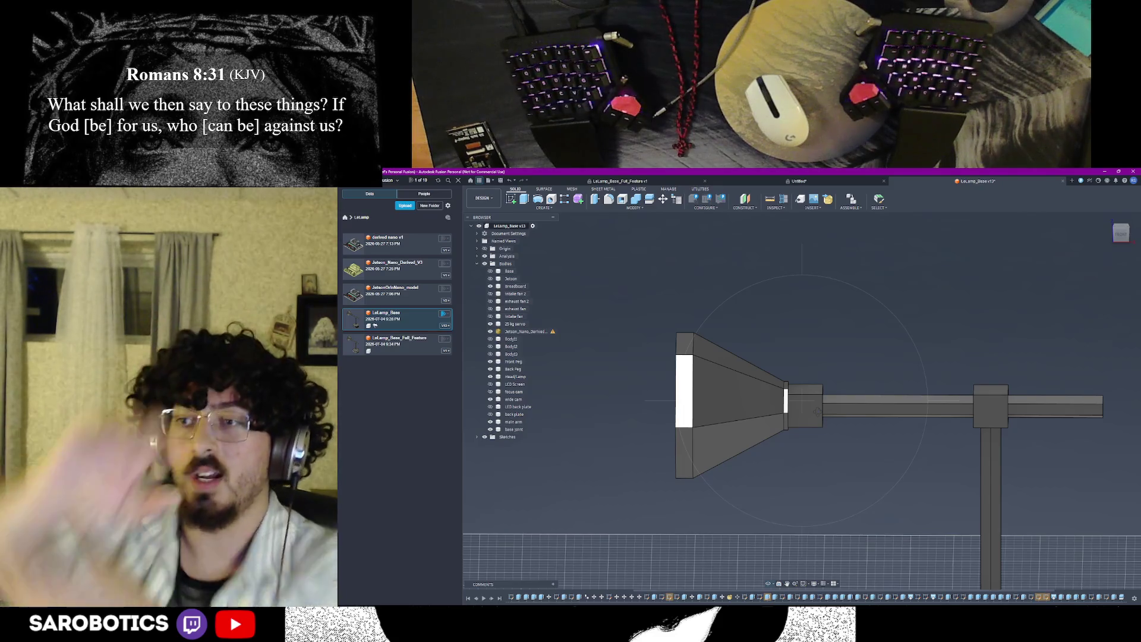
scroll(864, 463, down, 5)
mouse_move(909, 545)
middle_down()
mouse_move(805, 404)
mouse_move(855, 356)
mouse_move(806, 406)
mouse_move(770, 400)
middle_up()
scroll(806, 406, down, 3)
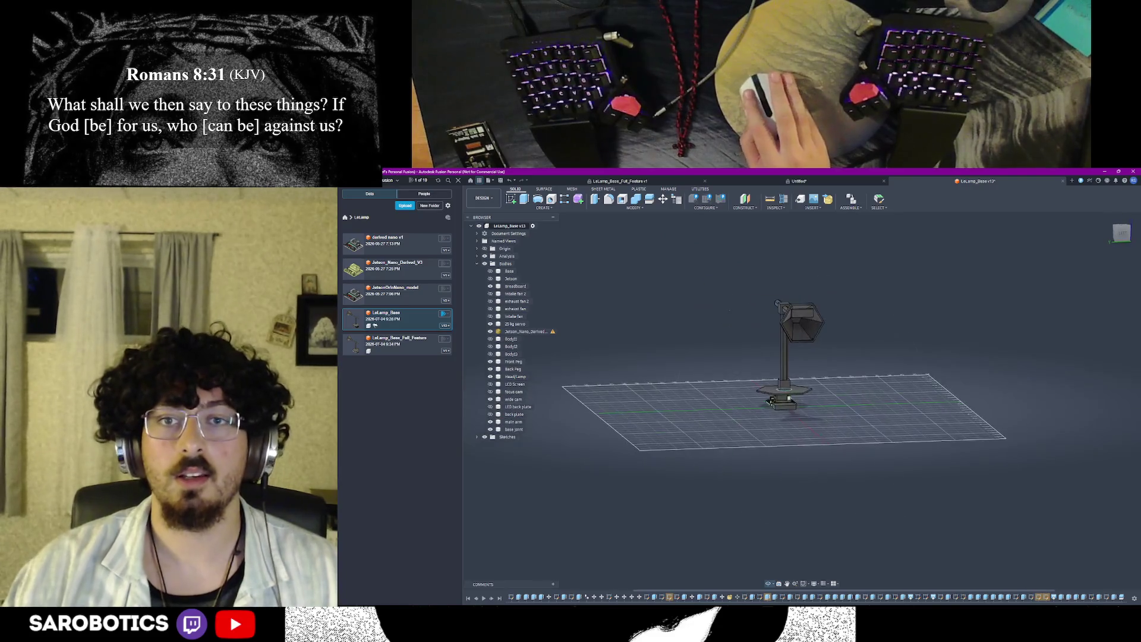
shift+middle_drag(807, 325, 764, 496)
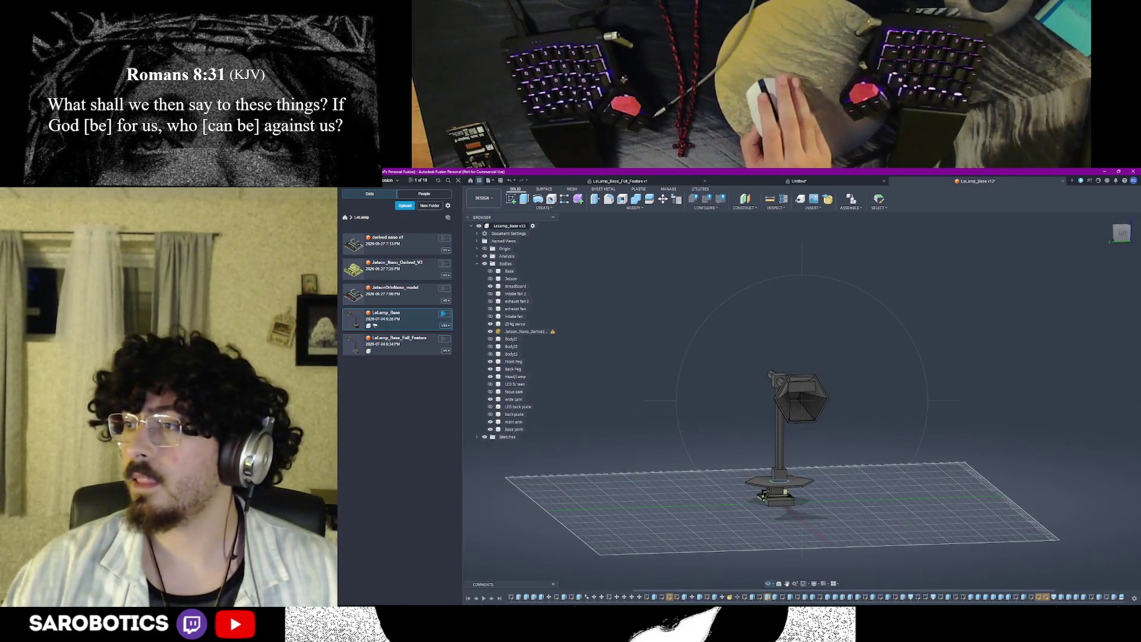
mouse_move(764, 496)
shift+middle_down()
mouse_move(839, 501)
mouse_move(850, 464)
mouse_move(847, 472)
mouse_move(843, 455)
shift+middle_up()
mouse_move(686, 513)
shift+middle_down()
mouse_move(802, 400)
mouse_move(758, 535)
shift+middle_up()
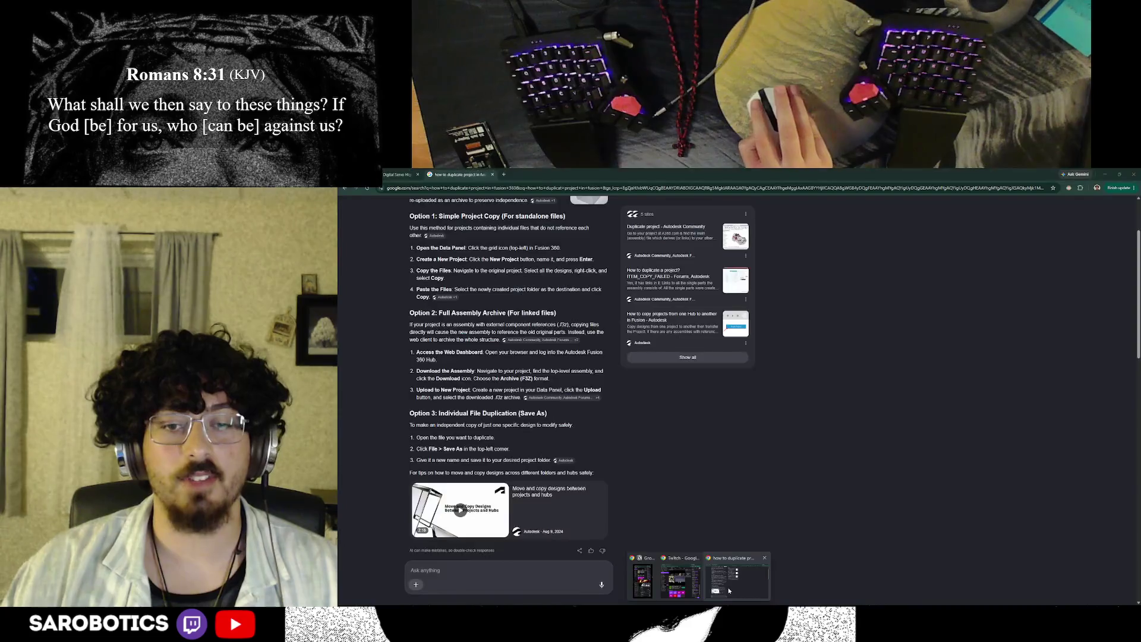
click(401, 174)
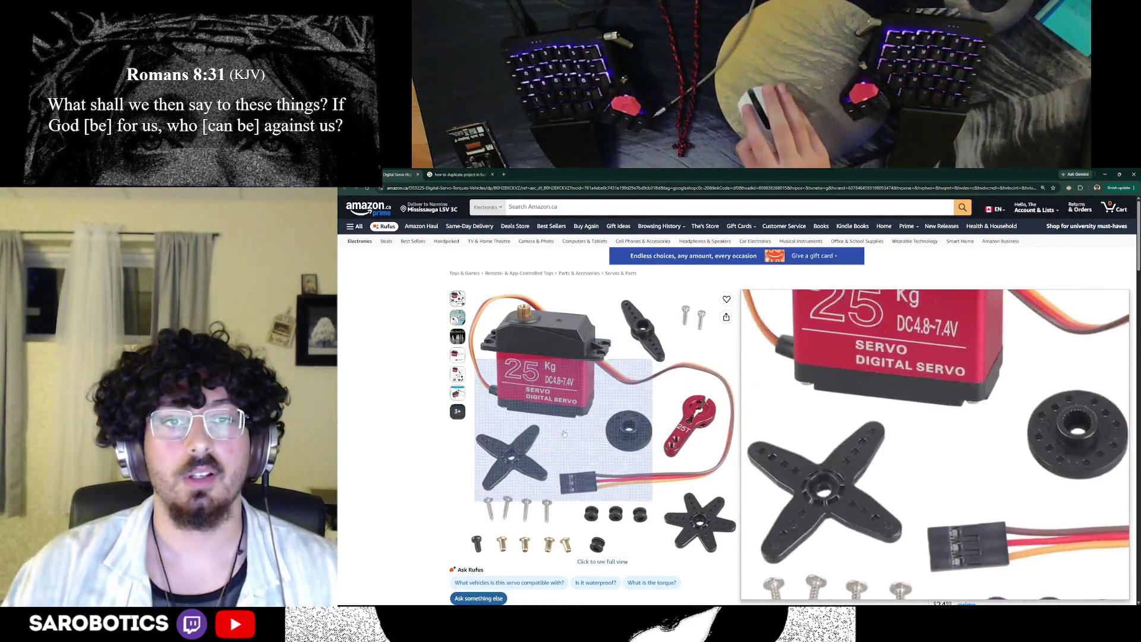
key(alt+Tab)
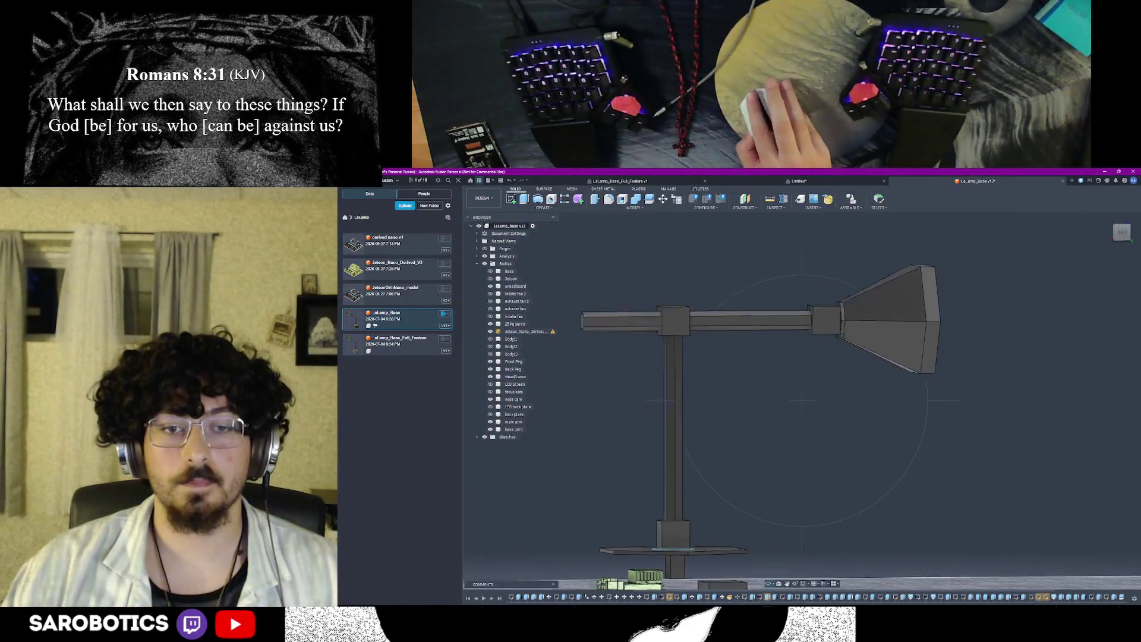
scroll(742, 539, down, 3)
Step: Orbit around the hexagonal shade, then bring up the Amazon DS3225 servo page
shift+middle_drag(802, 401, 784, 447)
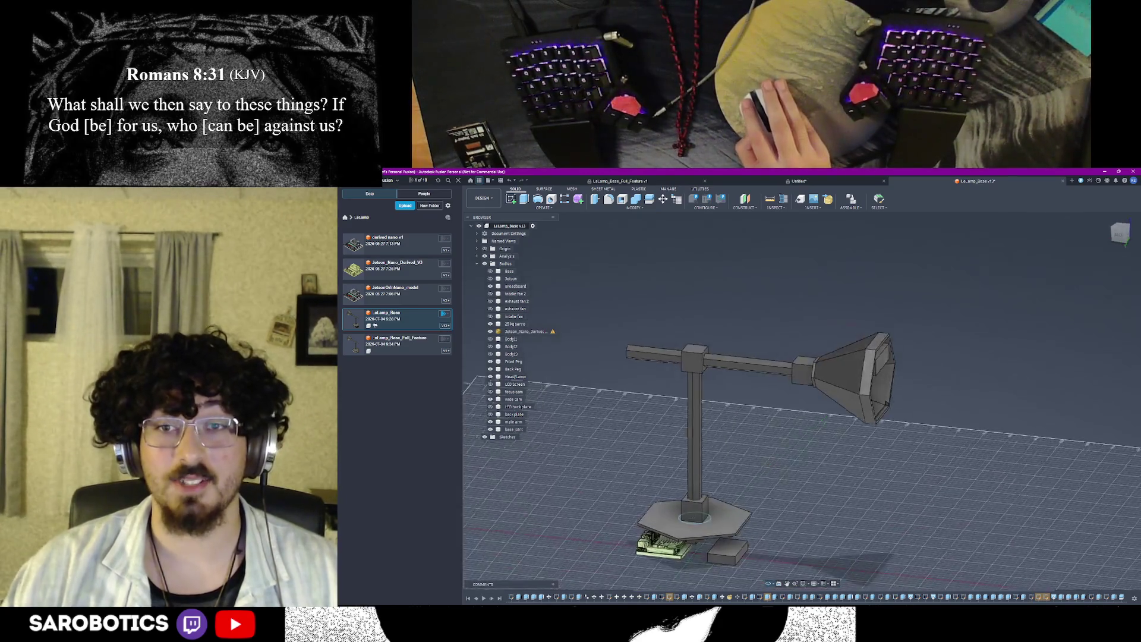
shift+middle_drag(802, 401, 803, 374)
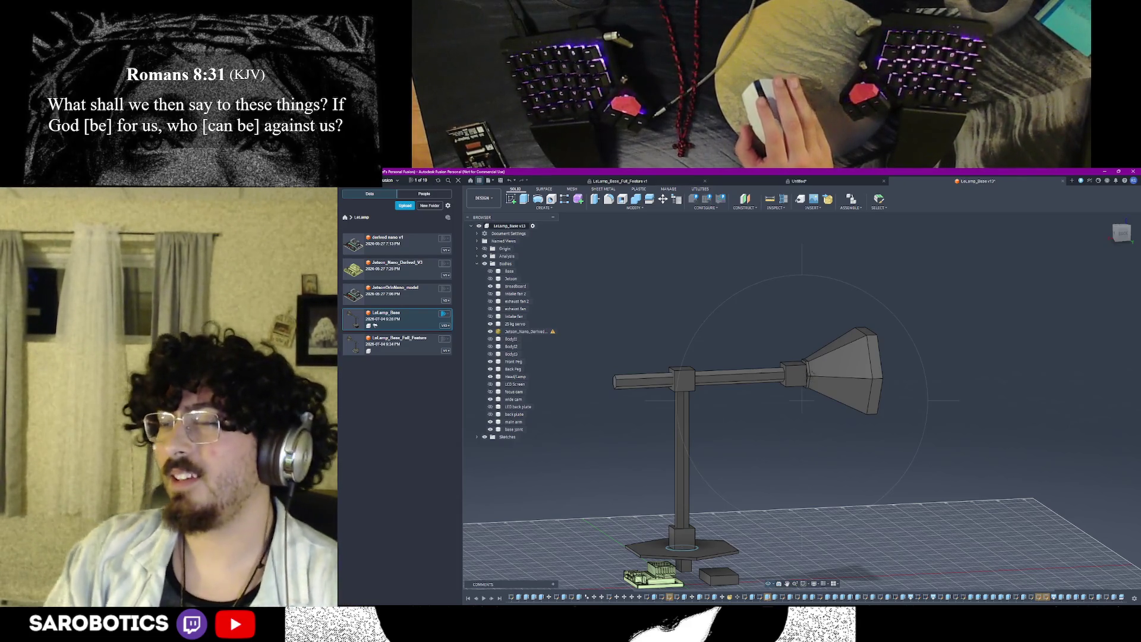
mouse_move(803, 401)
shift+middle_down()
mouse_move(847, 392)
mouse_move(820, 393)
shift+middle_up()
shift+middle_drag(879, 371, 793, 397)
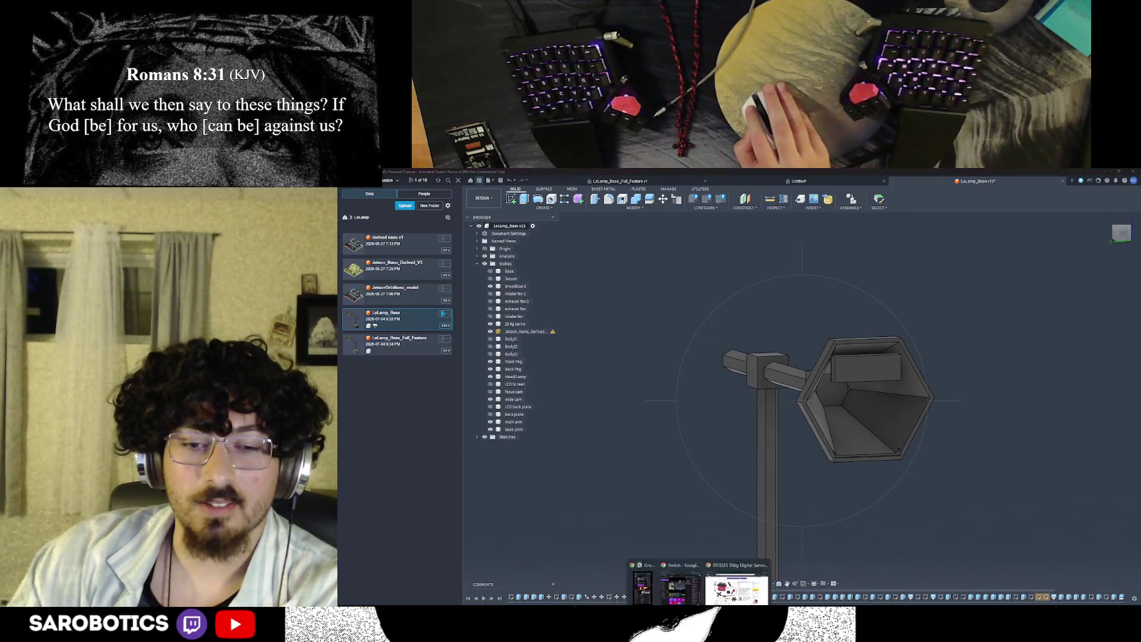
click(737, 588)
scroll(740, 401, down, 3)
scroll(740, 401, up, 3)
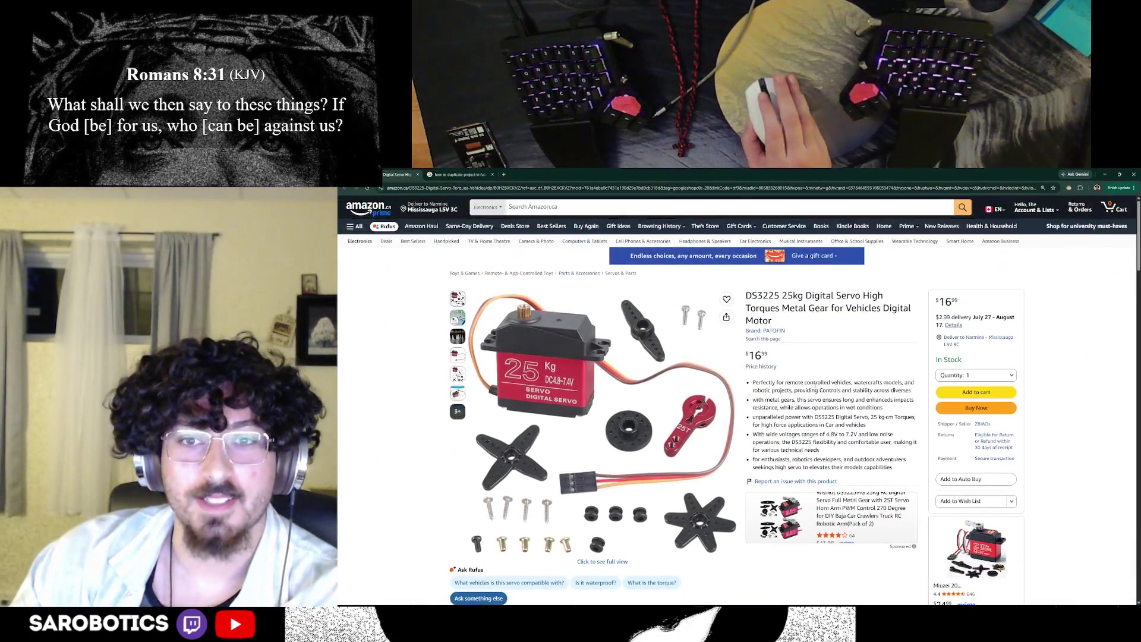
scroll(770, 339, down, 2)
scroll(770, 338, up, 2)
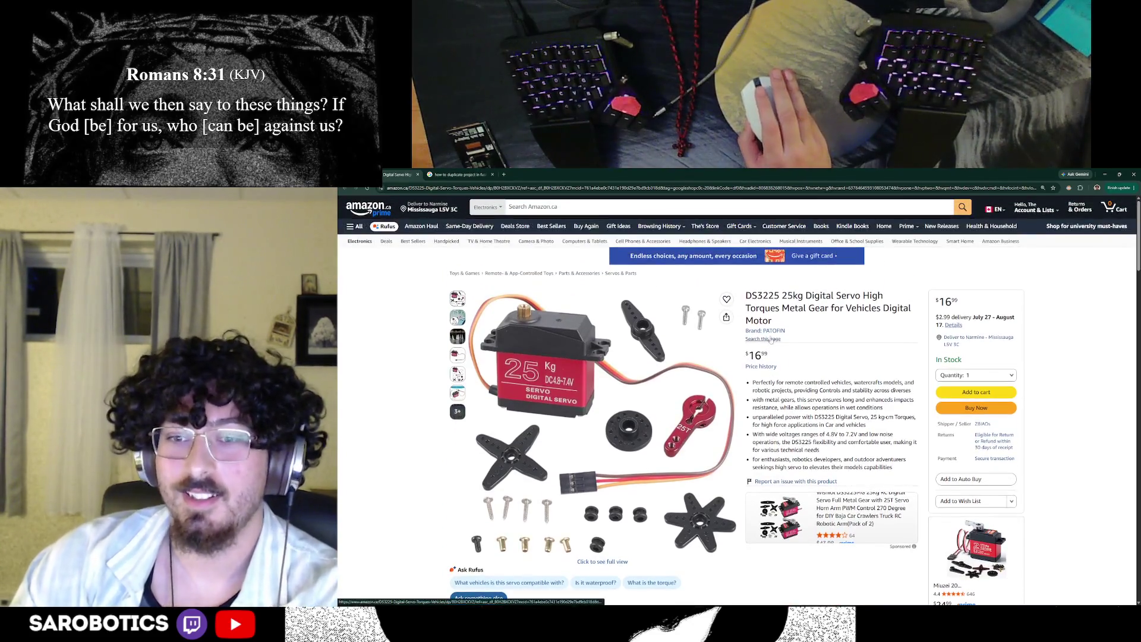
scroll(803, 507, down, 1)
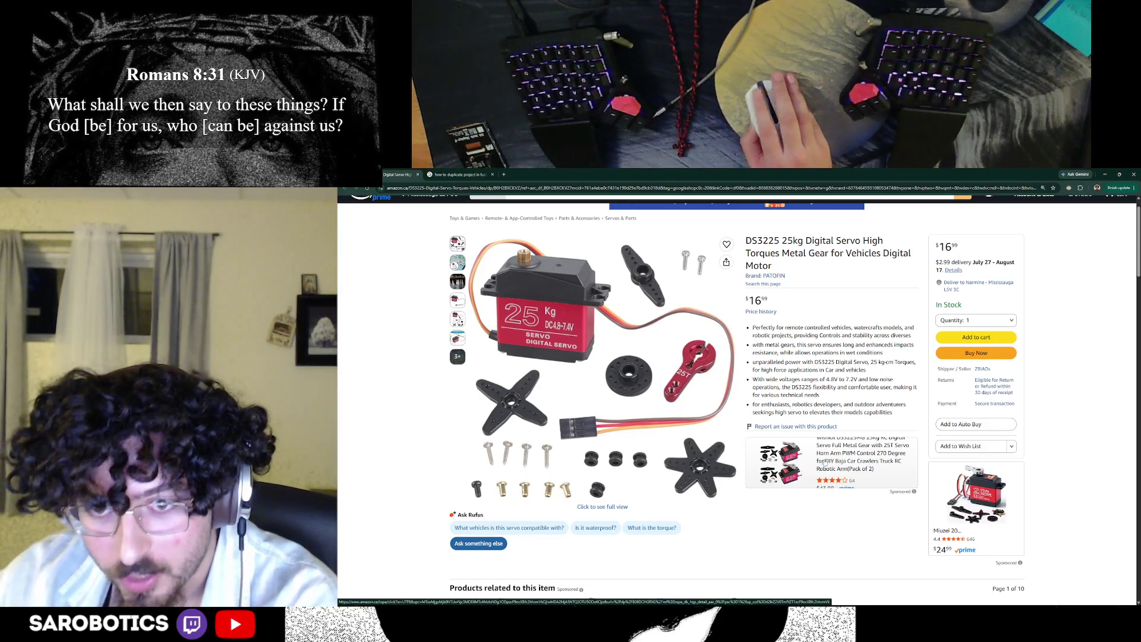
Step: Compare the $43.98 DS3225MG two-pack servo listing against the DS3225 one, then return to the Fusion lamp model
click(825, 485)
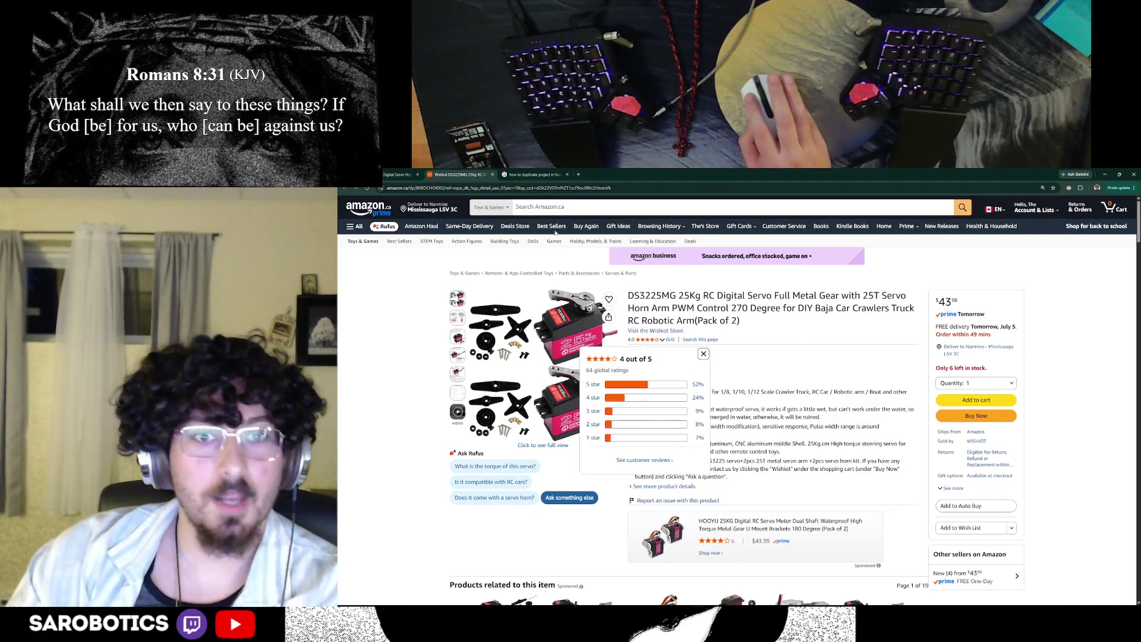
click(398, 174)
click(459, 174)
click(399, 173)
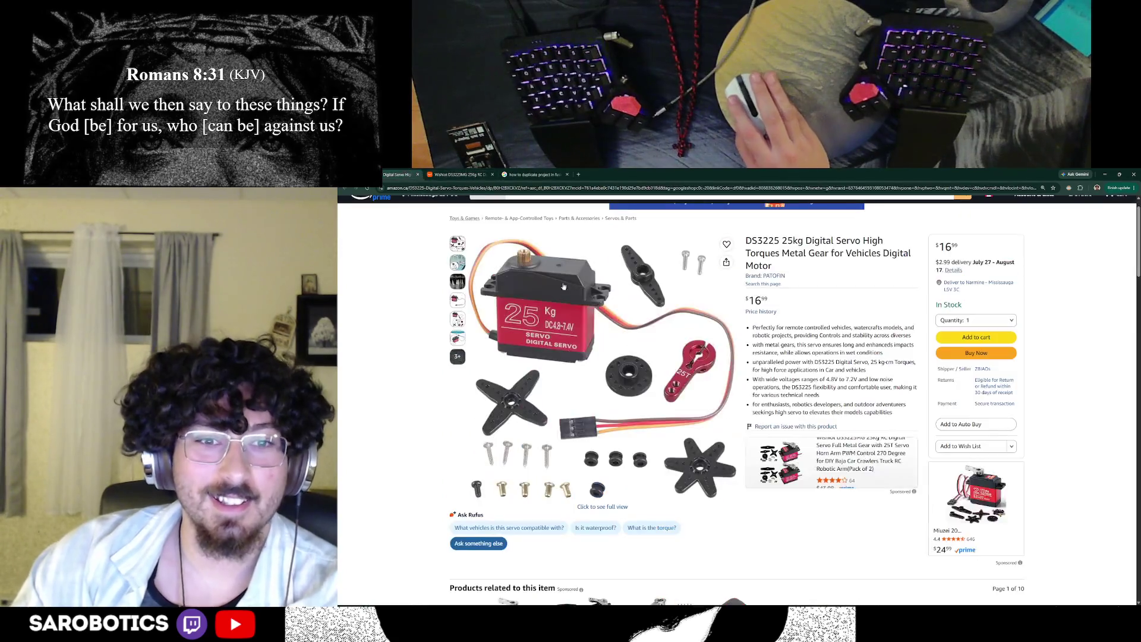
scroll(772, 415, down, 3)
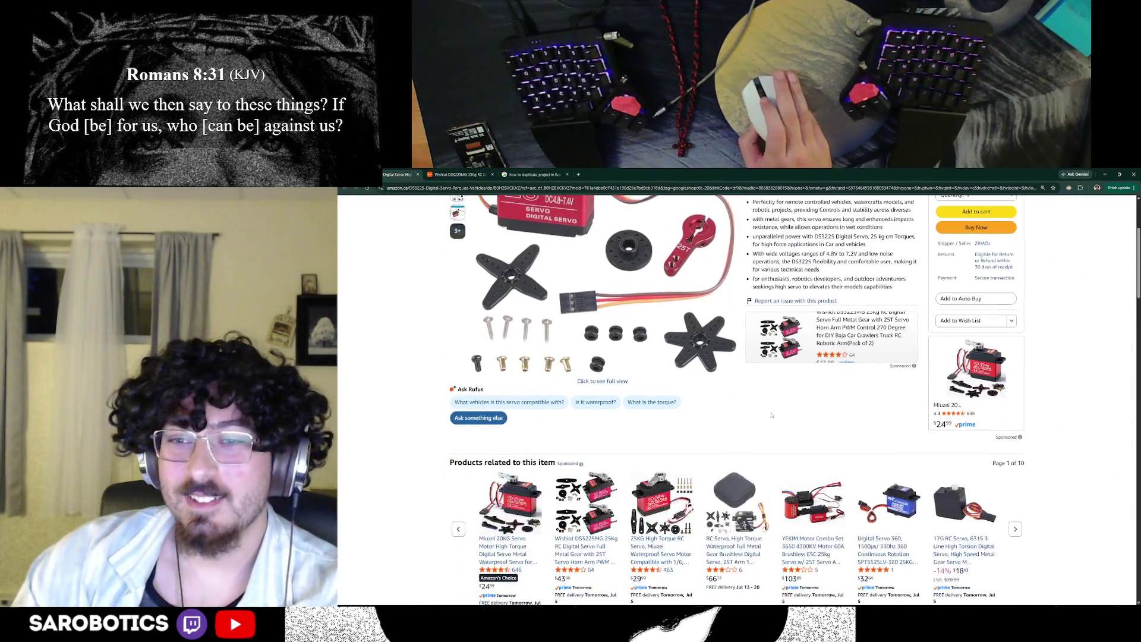
scroll(771, 415, down, 2)
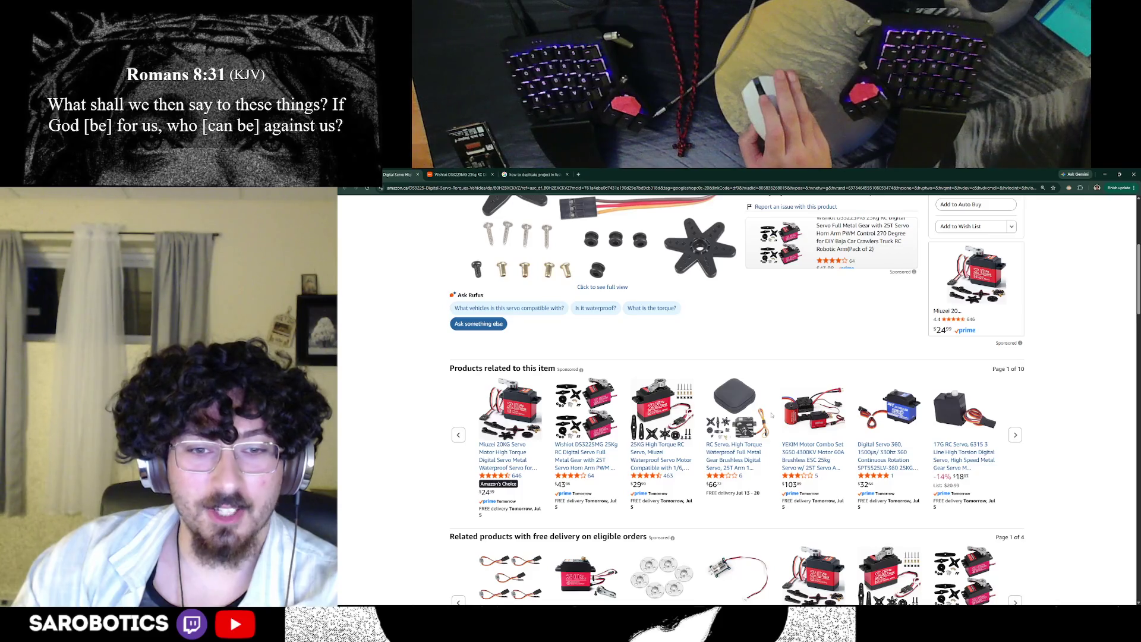
scroll(509, 460, up, 4)
scroll(508, 459, down, 4)
scroll(508, 459, up, 4)
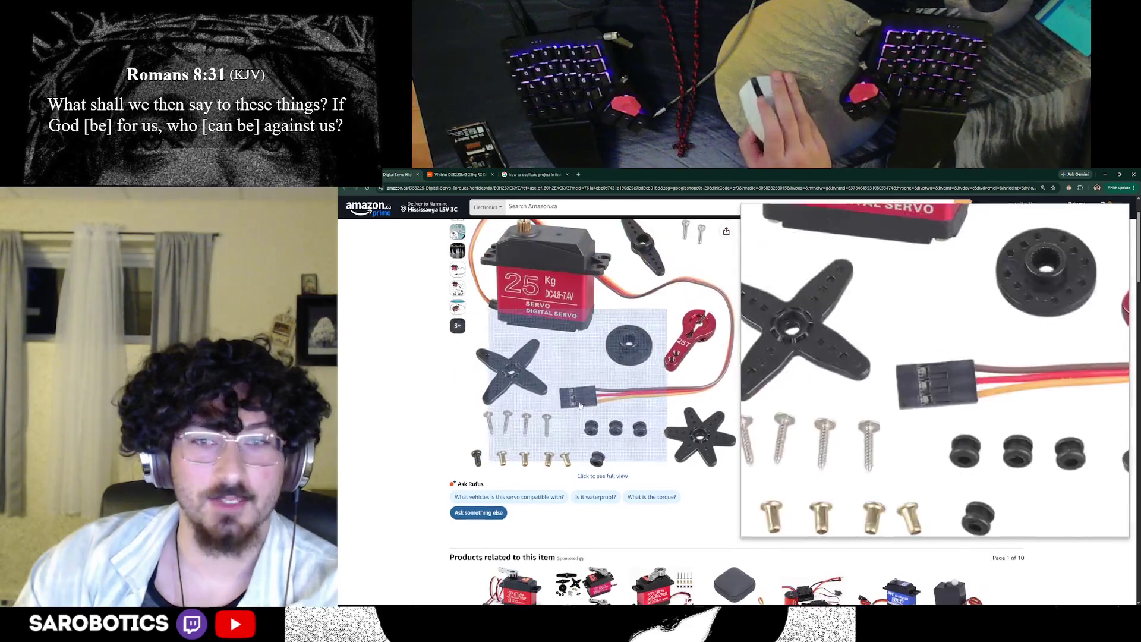
scroll(508, 460, up, 1)
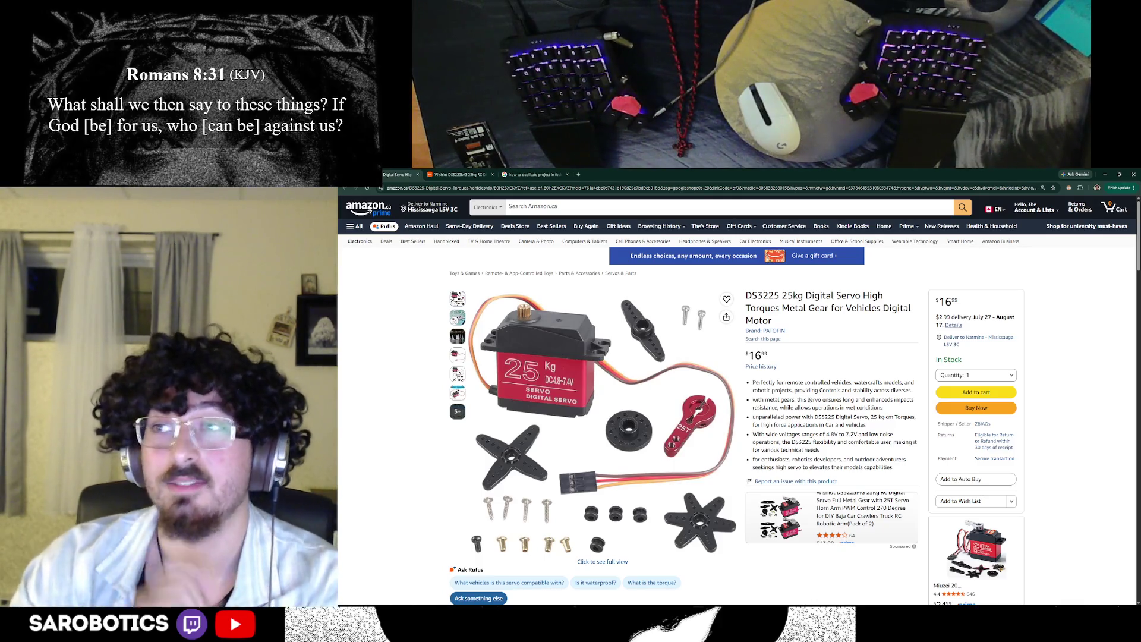
click(472, 174)
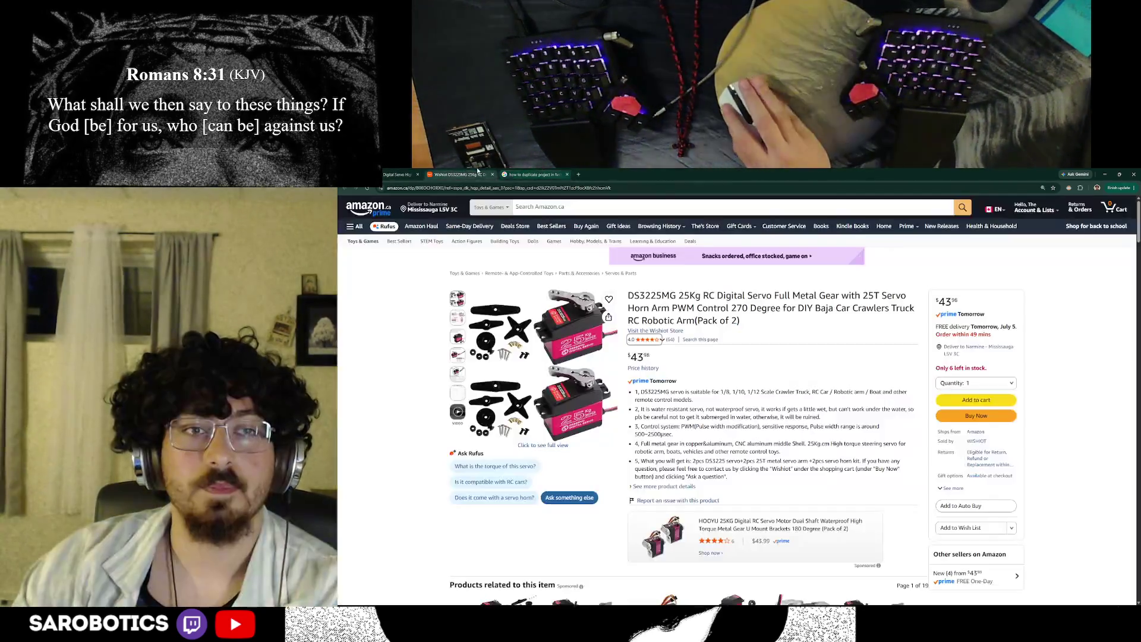
key(alt+Tab)
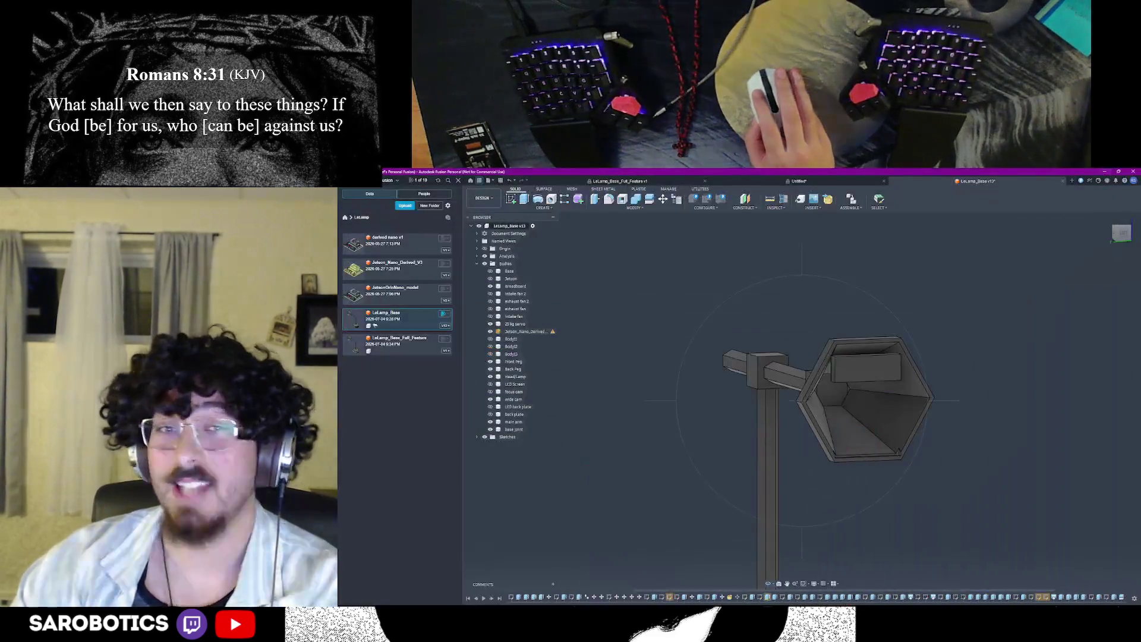
scroll(803, 401, down, 5)
mouse_move(803, 401)
shift+middle_down()
mouse_move(856, 356)
mouse_move(803, 356)
shift+middle_up()
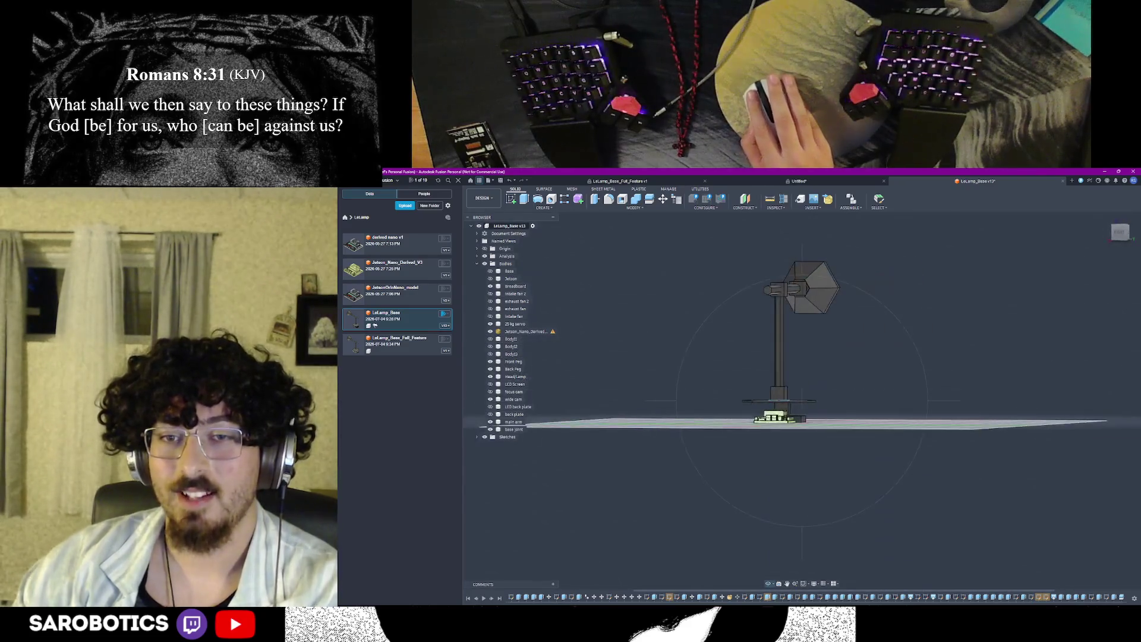
scroll(803, 402, up, 3)
shift+middle_drag(802, 401, 802, 339)
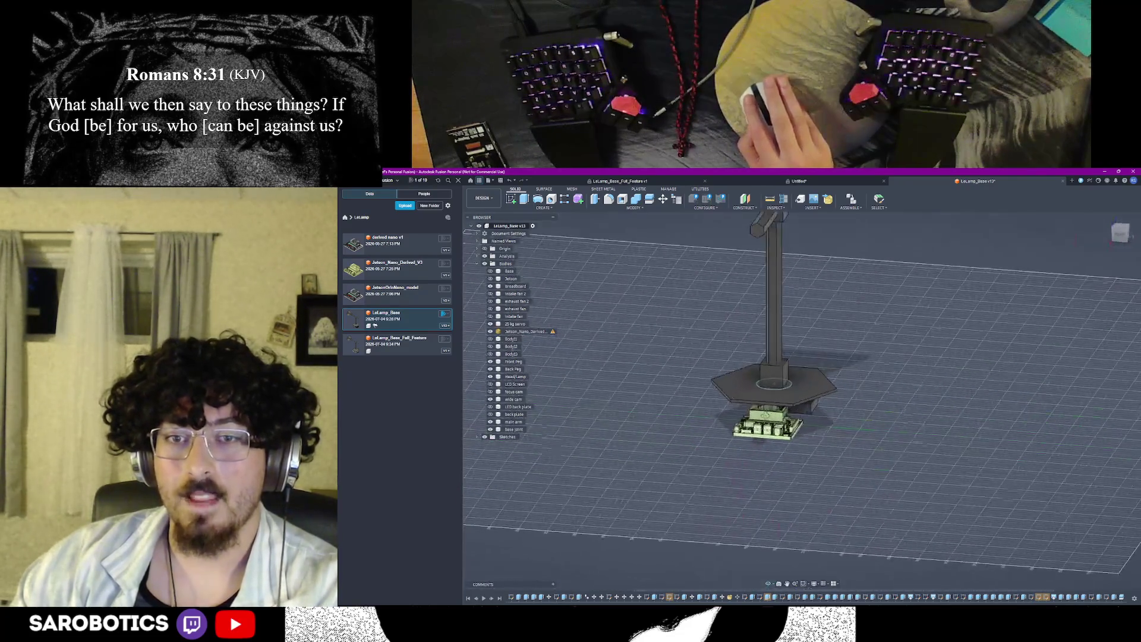
mouse_move(803, 401)
shift+middle_down()
mouse_move(802, 374)
mouse_move(785, 357)
shift+middle_up()
shift+middle_drag(802, 402, 838, 383)
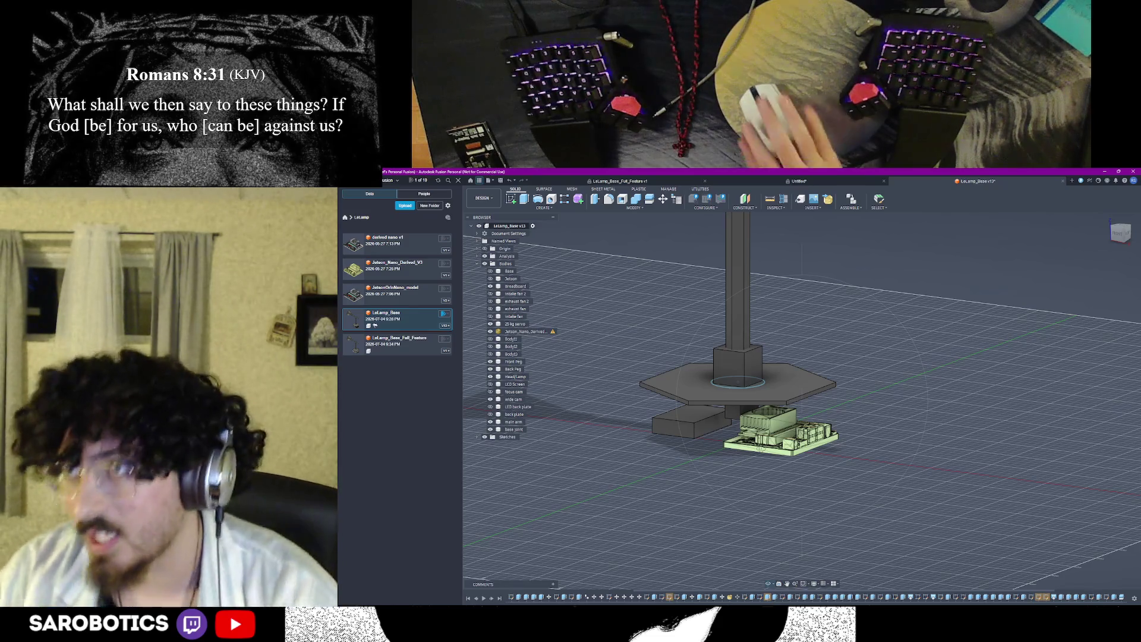
scroll(802, 401, down, 5)
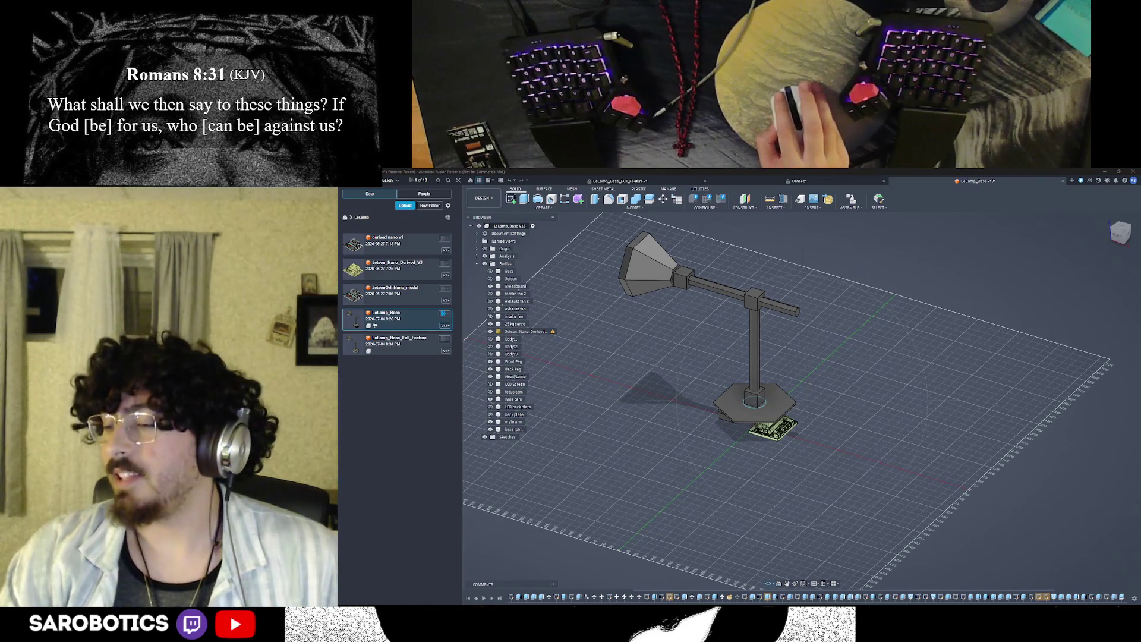
key(alt+Tab)
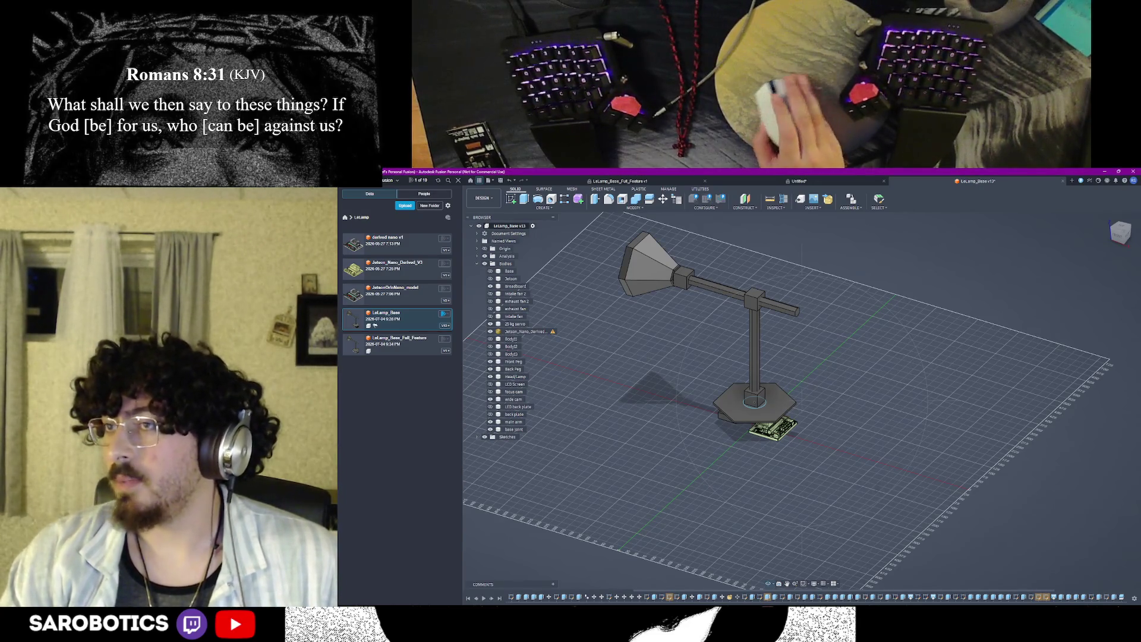
scroll(759, 401, up, 2)
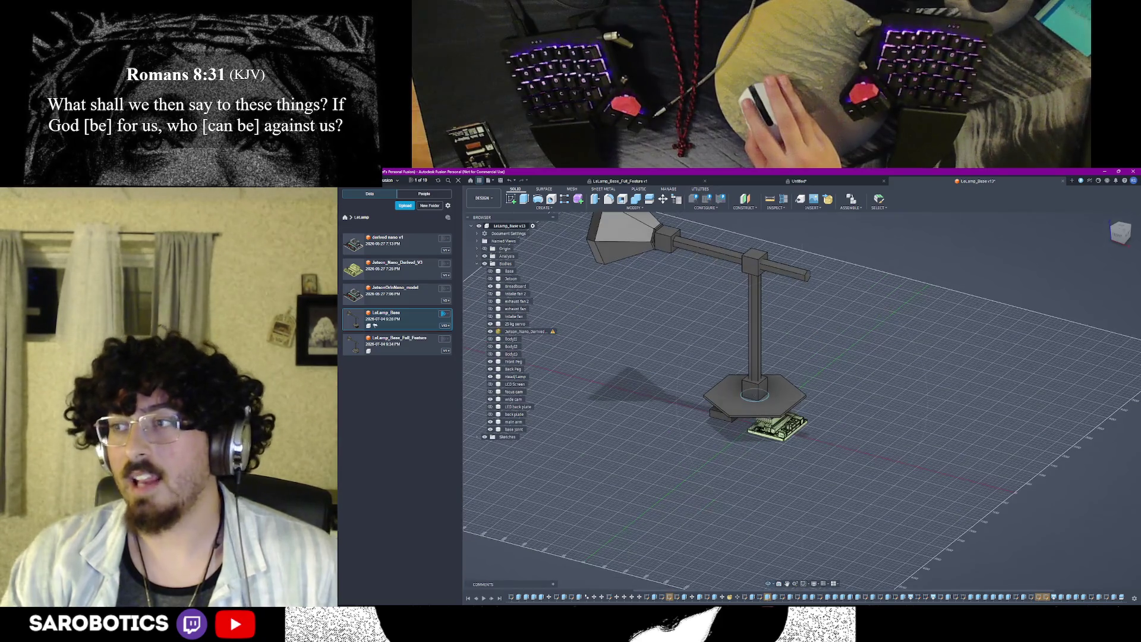
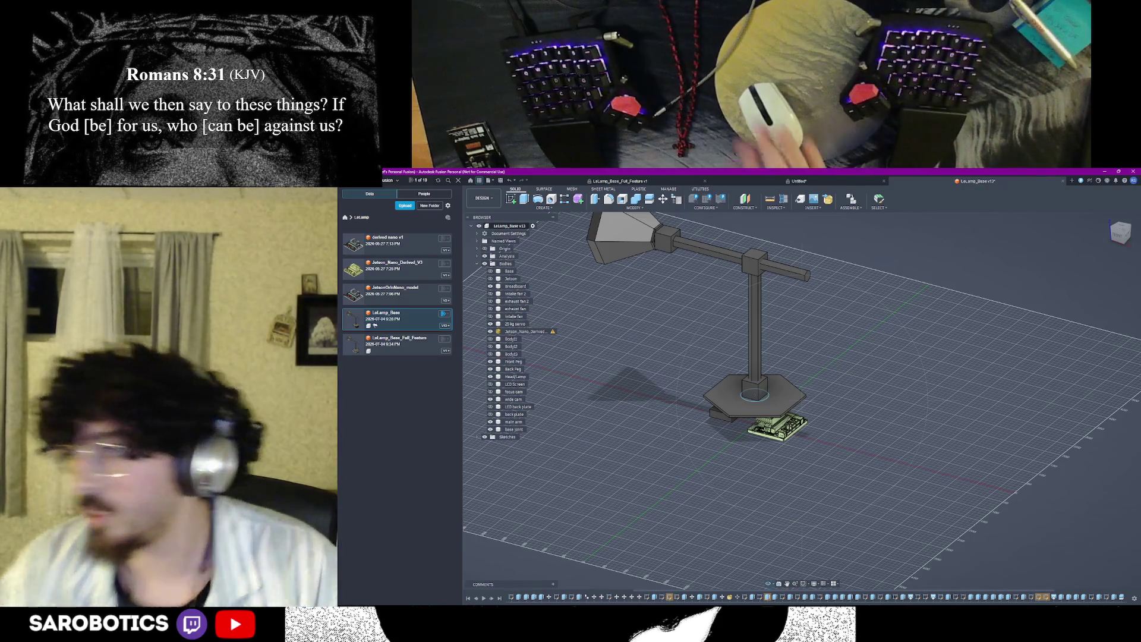
scroll(802, 401, down, 5)
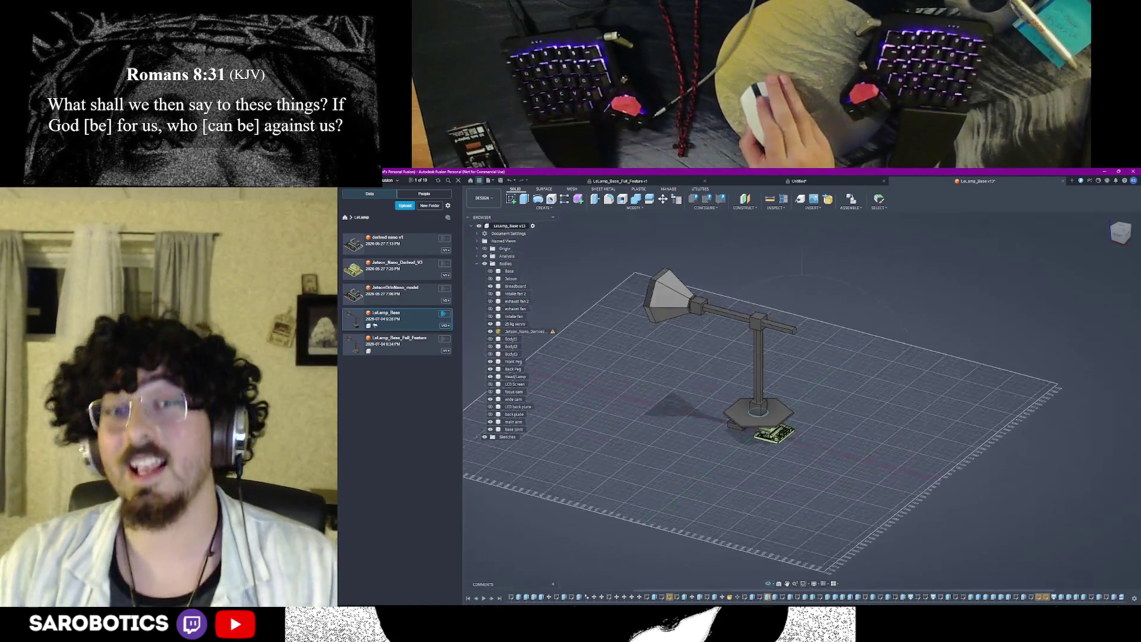
Step: Orbit the lamp model to inspect it from several angles, briefly checking the base tech list notes
shift+middle_drag(803, 401, 847, 383)
shift+middle_drag(757, 402, 759, 340)
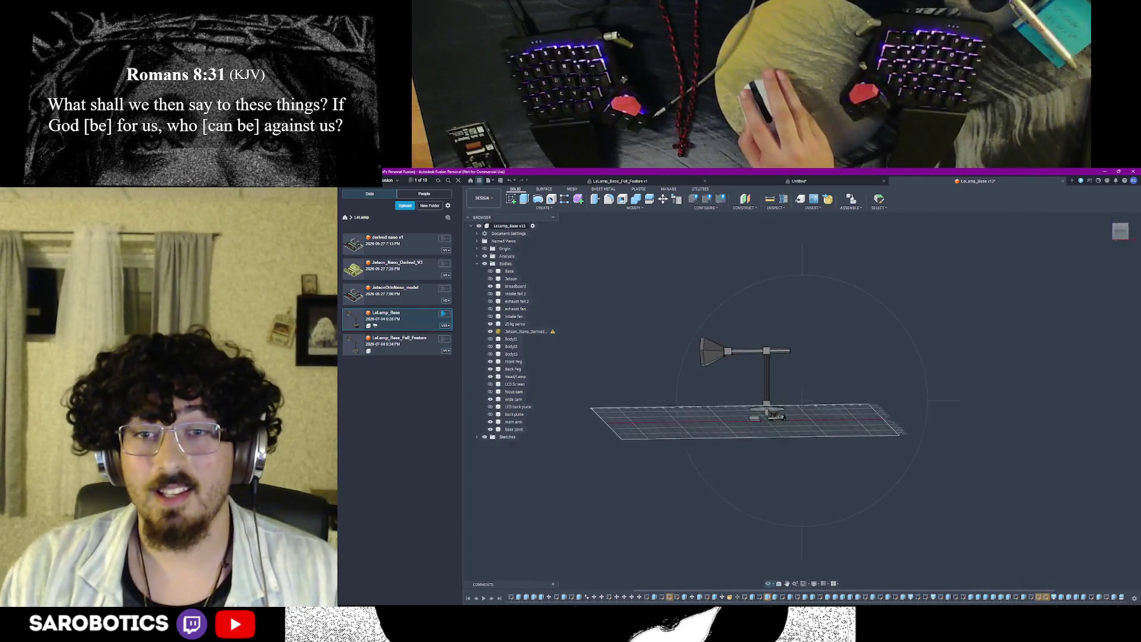
mouse_move(802, 398)
shift+middle_down()
mouse_move(785, 357)
mouse_move(781, 417)
shift+middle_up()
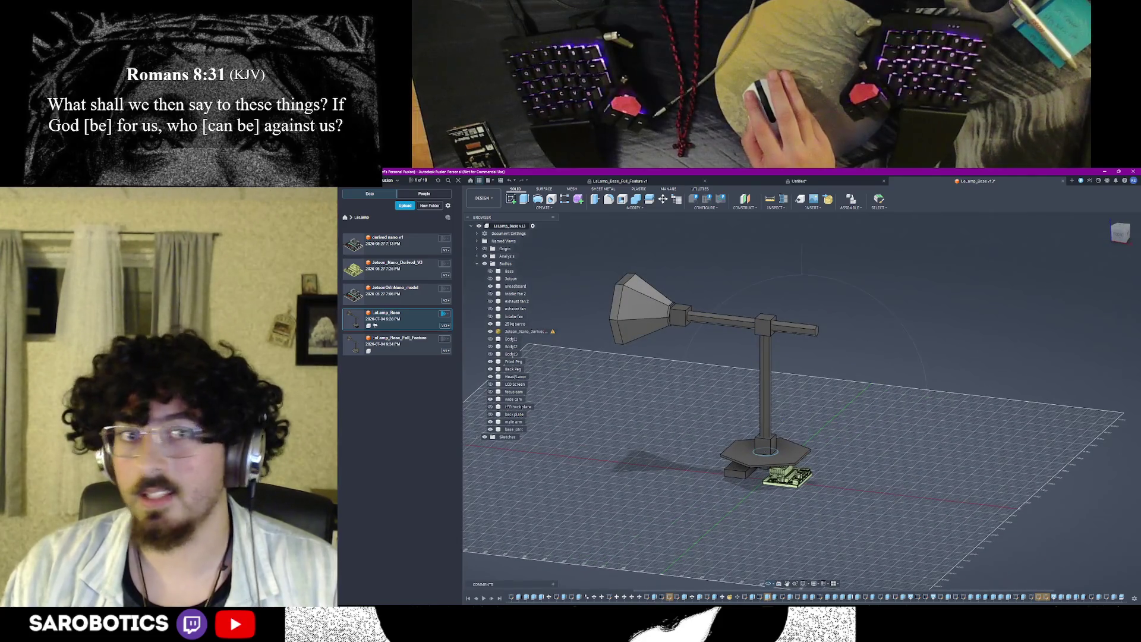
scroll(686, 372, up, 3)
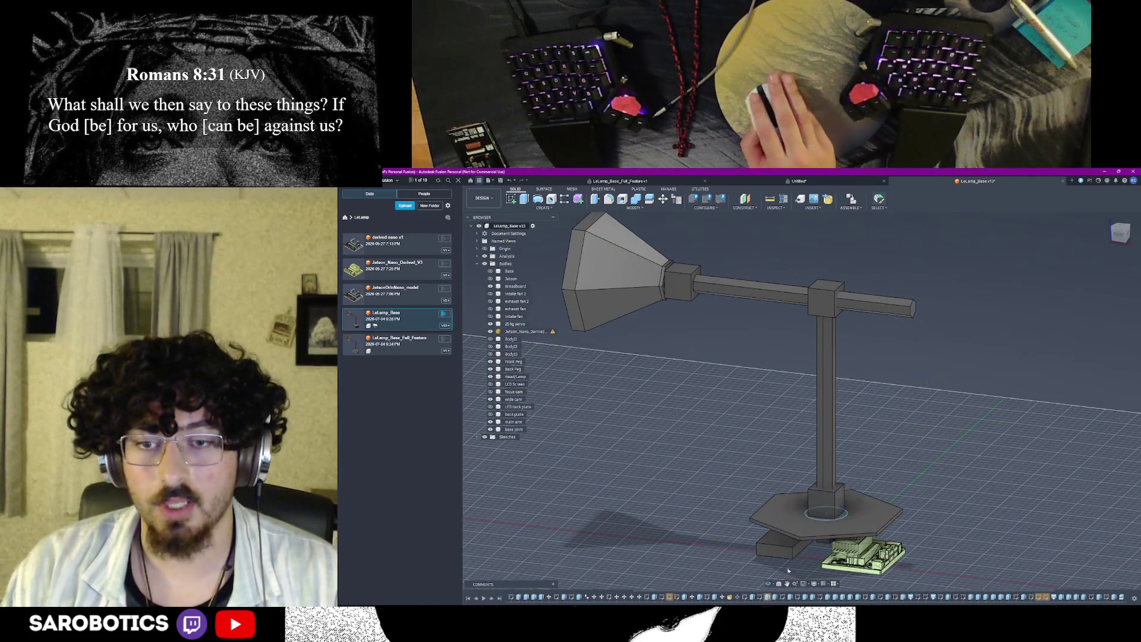
mouse_move(824, 510)
shift+middle_down()
mouse_move(807, 463)
mouse_move(803, 482)
mouse_move(816, 414)
mouse_move(802, 401)
shift+middle_up()
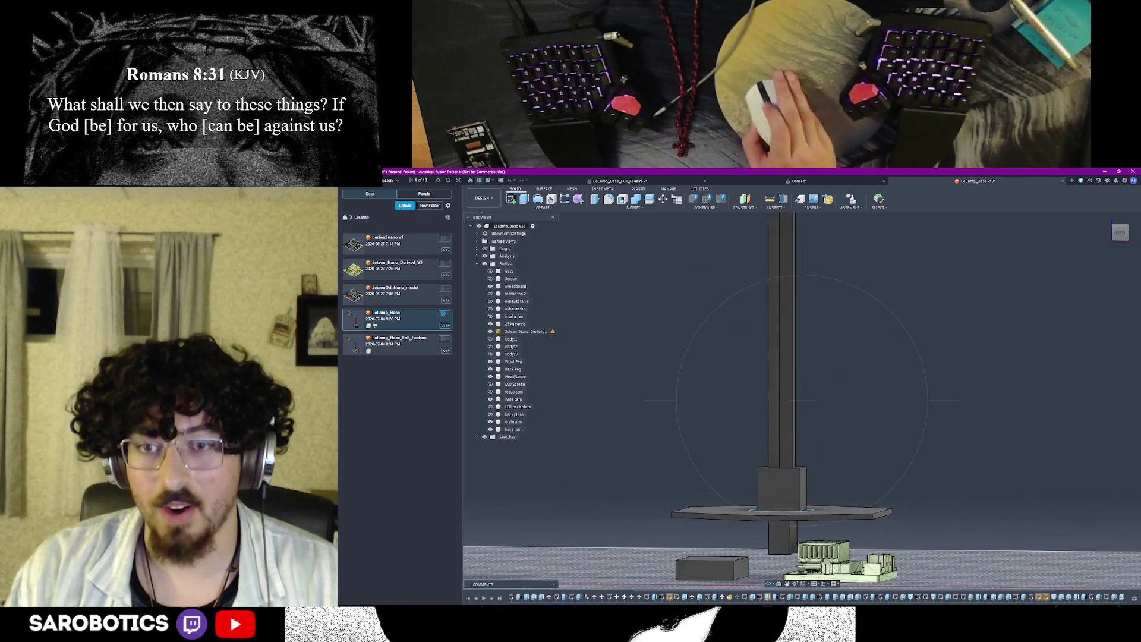
scroll(780, 487, down, 2)
scroll(780, 487, down, 2)
scroll(780, 402, up, 2)
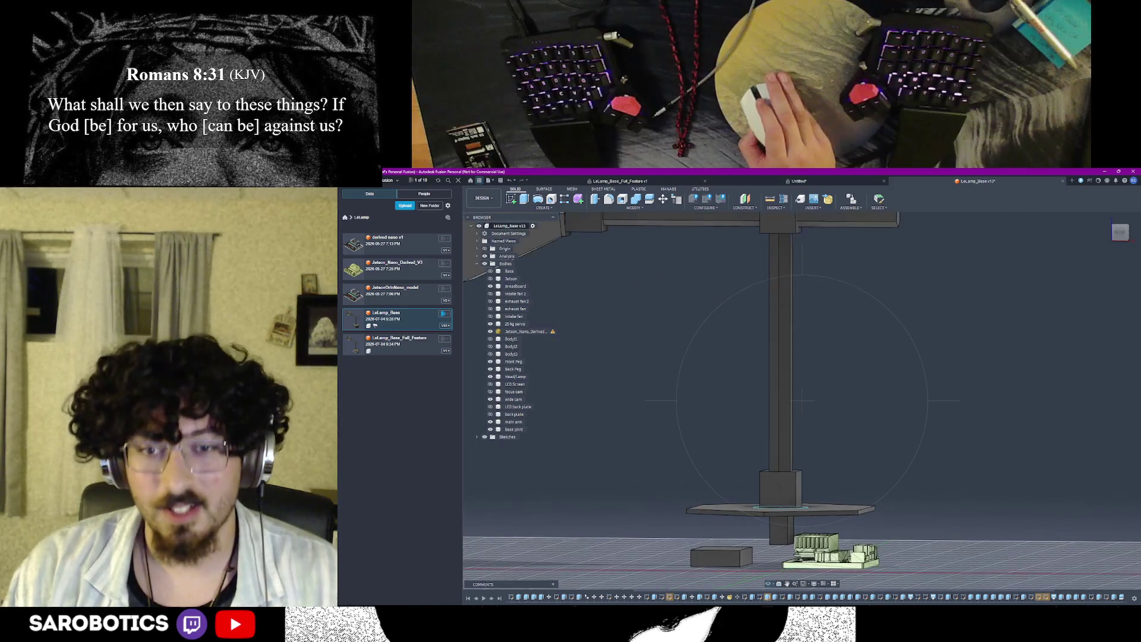
mouse_move(803, 401)
shift+middle_down()
mouse_move(803, 357)
mouse_move(820, 321)
shift+middle_up()
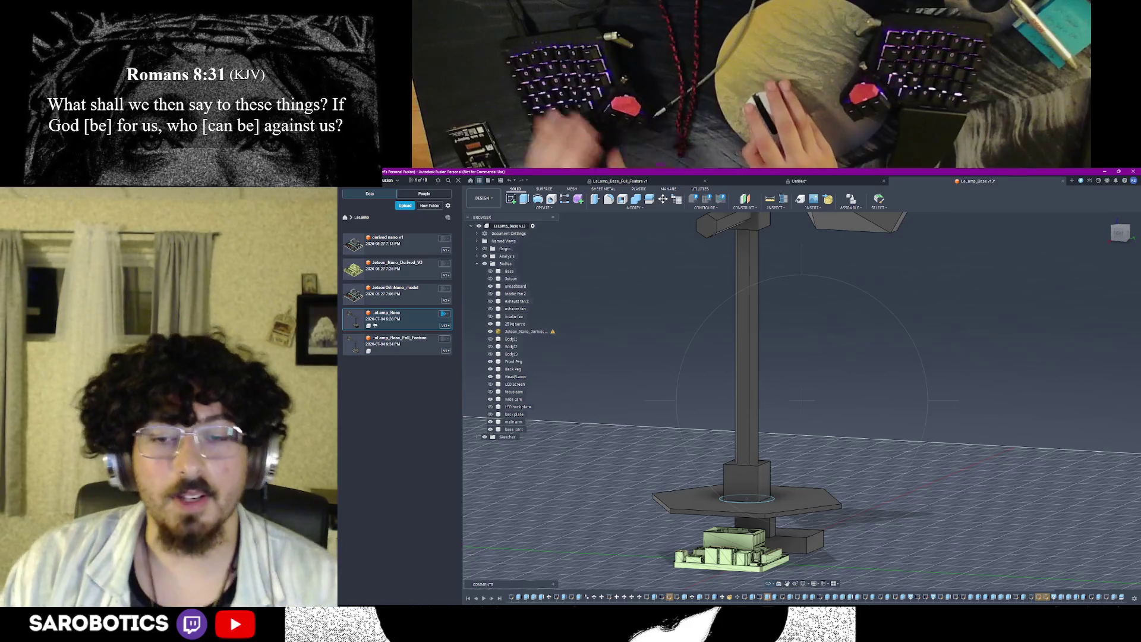
mouse_move(753, 596)
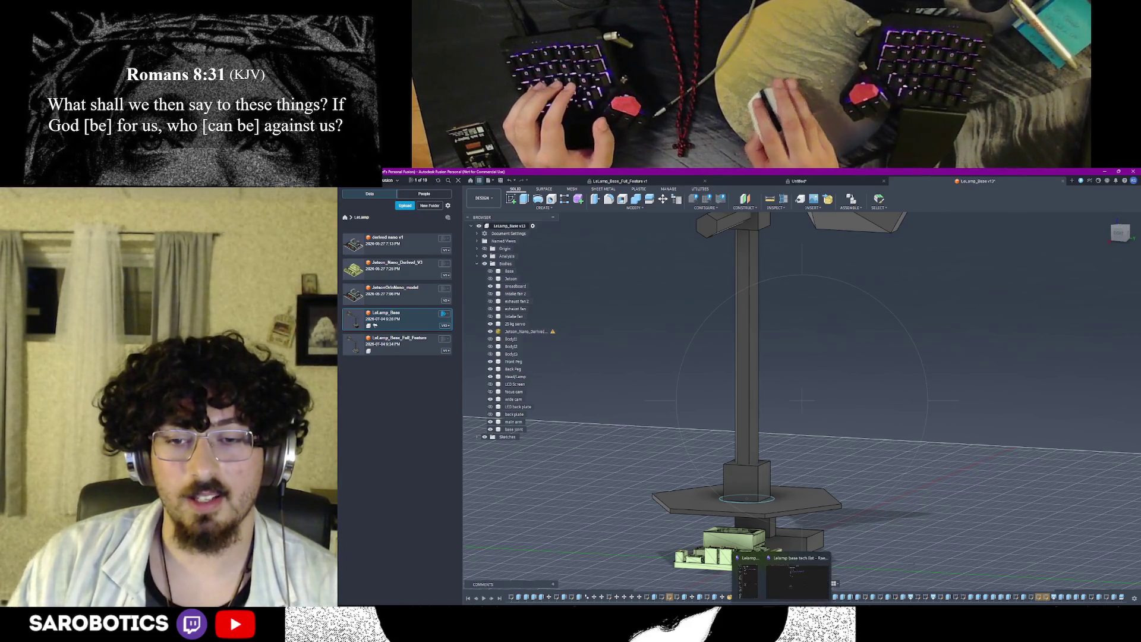
mouse_move(802, 402)
shift+middle_down()
mouse_move(784, 375)
mouse_move(802, 402)
mouse_move(802, 384)
shift+middle_up()
click(795, 580)
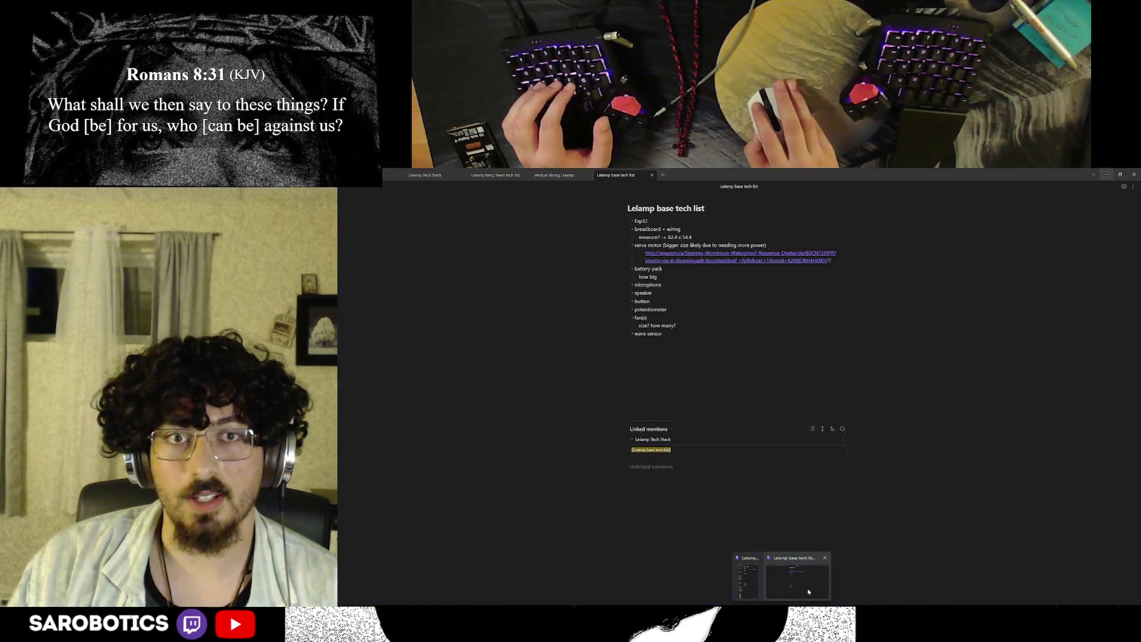
key(super+shift+Right)
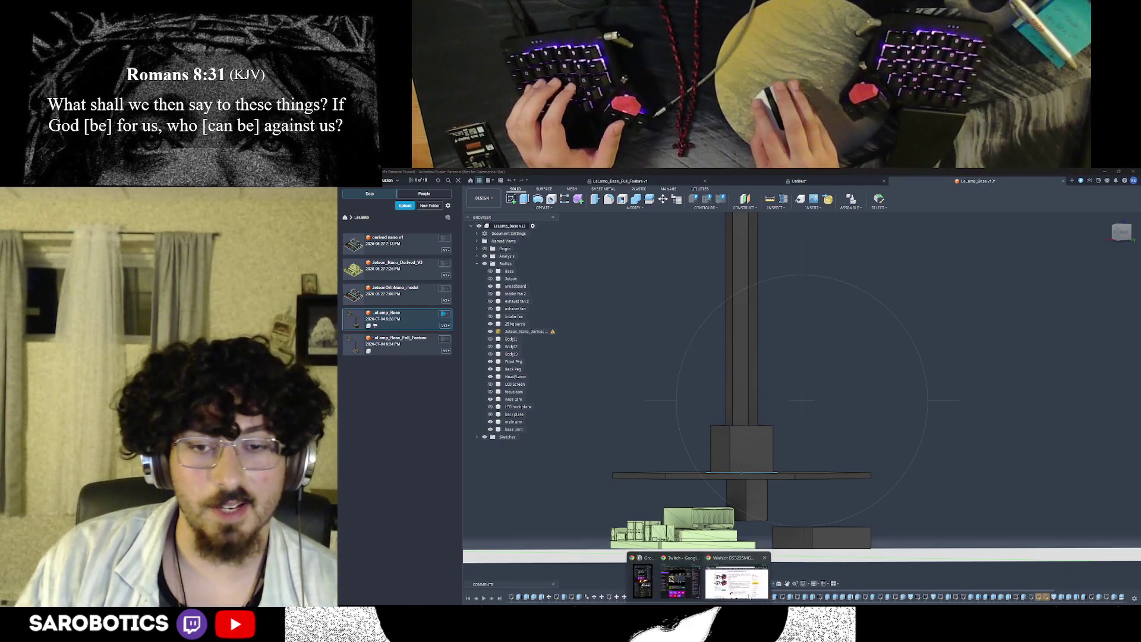
Step: Start a new incognito Chrome window and search for a mechanical arm with servos
click(696, 578)
click(1133, 187)
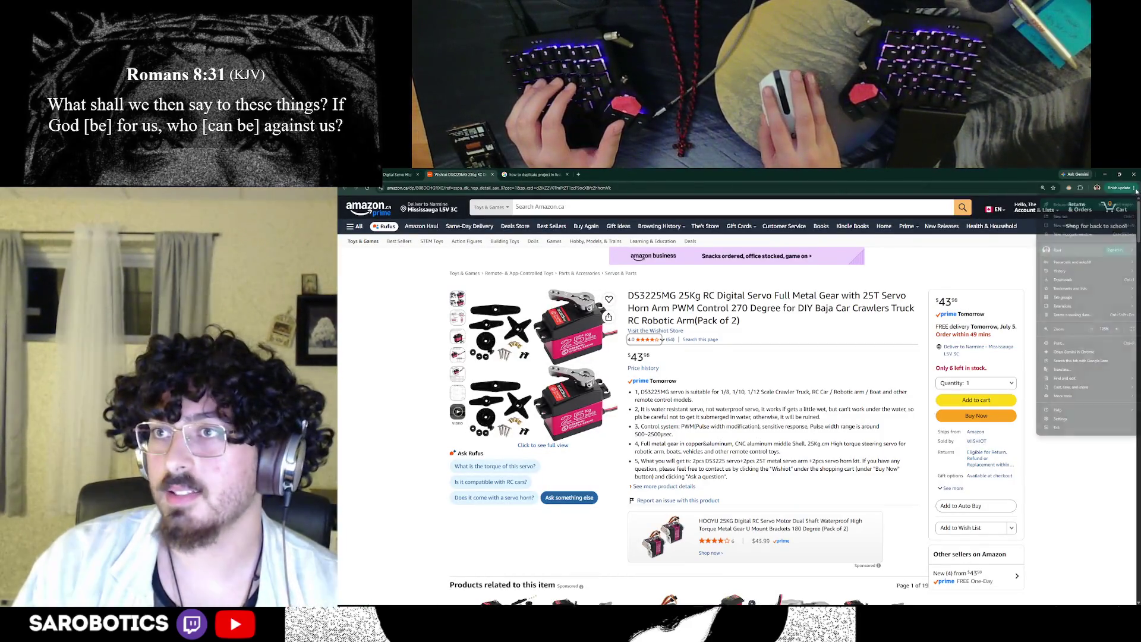
click(1070, 234)
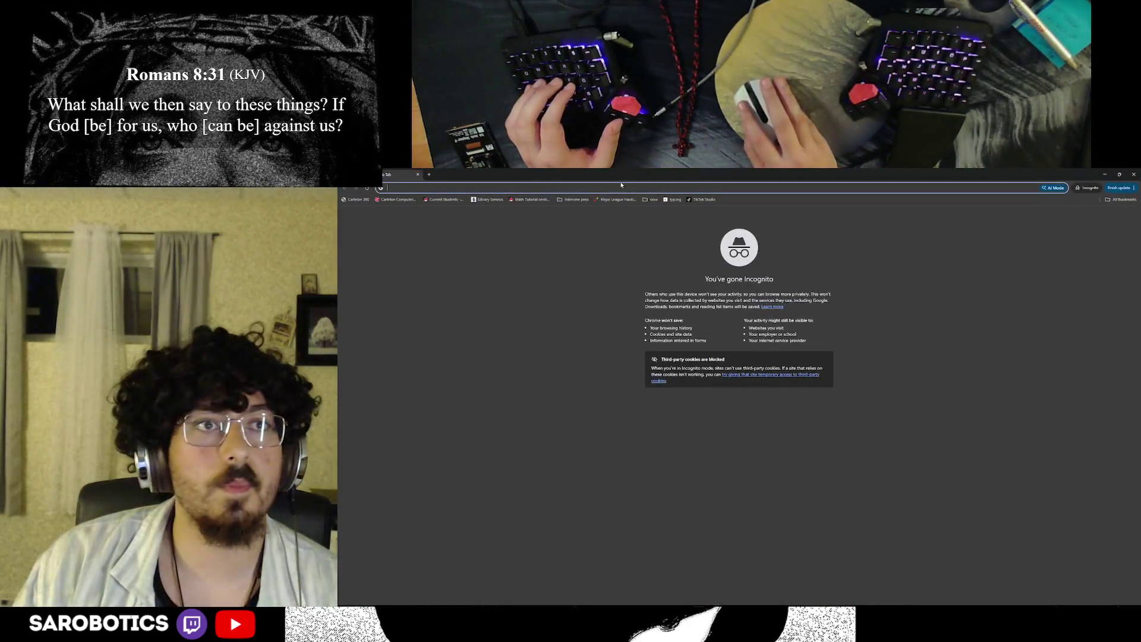
text(me)
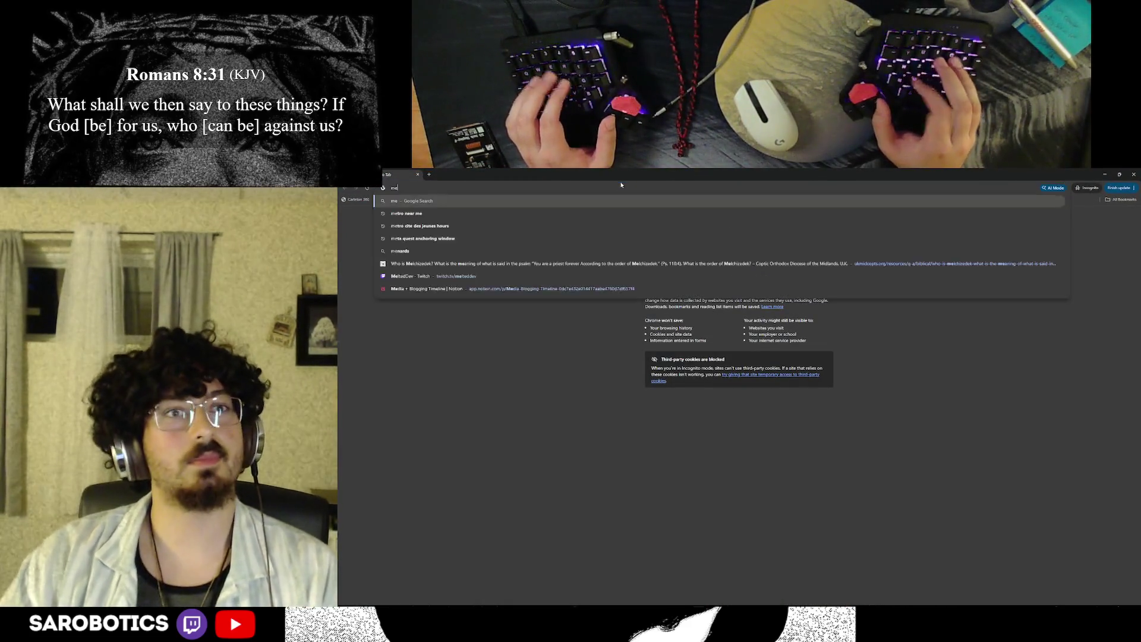
text(chani)
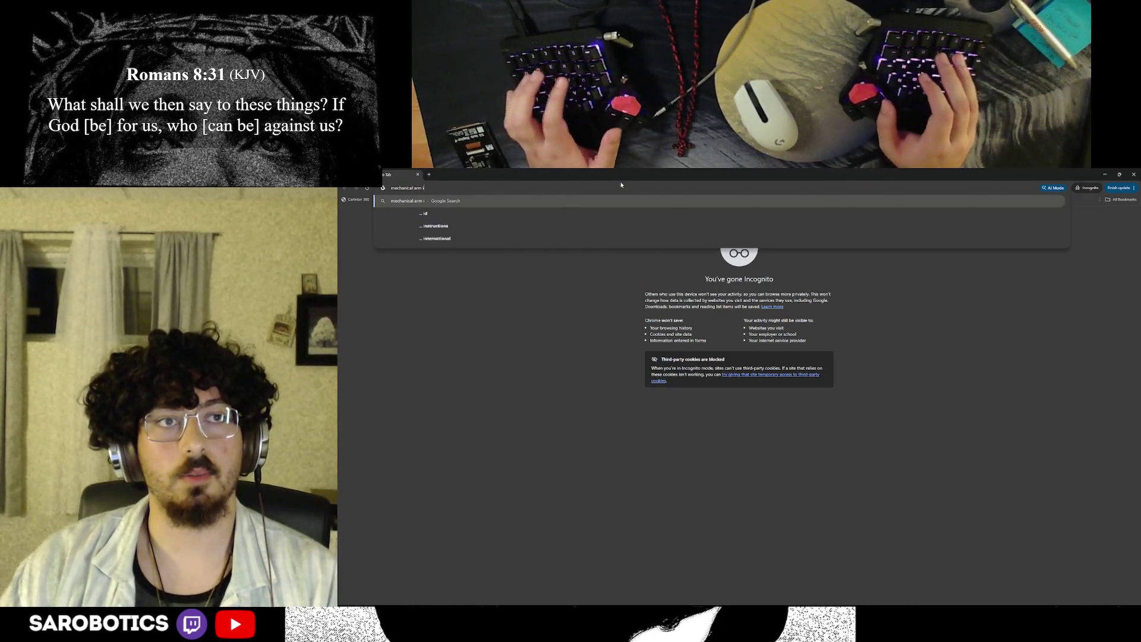
text(cal arm weld sensors)
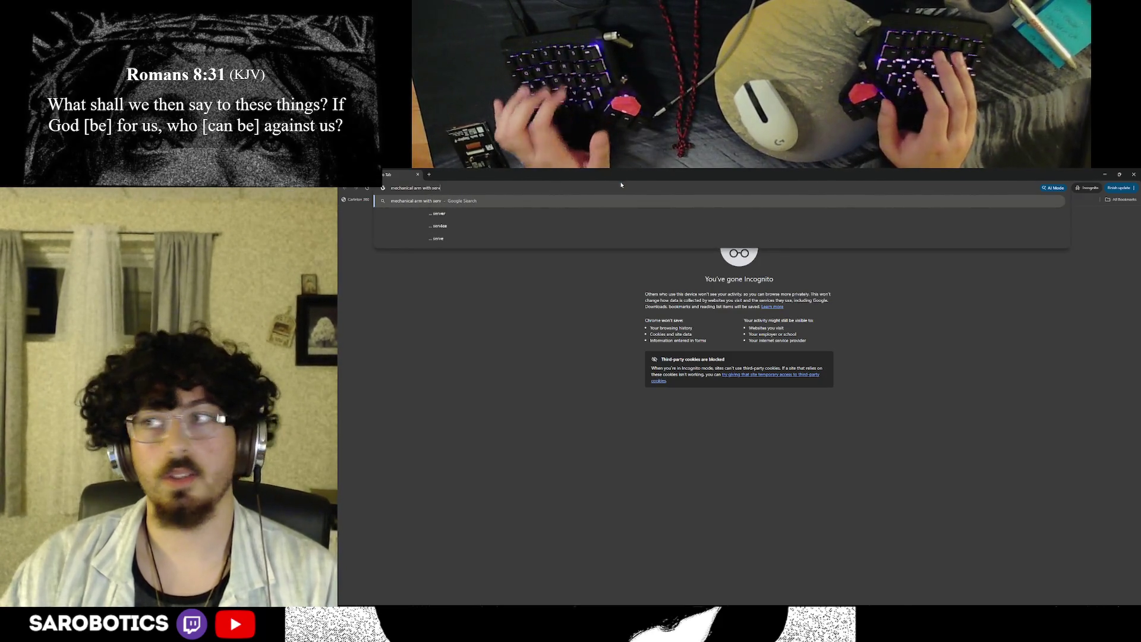
key(Return)
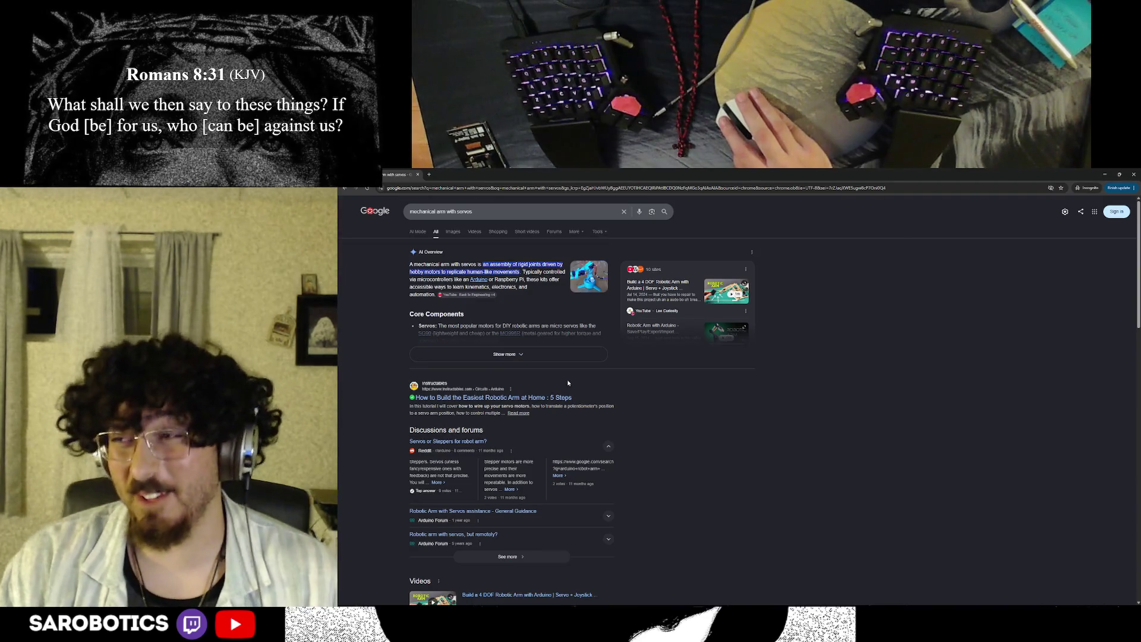
Step: Browse the robot arm image results and preview the 6DOF robot arm claw kit
click(552, 356)
click(453, 231)
scroll(531, 355, down, 2)
scroll(530, 355, up, 2)
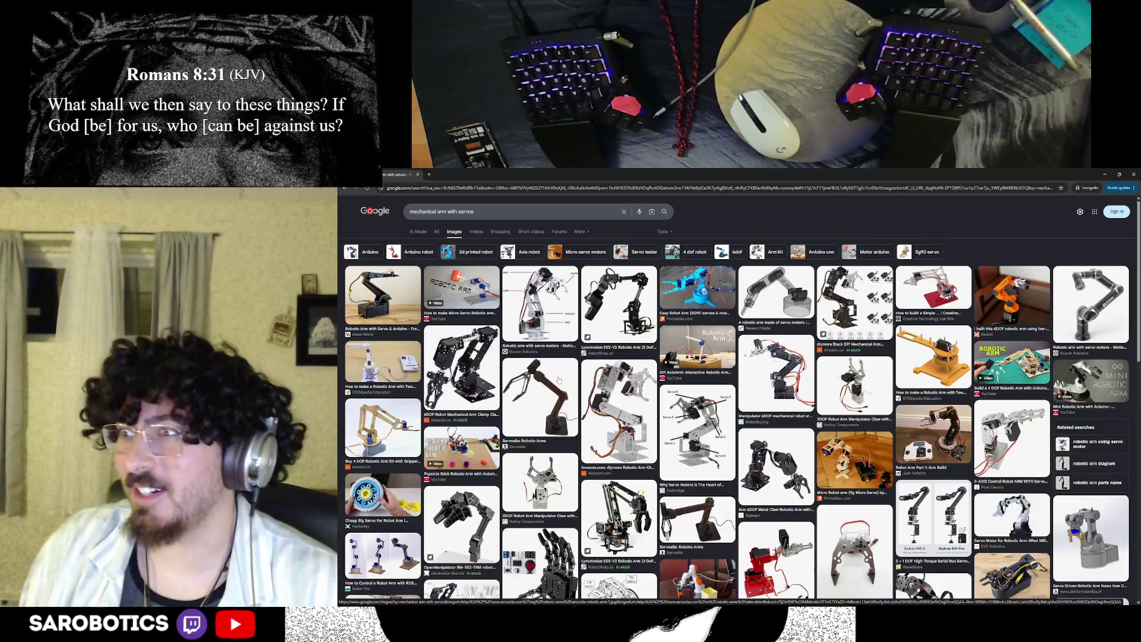
scroll(736, 401, down, 3)
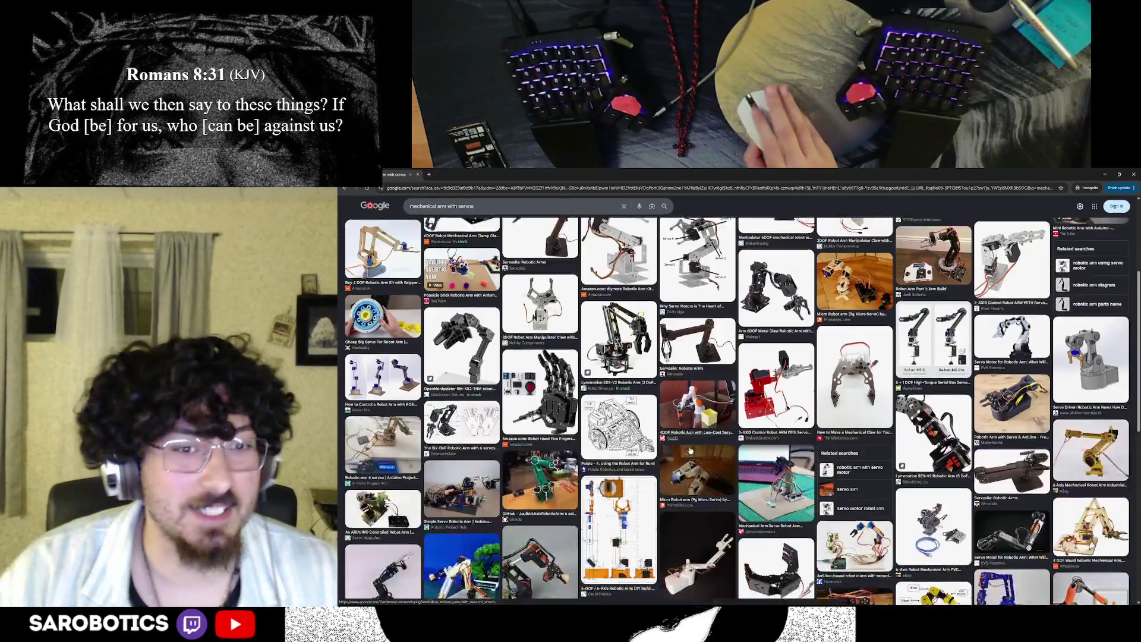
scroll(736, 401, up, 3)
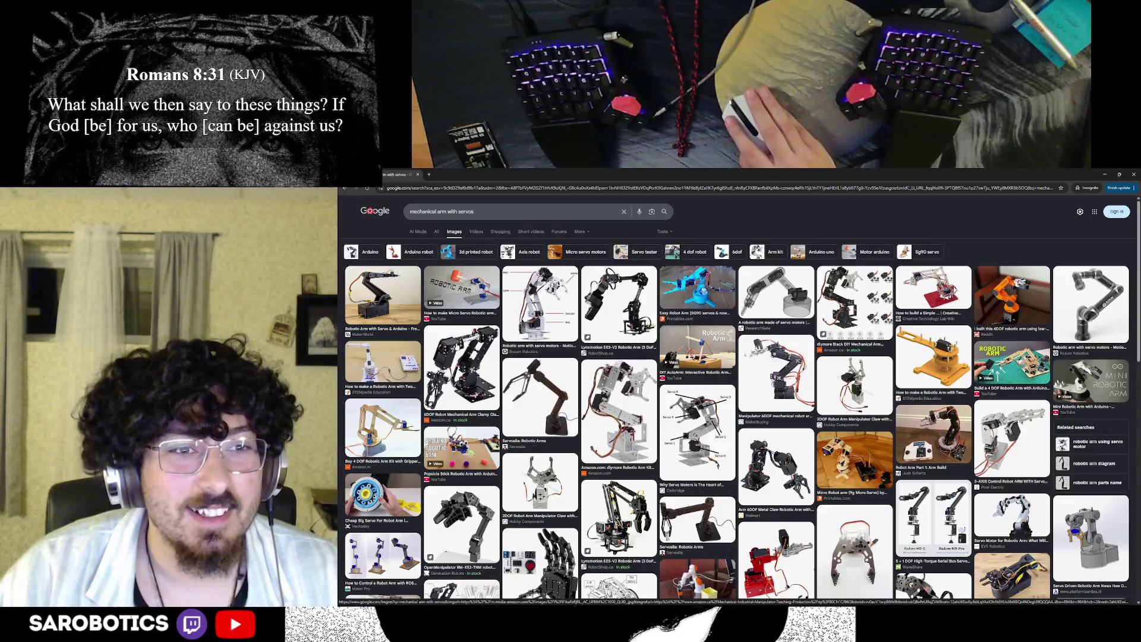
click(463, 366)
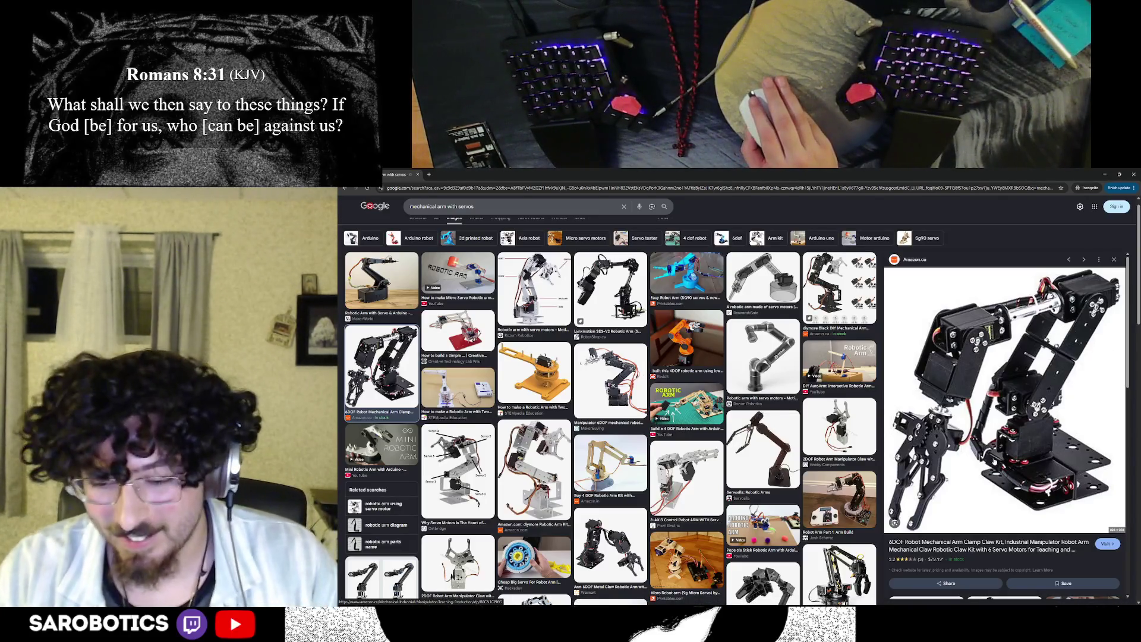
key(Right)
key(Right)
key(Left)
key(Left)
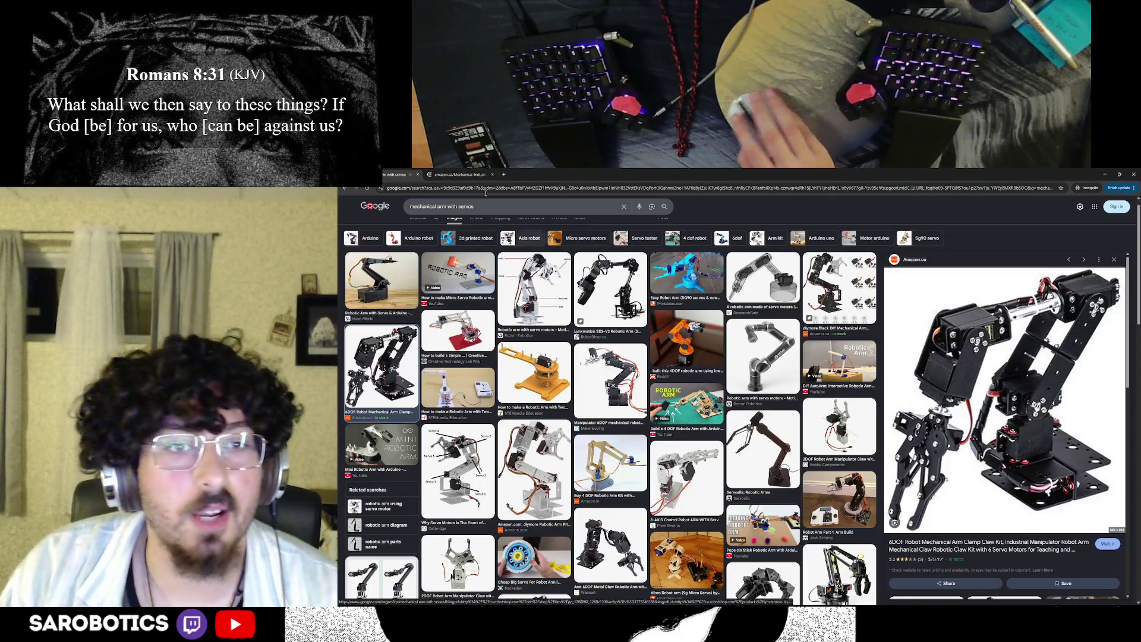
Step: Visit the kit's Amazon product page, then return to the Fusion 360 lamp design
click(459, 175)
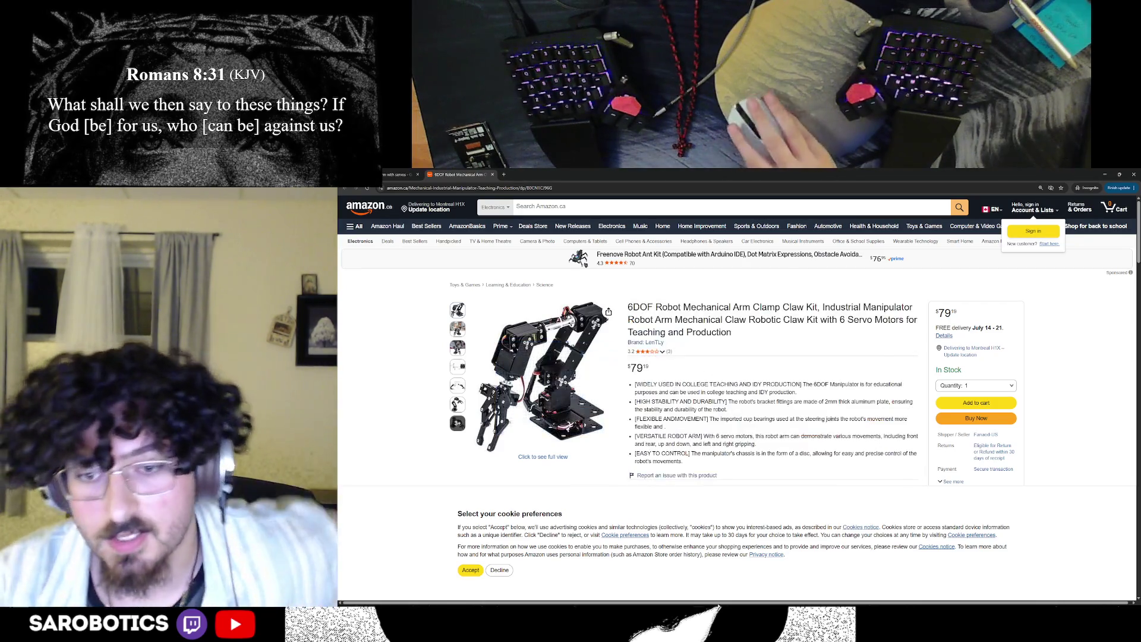
key(alt+Tab)
shift+middle_drag(802, 401, 766, 463)
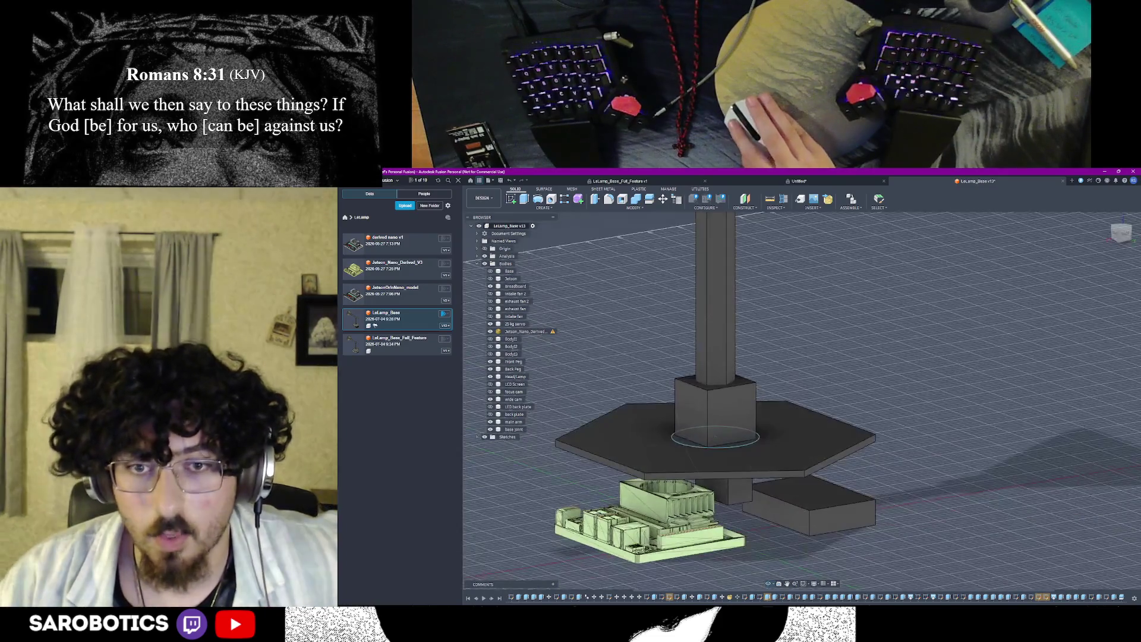
Step: Bring the Amazon 6DOF robot arm kit page back to the front
click(769, 580)
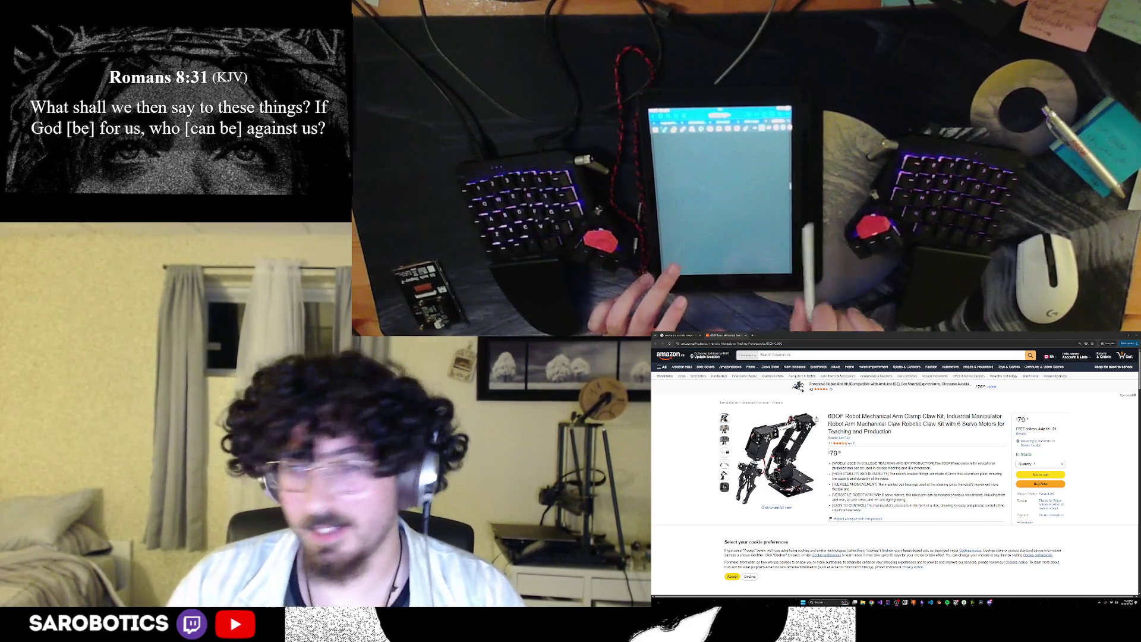
Step: Search 'killer bean' images in a new private tab, then return to the robot arm kit listing
key(ctrl+shift+n)
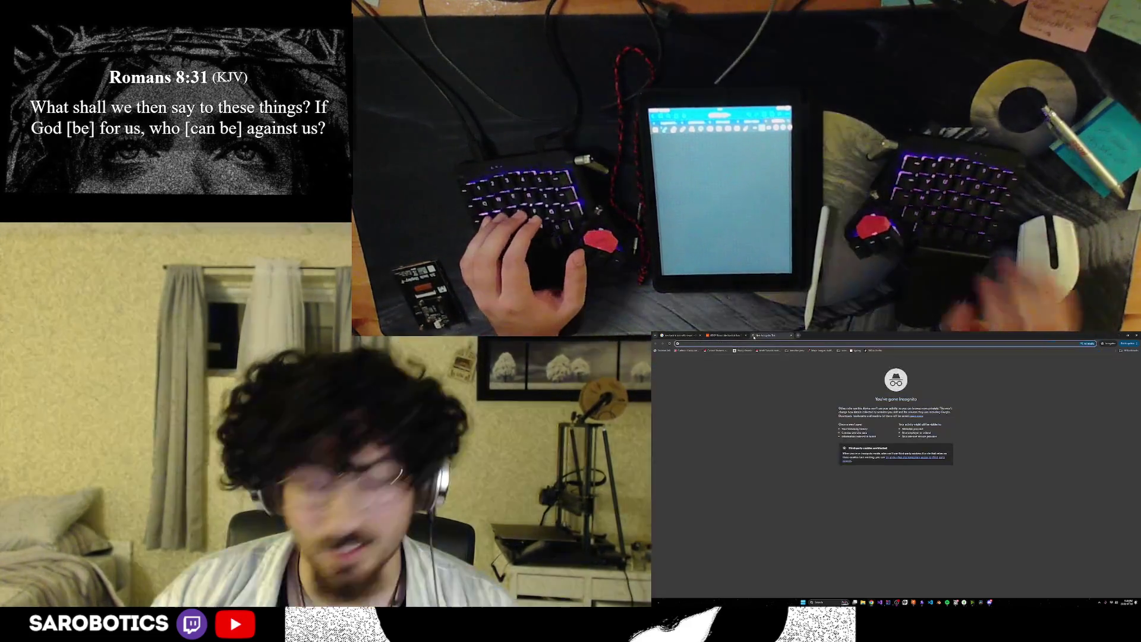
text(killer bean)
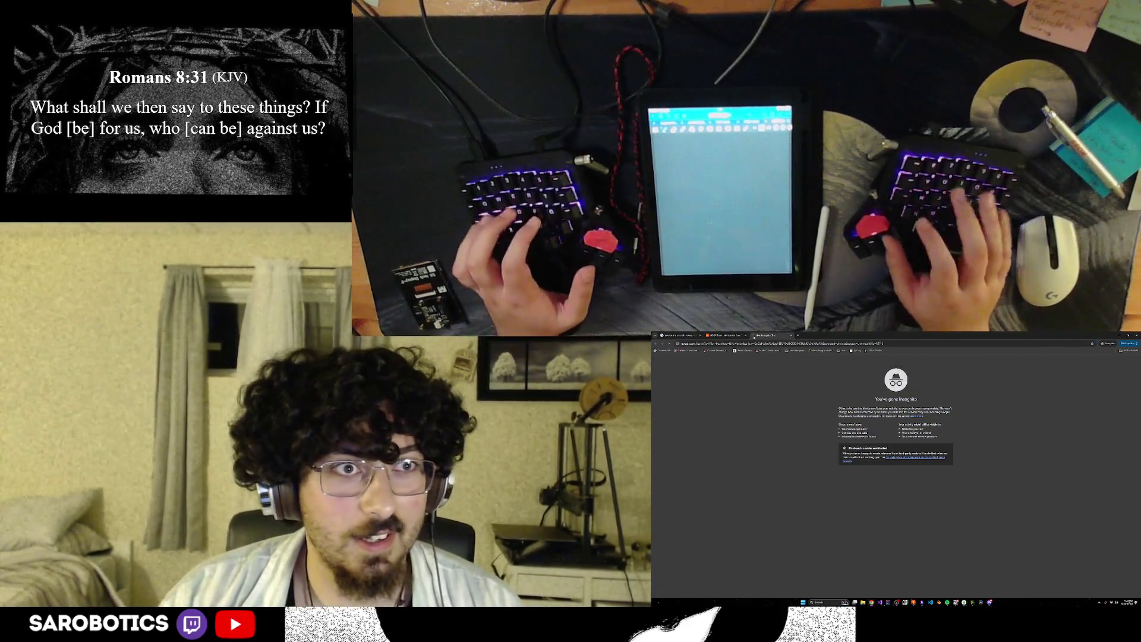
key(Return)
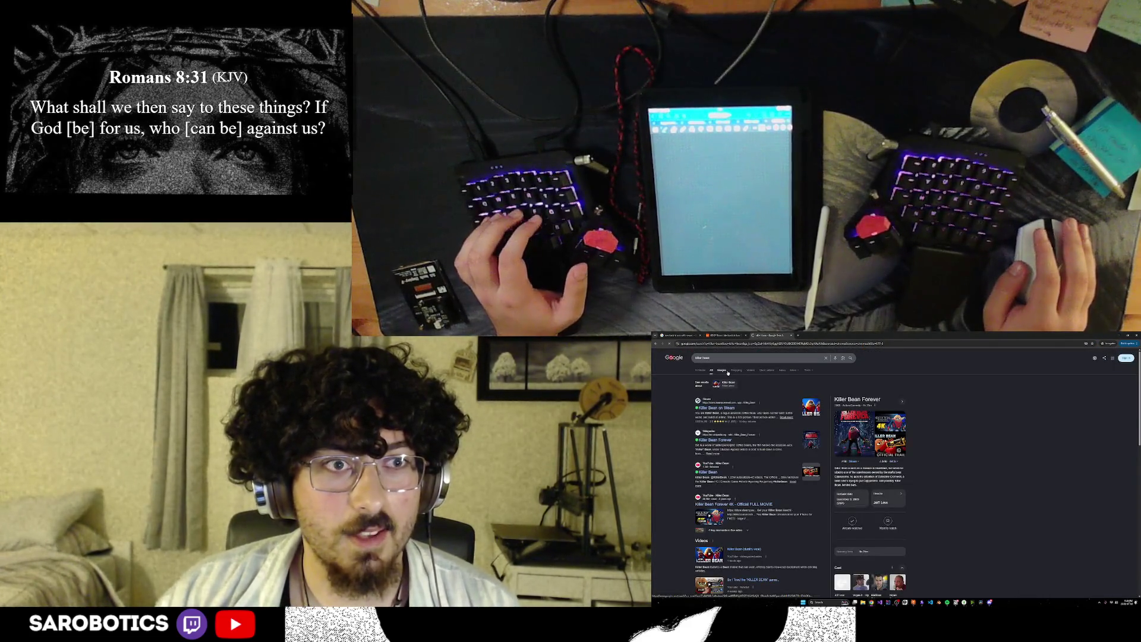
click(736, 369)
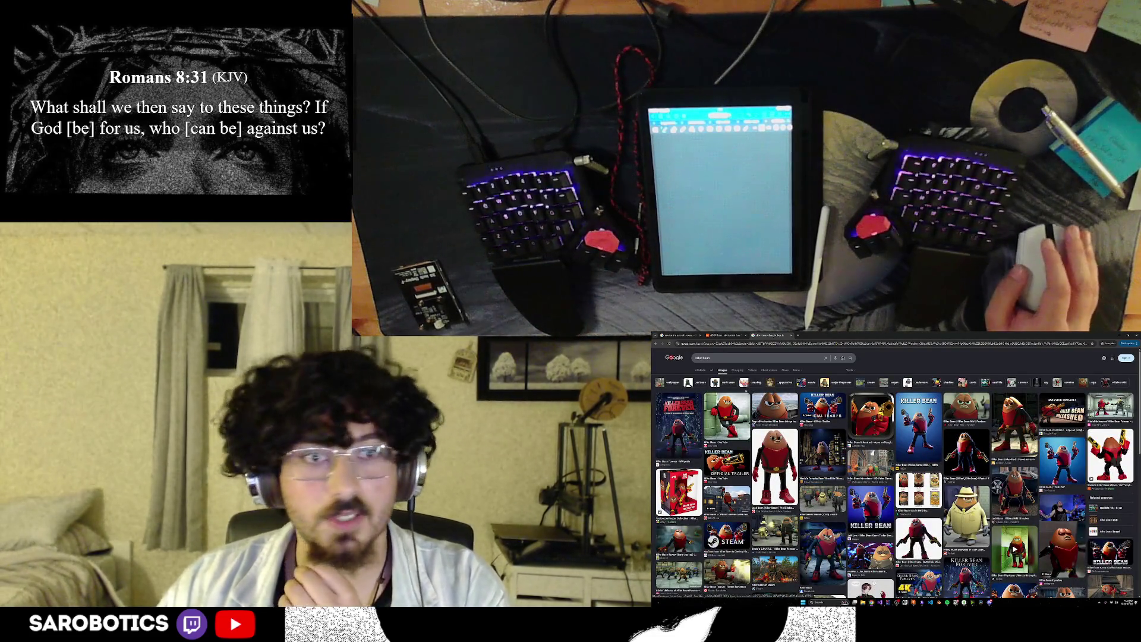
click(724, 335)
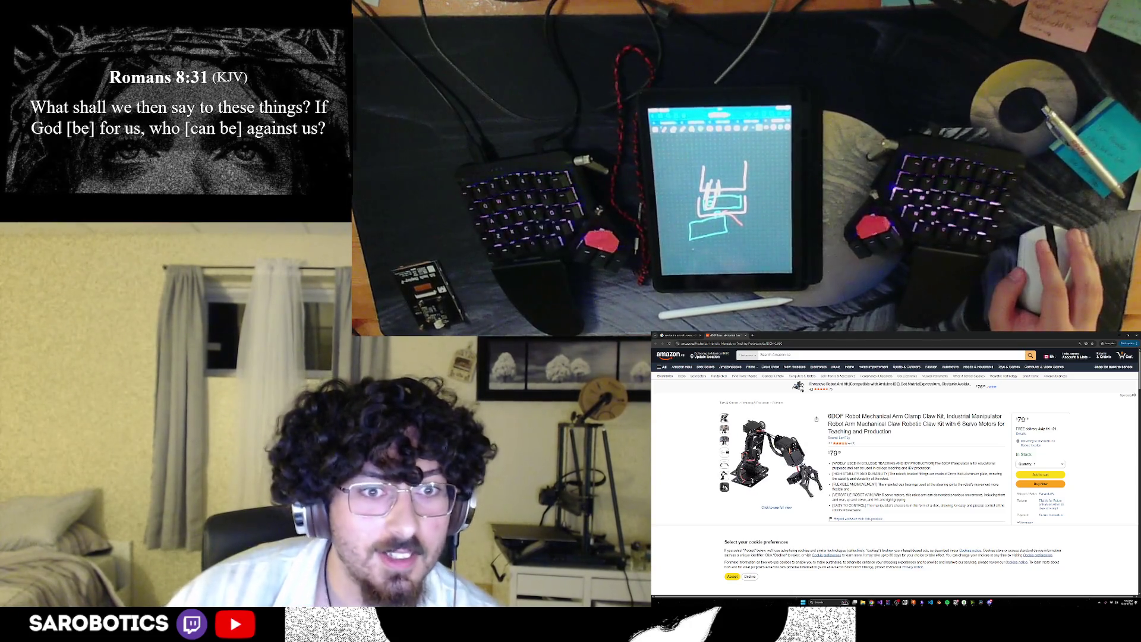
Step: View the robot arm kit photos enlarged, then start a fresh private browsing tab
click(771, 454)
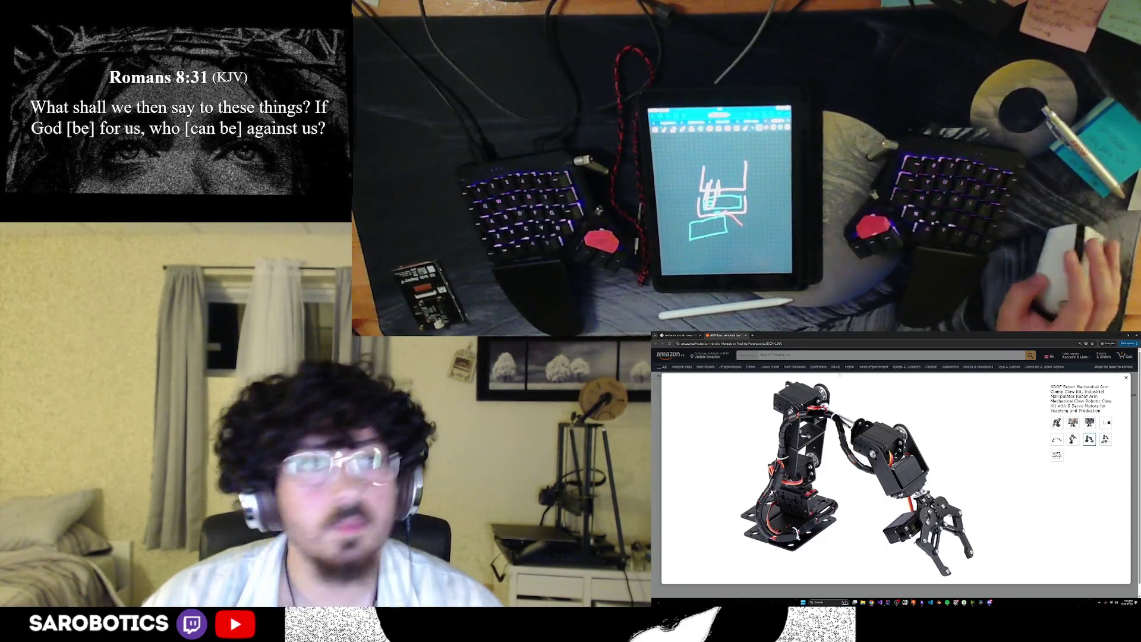
key(ctrl+t)
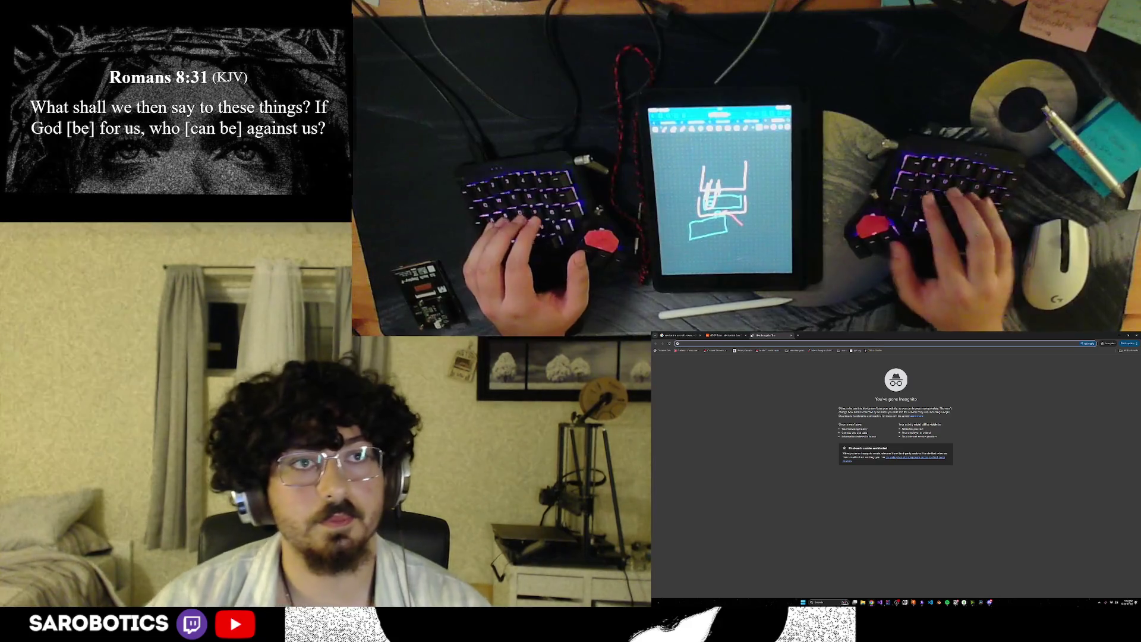
text(onshape)
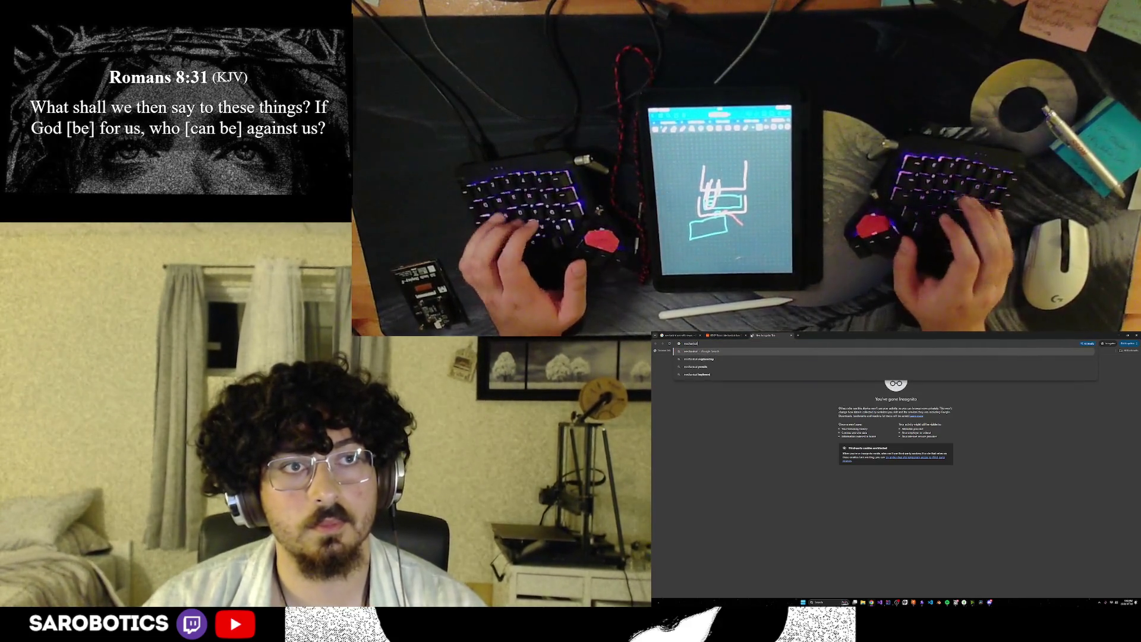
Step: Search for 'mechanical arm servos' and switch to its image results
key(Return)
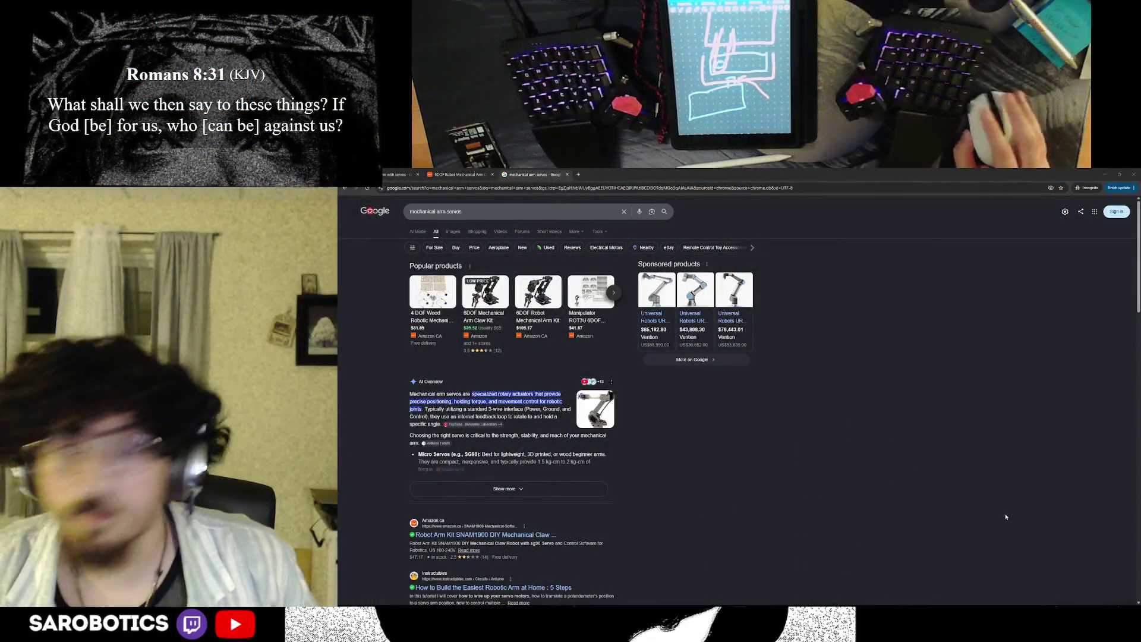
scroll(578, 431, down, 2)
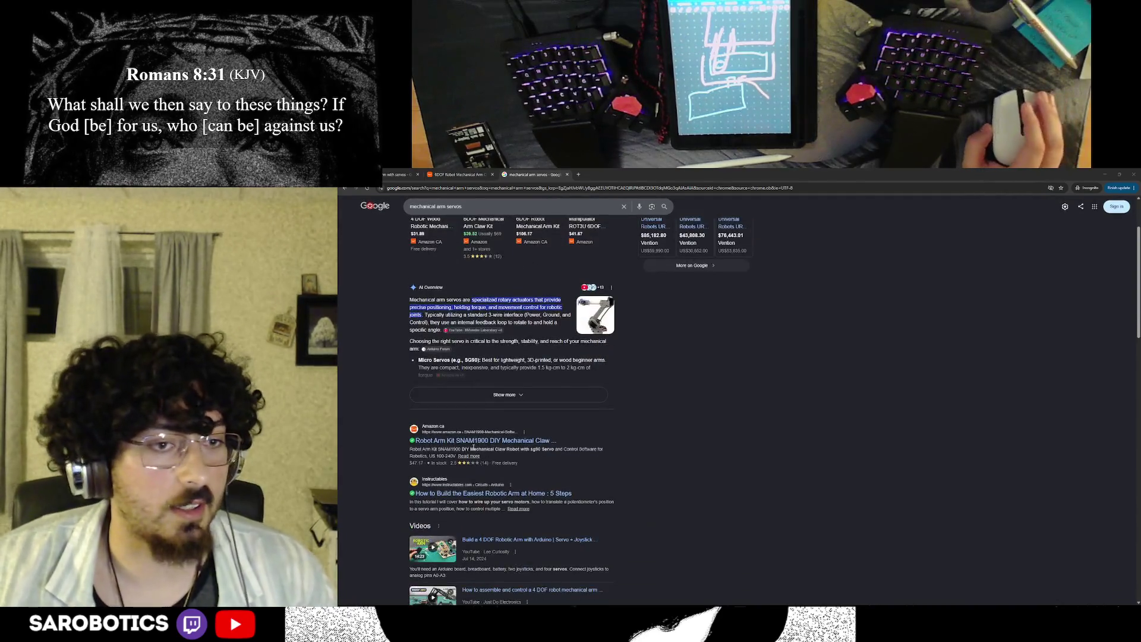
scroll(545, 459, down, 2)
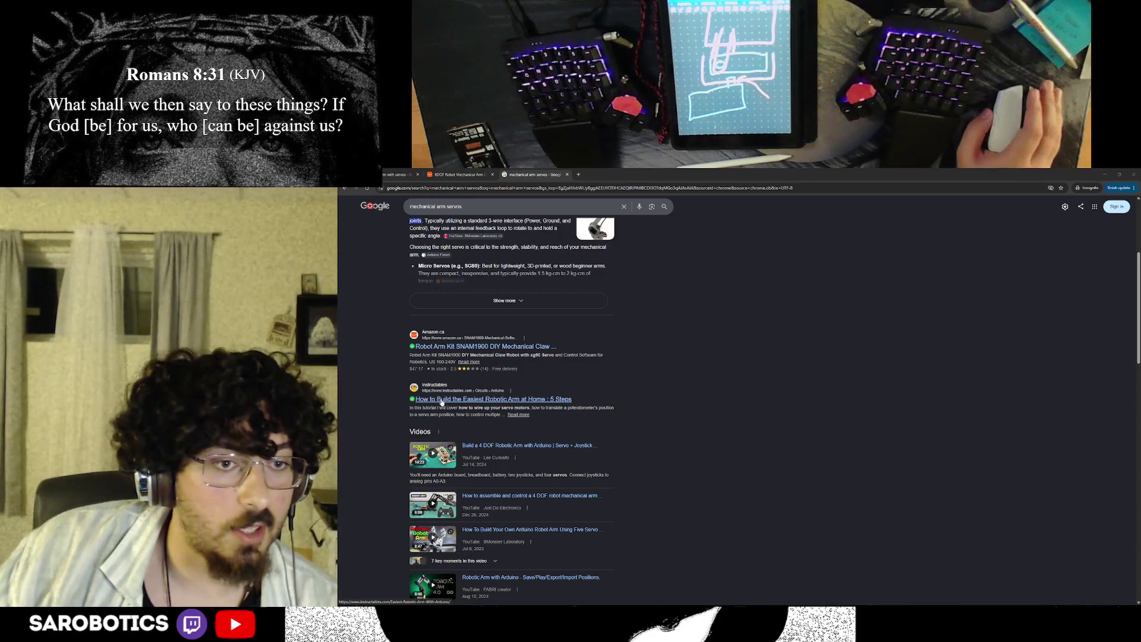
scroll(431, 400, up, 1)
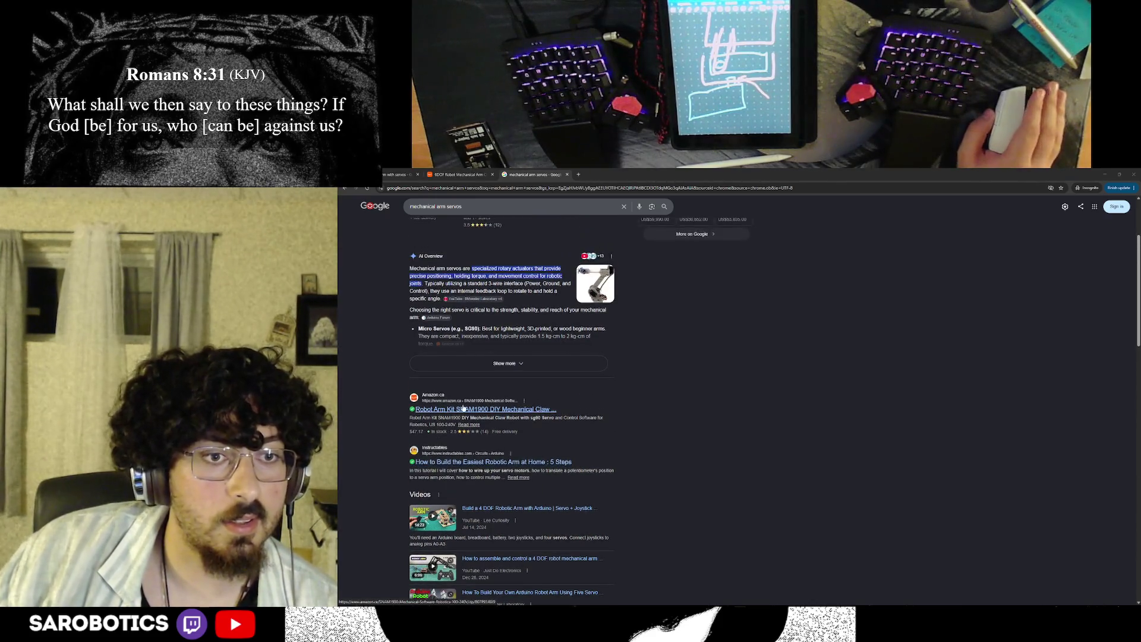
scroll(485, 440, up, 2)
click(461, 237)
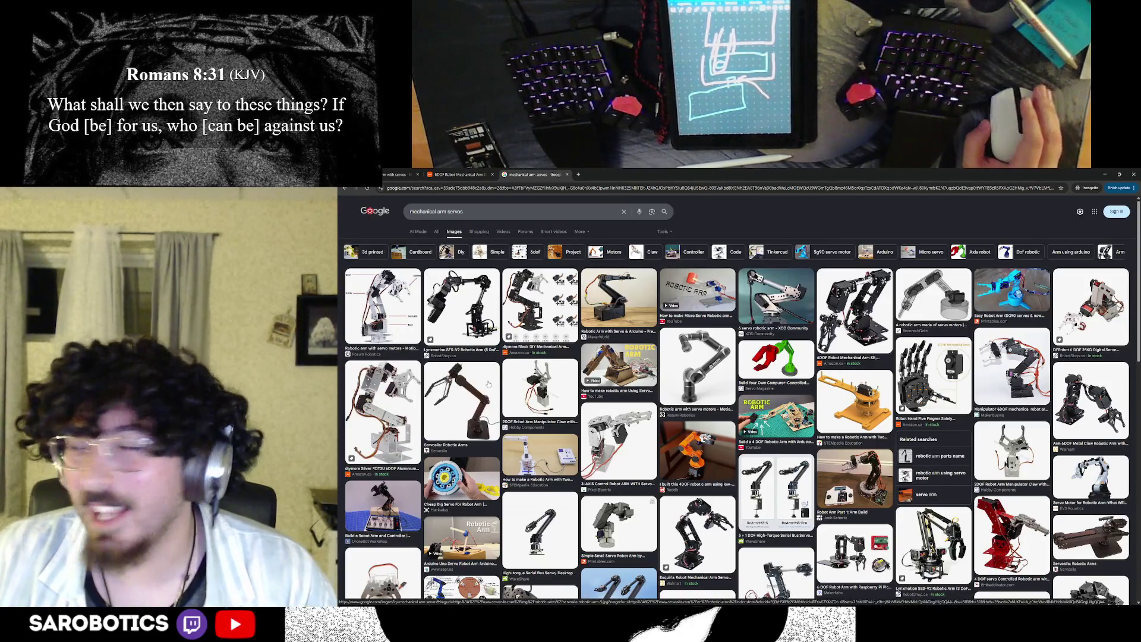
scroll(742, 401, down, 1)
scroll(742, 410, down, 1)
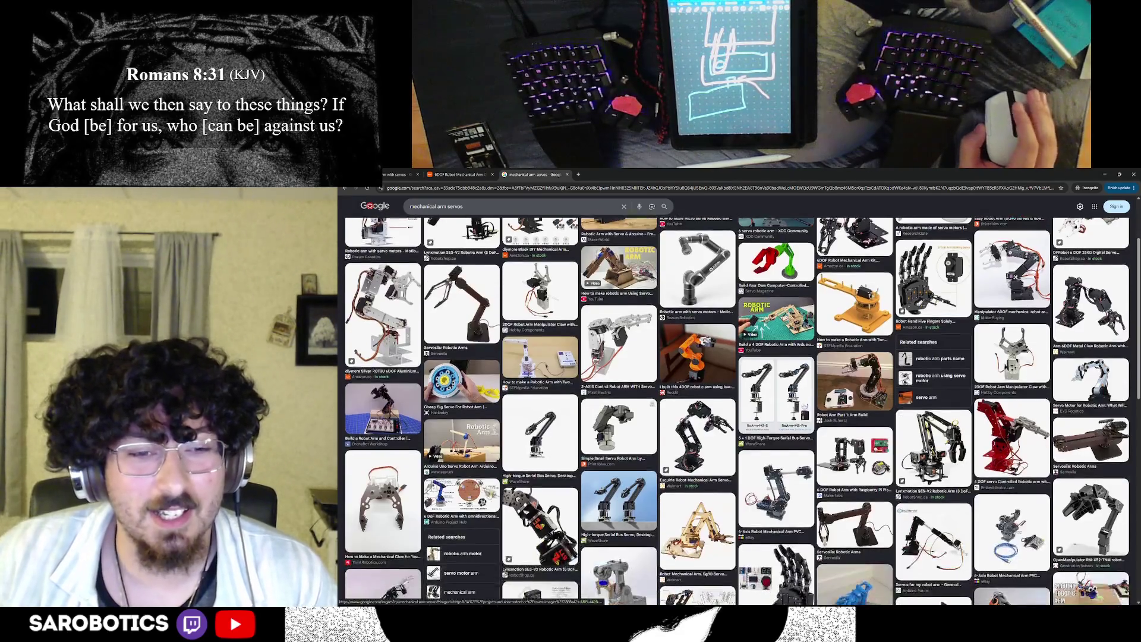
scroll(742, 410, down, 1)
scroll(741, 410, down, 1)
scroll(741, 410, down, 1)
scroll(742, 410, down, 1)
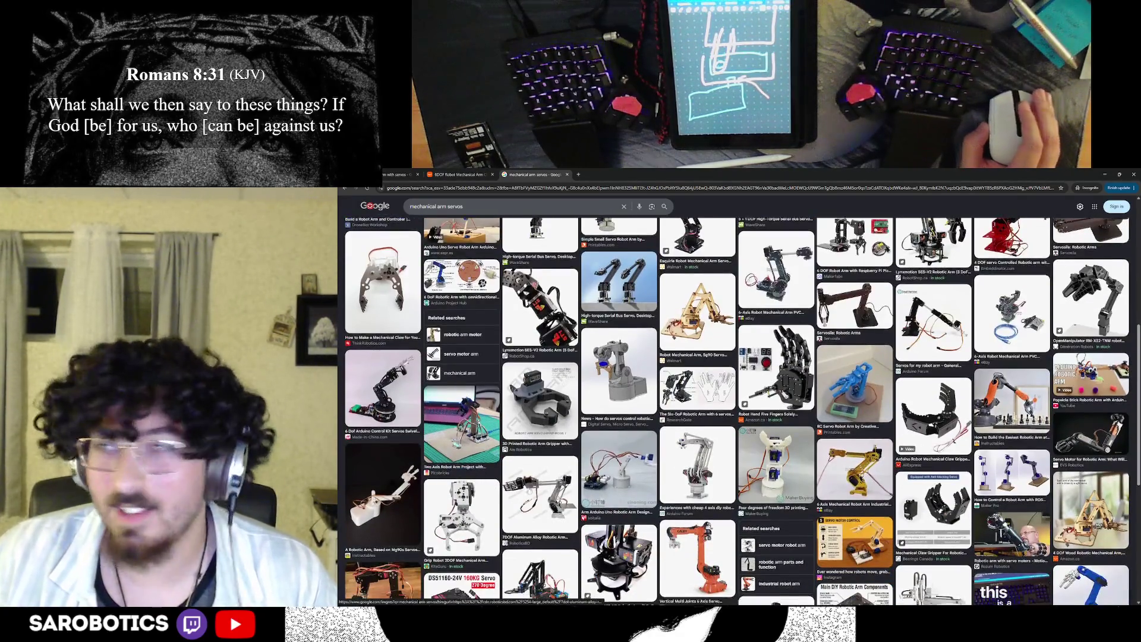
scroll(742, 410, down, 1)
scroll(742, 410, down, 1)
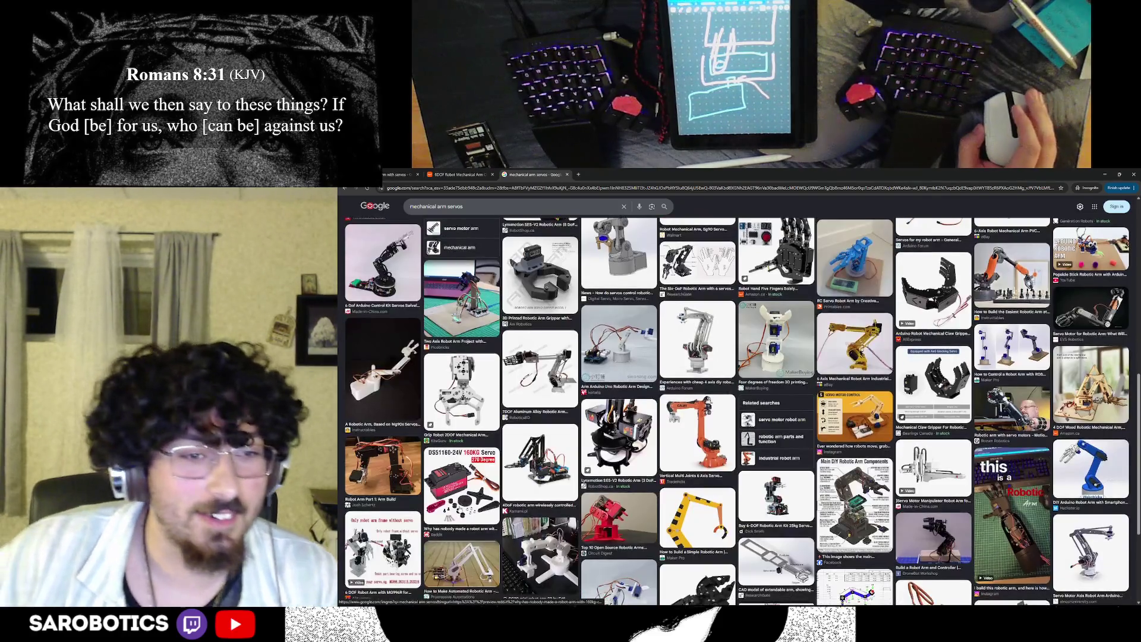
Step: Preview servo and robotic arm images, then visit the Reddit post on the orange 4DOF arm
click(461, 481)
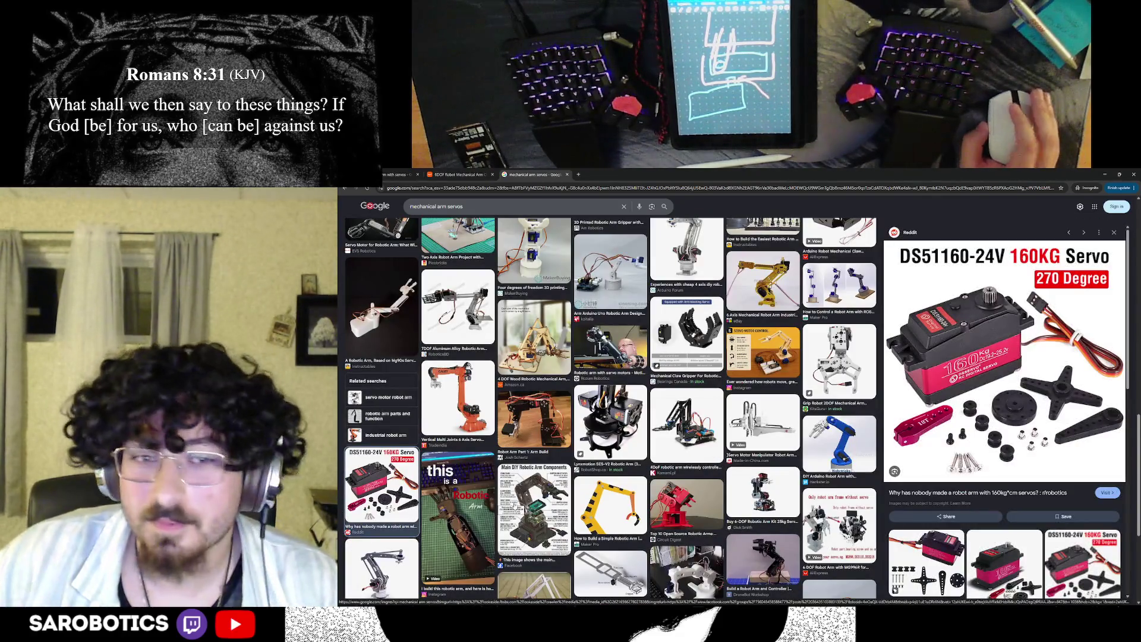
scroll(511, 518, down, 2)
click(533, 415)
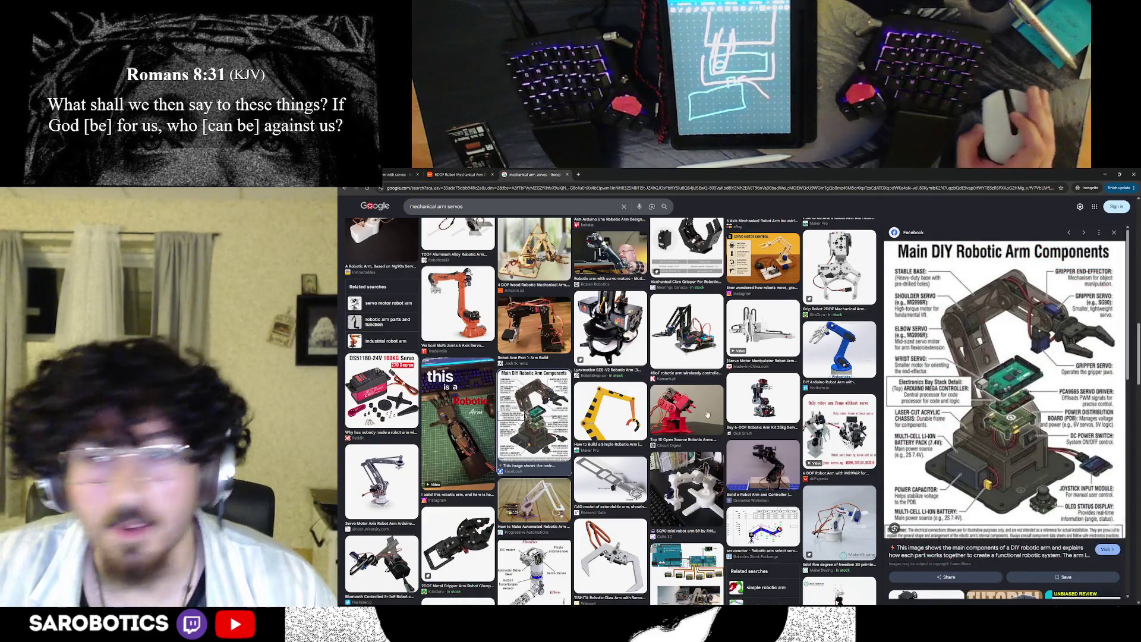
scroll(610, 411, down, 5)
scroll(610, 410, down, 5)
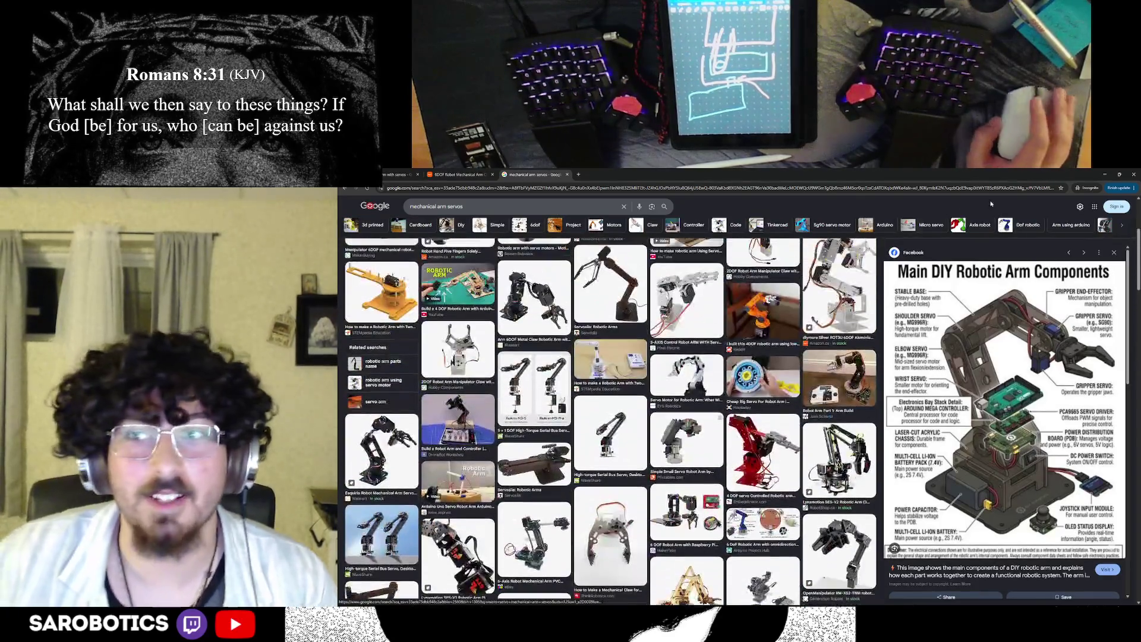
key(Escape)
scroll(685, 367, up, 5)
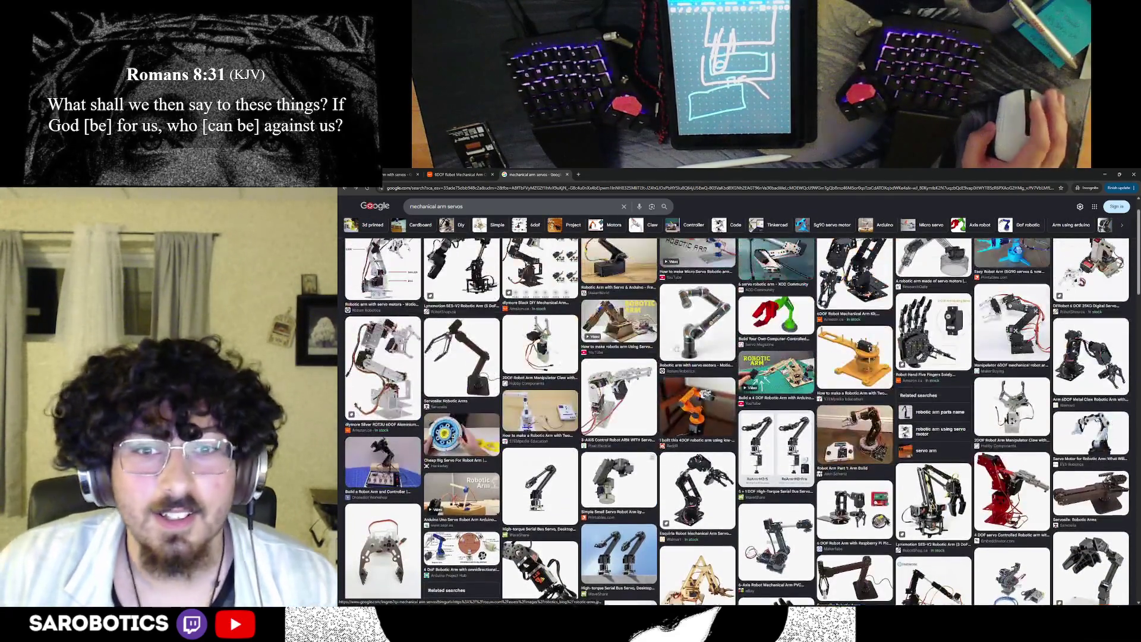
scroll(684, 367, up, 5)
click(691, 410)
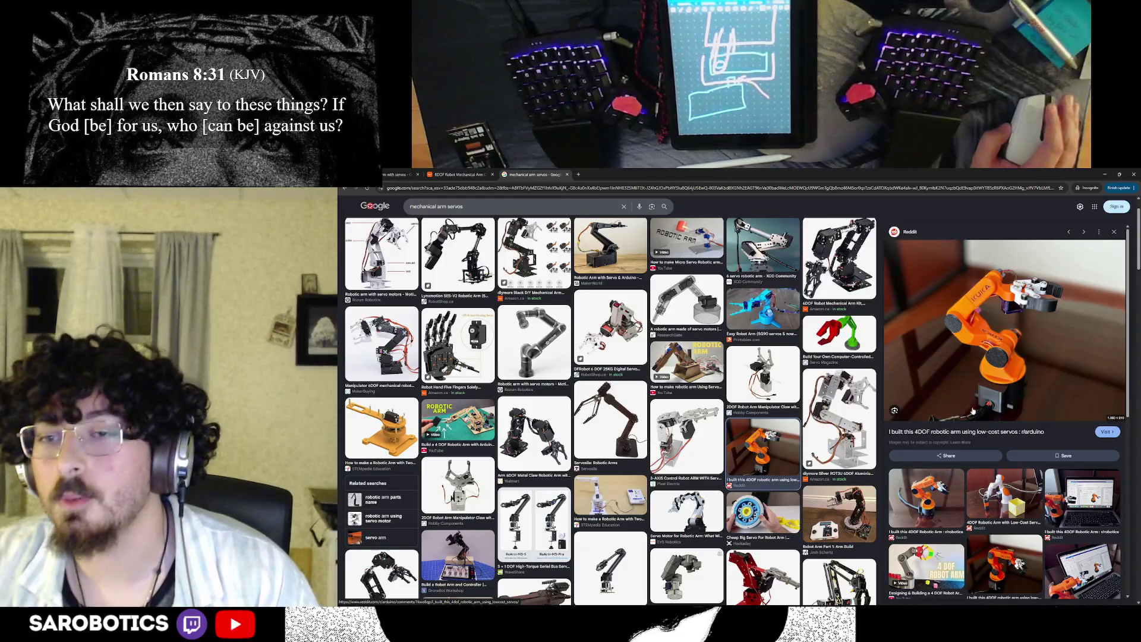
click(611, 175)
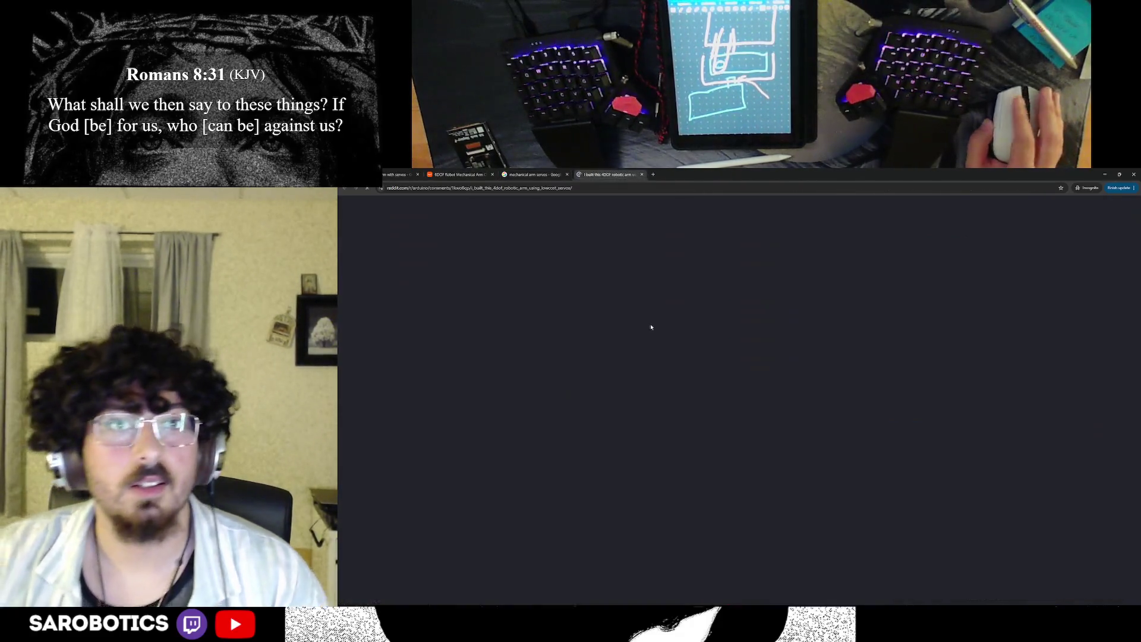
scroll(708, 342, down, 2)
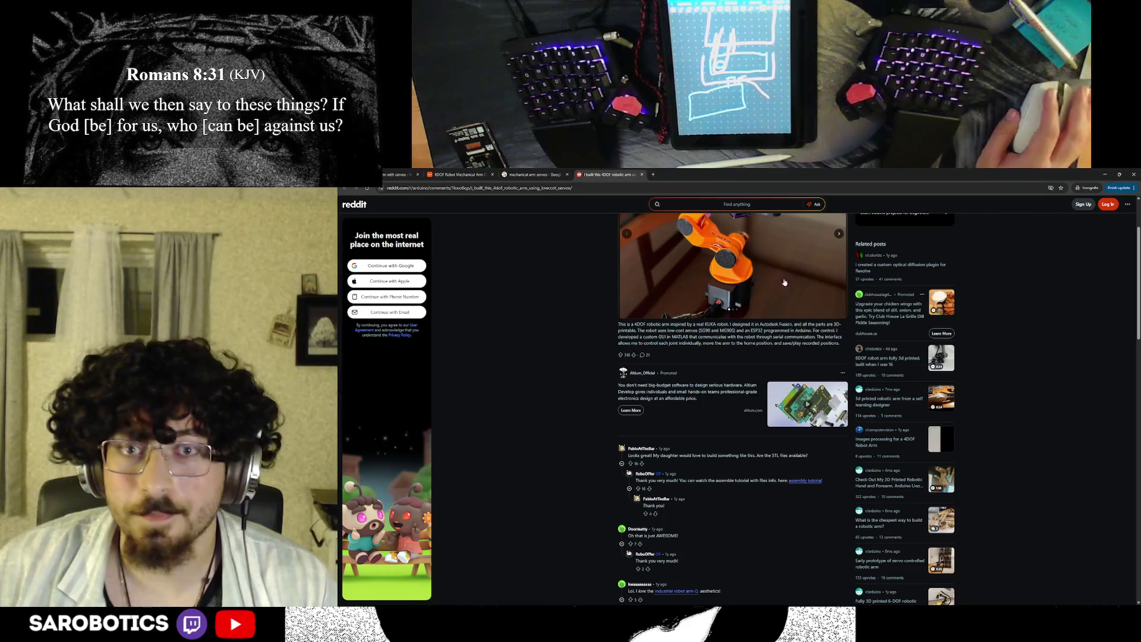
scroll(667, 433, up, 2)
Step: Flip through the Reddit post's photos, then return to the mechanical arm servos image results
click(840, 330)
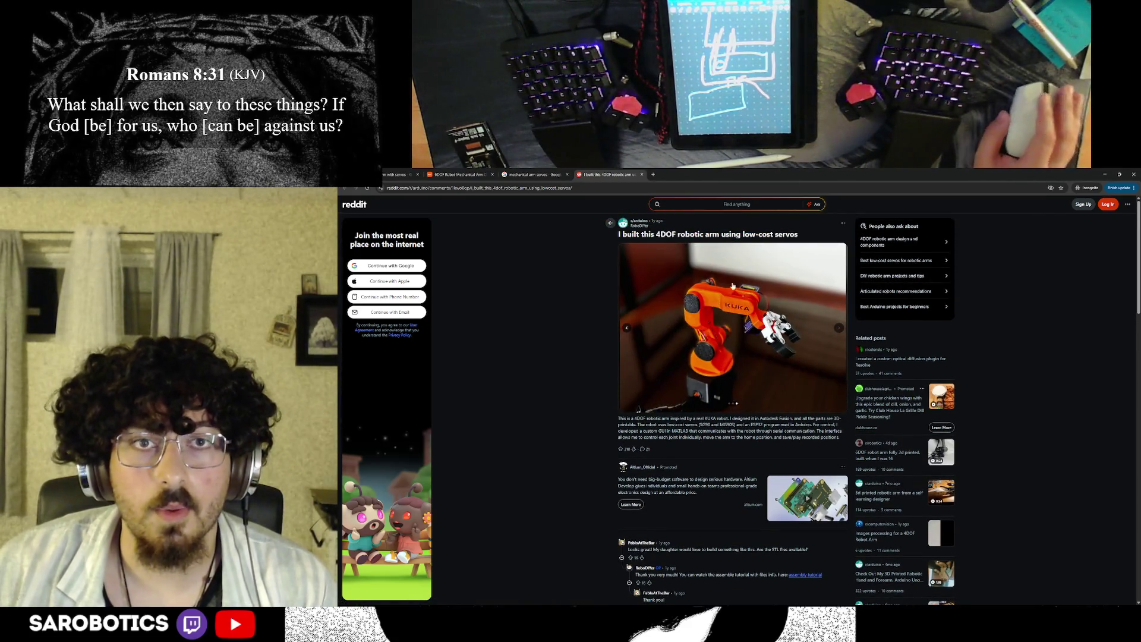
scroll(704, 375, down, 3)
scroll(710, 330, up, 2)
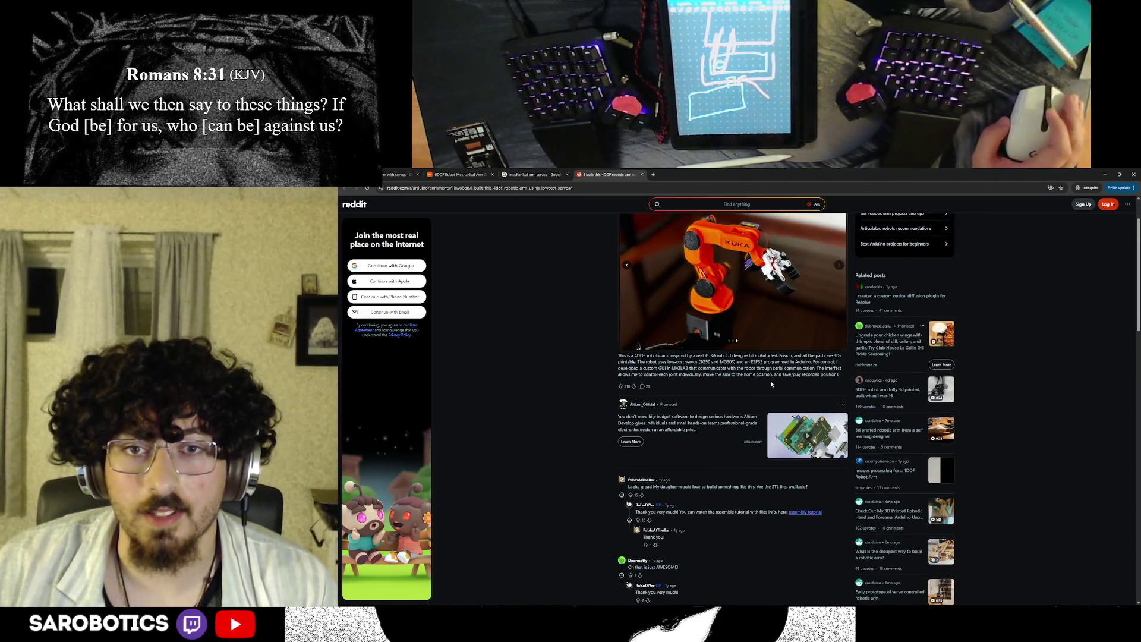
click(531, 174)
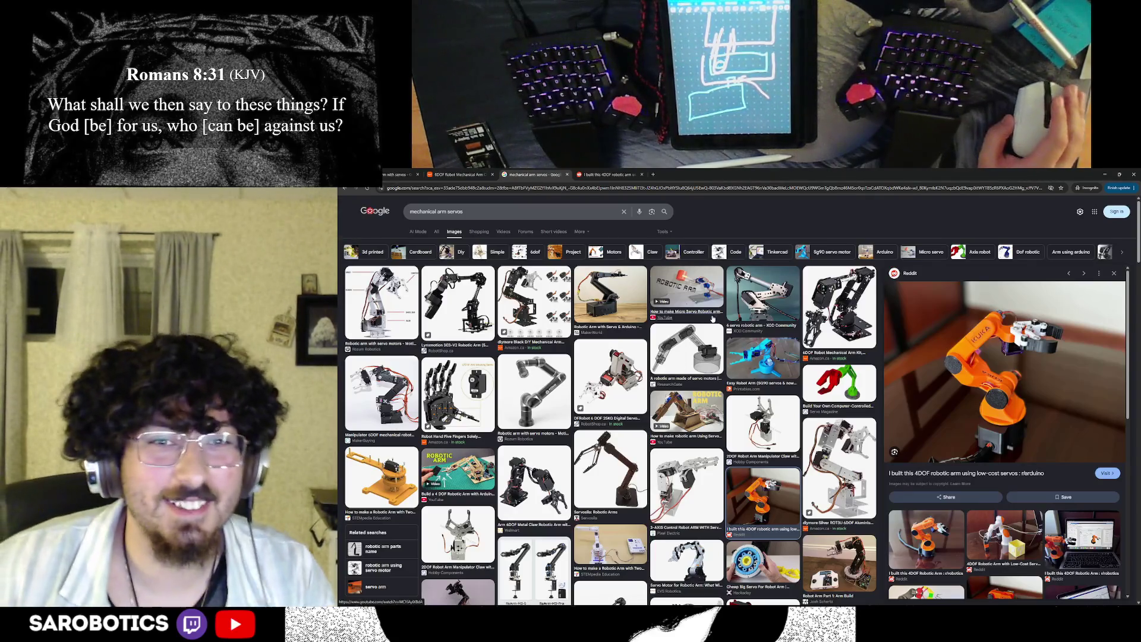
scroll(607, 401, down, 1)
scroll(606, 401, down, 1)
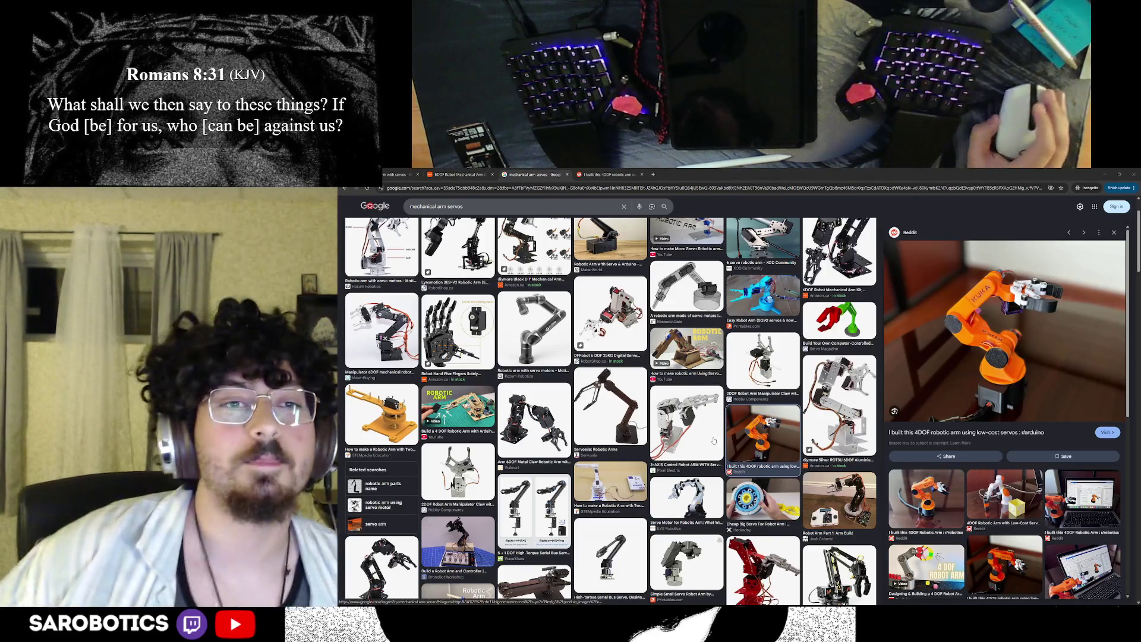
scroll(833, 535, up, 3)
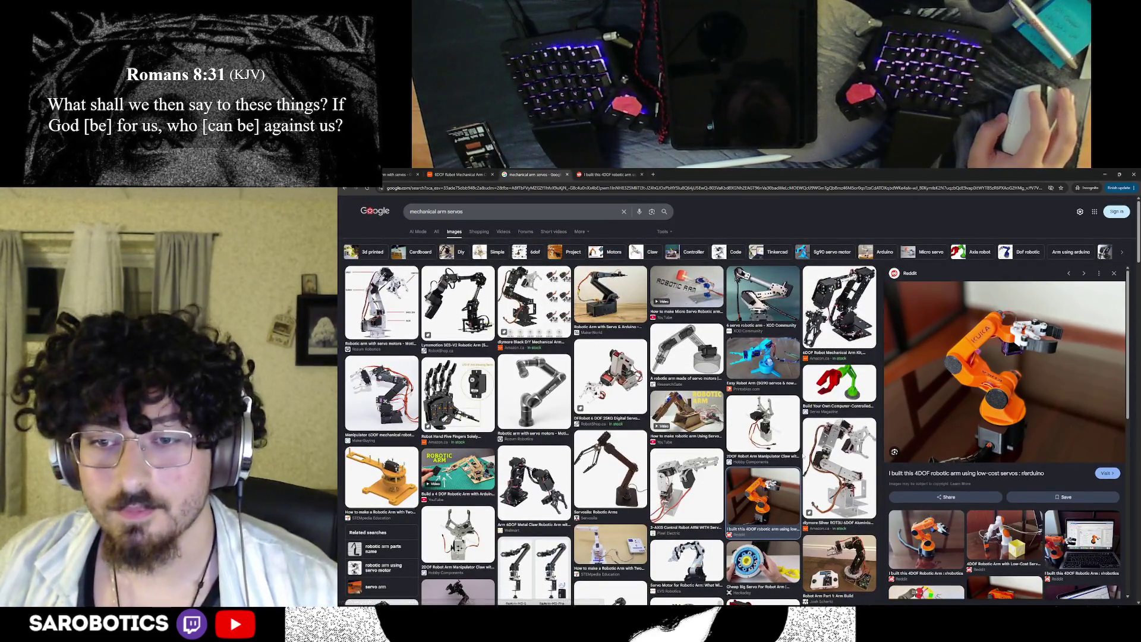
Step: Preview the silver diymore 6DOF arm kit, then the related black robotic arm kit
click(838, 467)
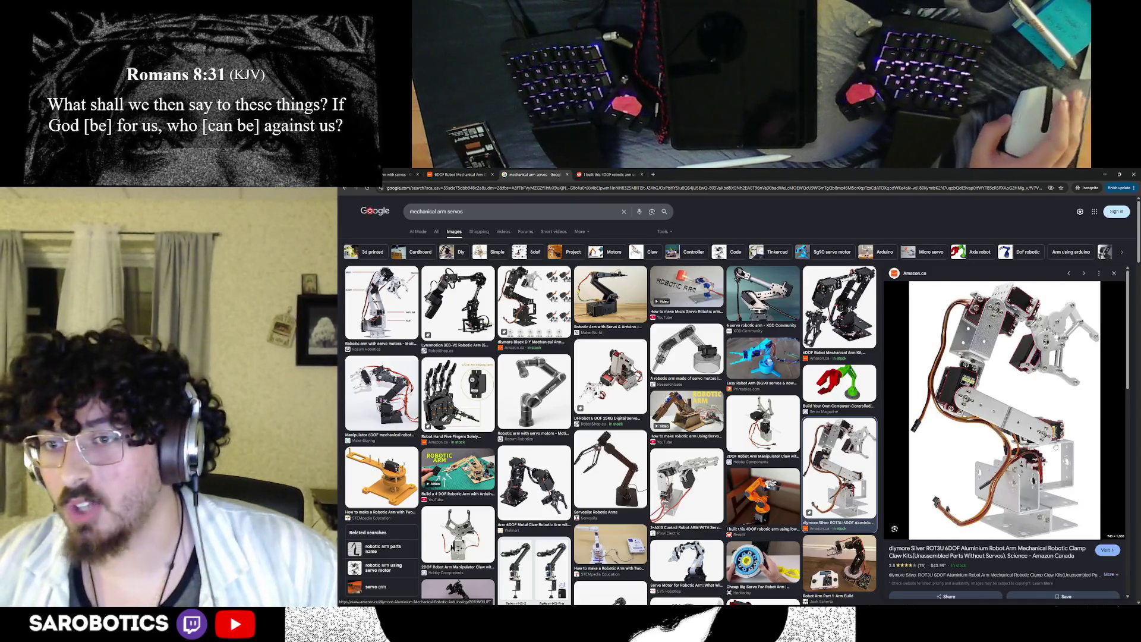
scroll(1045, 465, down, 1)
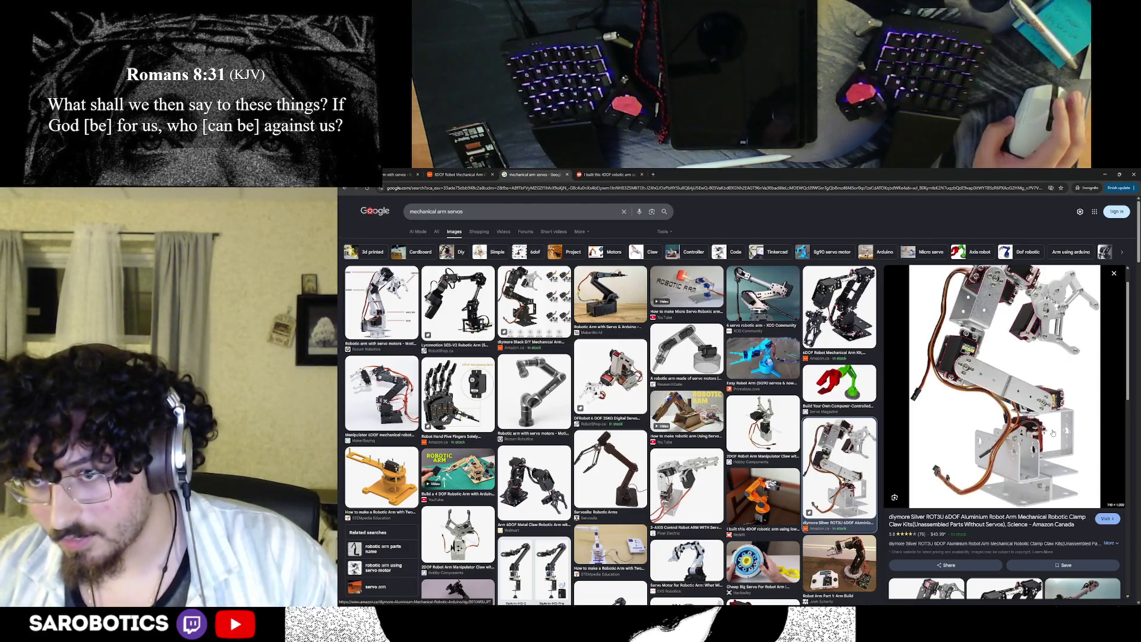
scroll(1052, 433, down, 2)
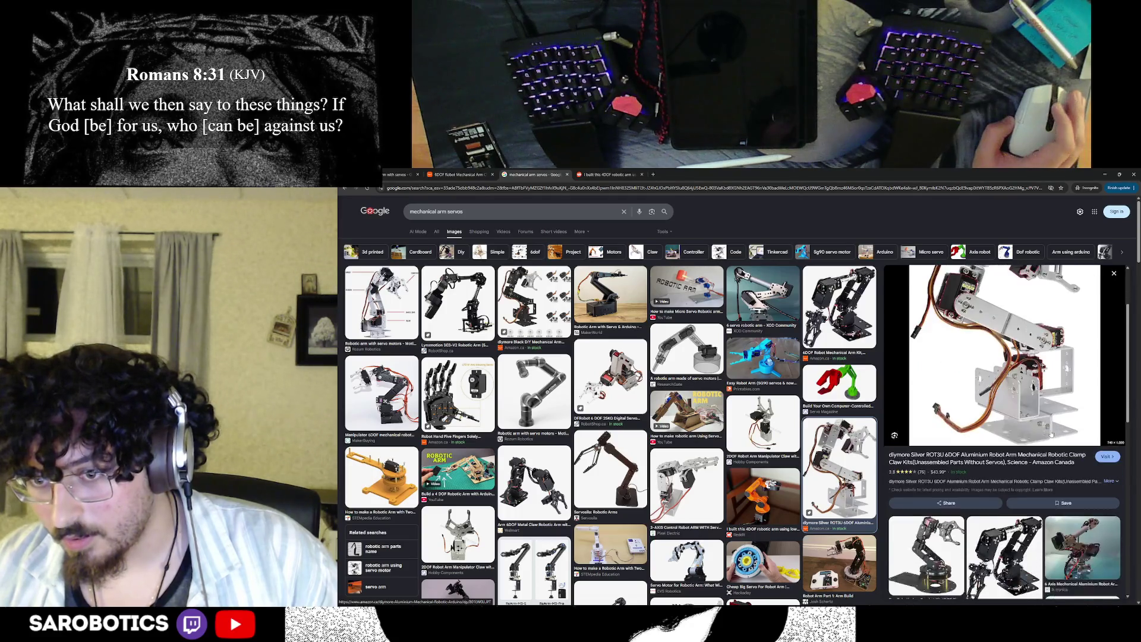
click(957, 539)
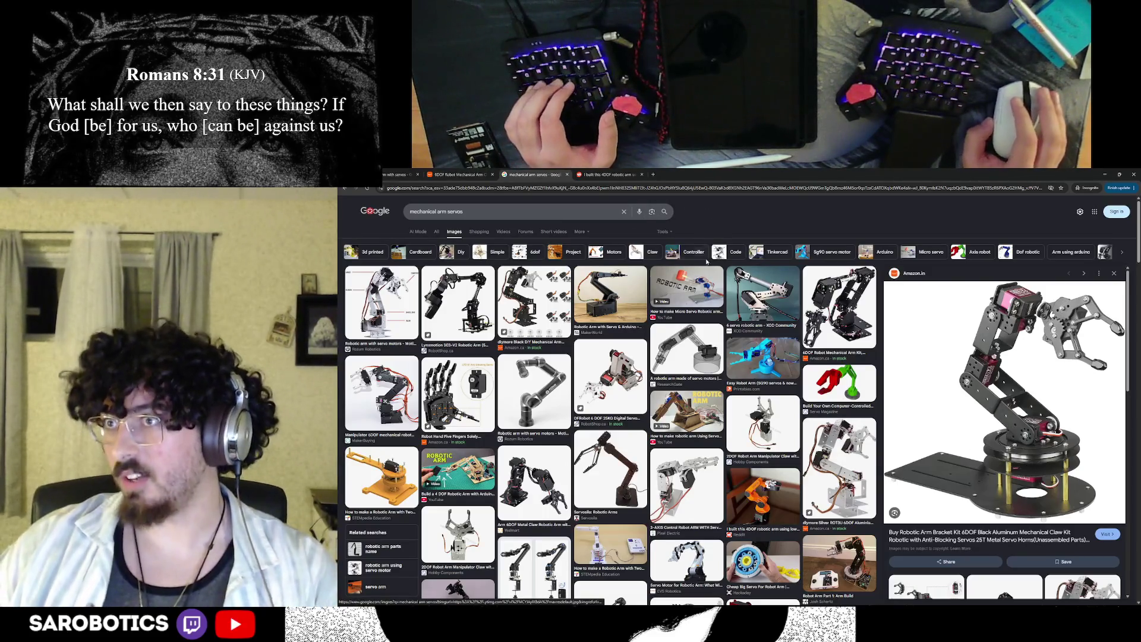
Step: Search for 'carbon fibre 3d print filament' in a new private tab
click(653, 176)
text(carbon fire)
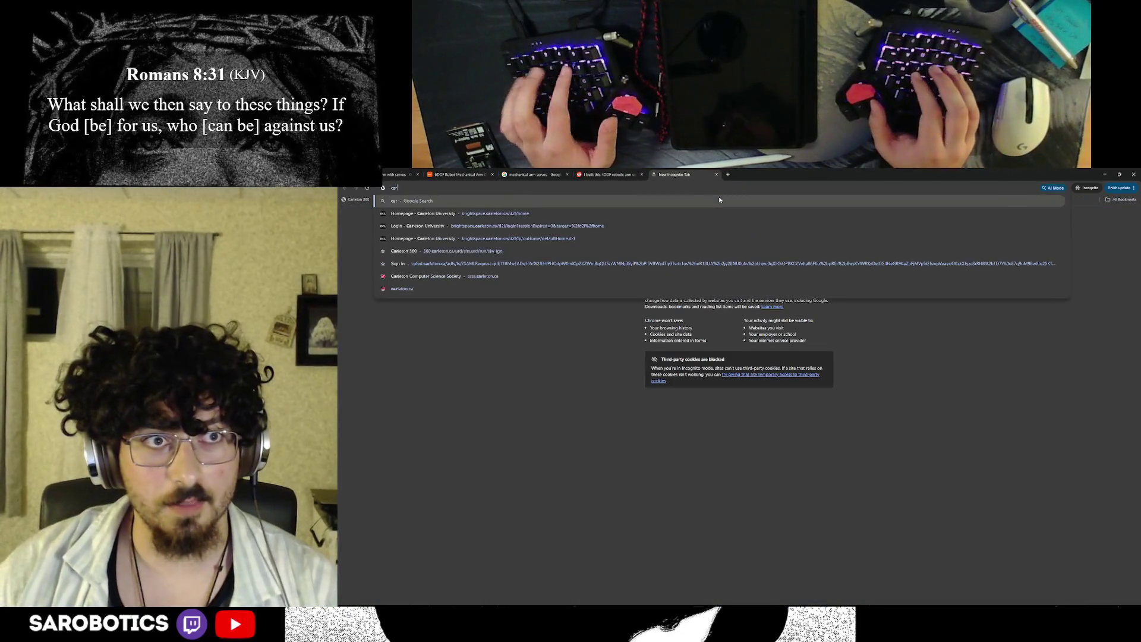
key(BackSpace)
key(BackSpace)
text(bre)
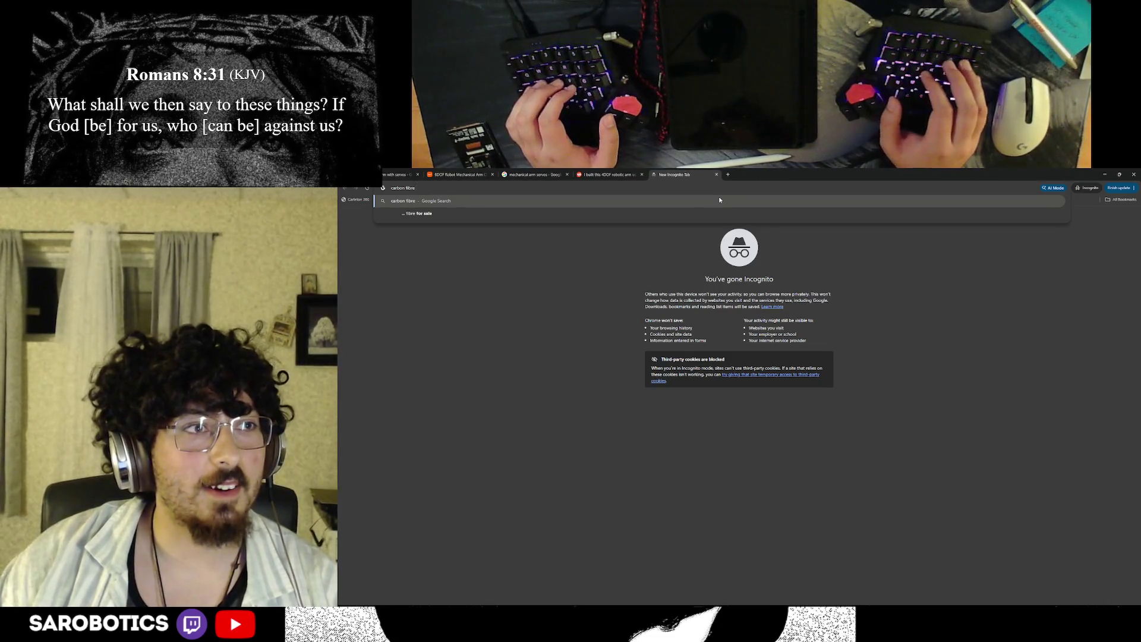
text(3d print filament)
key(Return)
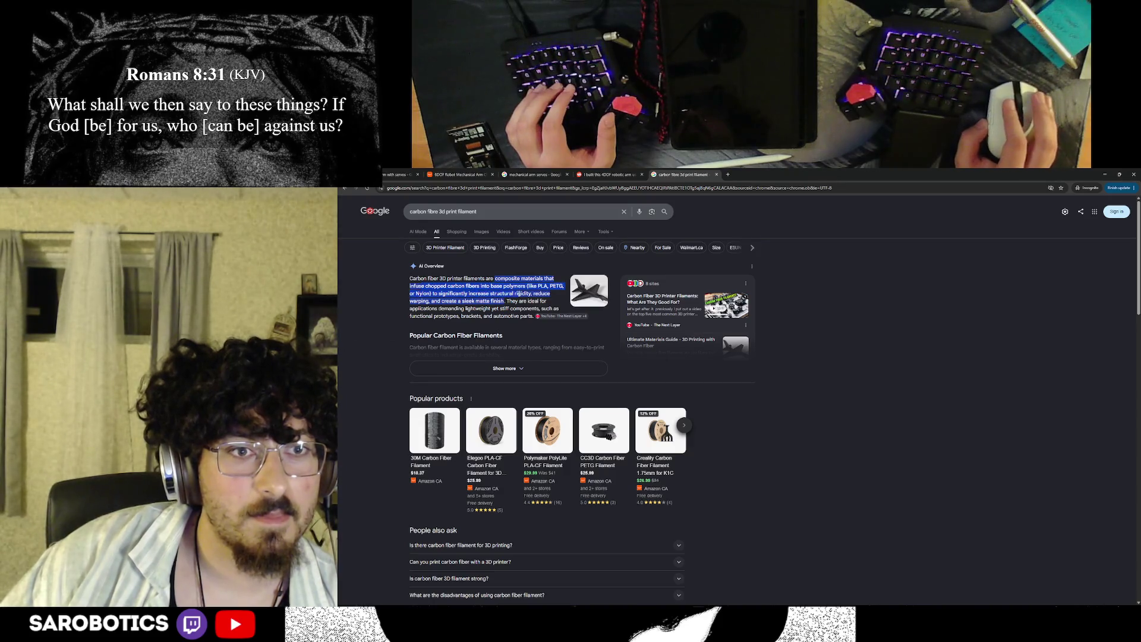
Step: Expand the carbon fibre filament AI Overview and highlight its PETG-CF description
click(460, 365)
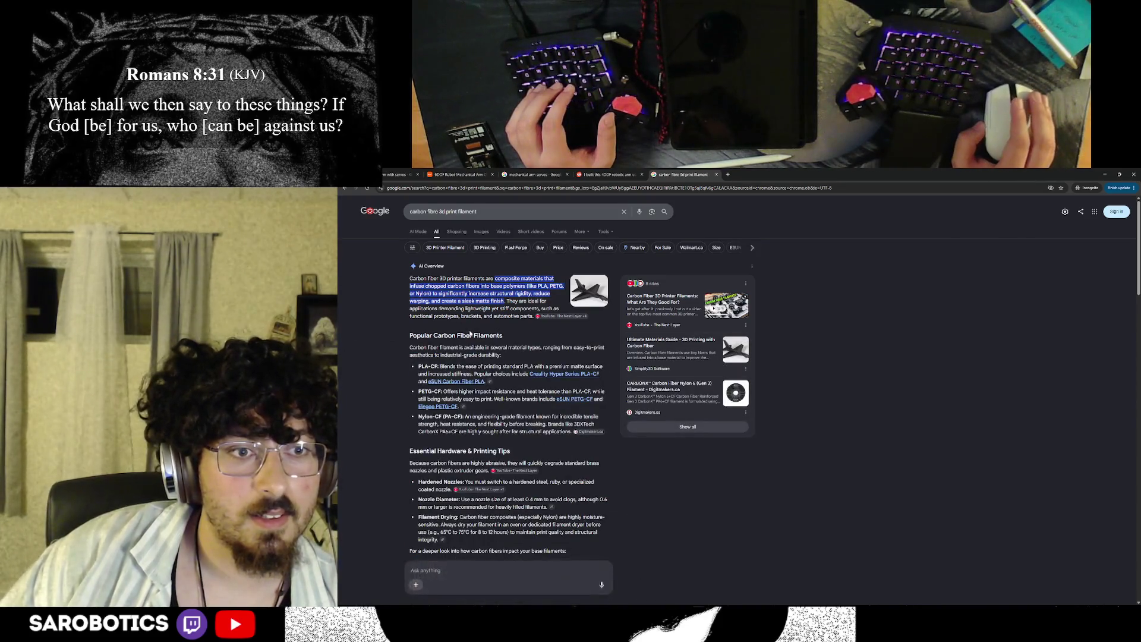
scroll(465, 334, down, 1)
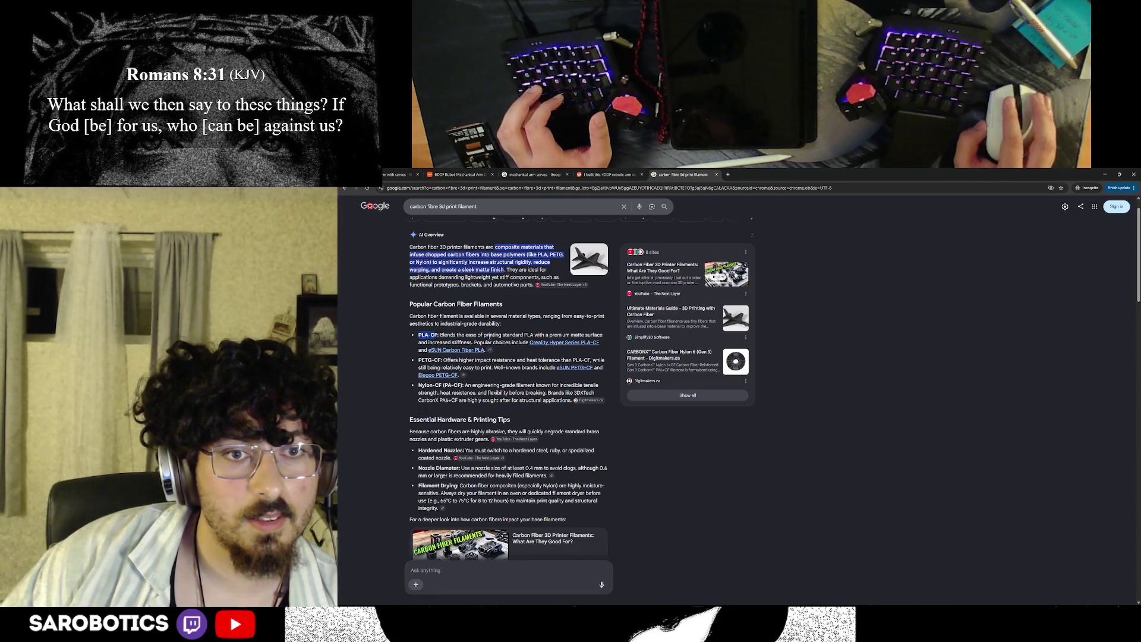
scroll(489, 336, down, 2)
scroll(489, 336, up, 3)
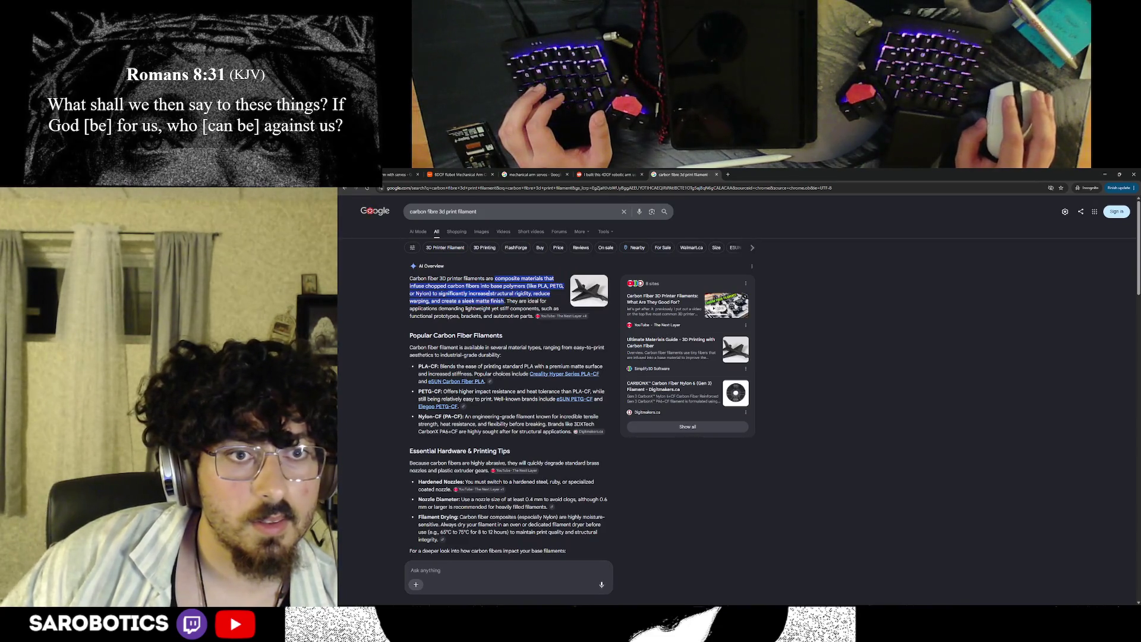
scroll(579, 401, down, 1)
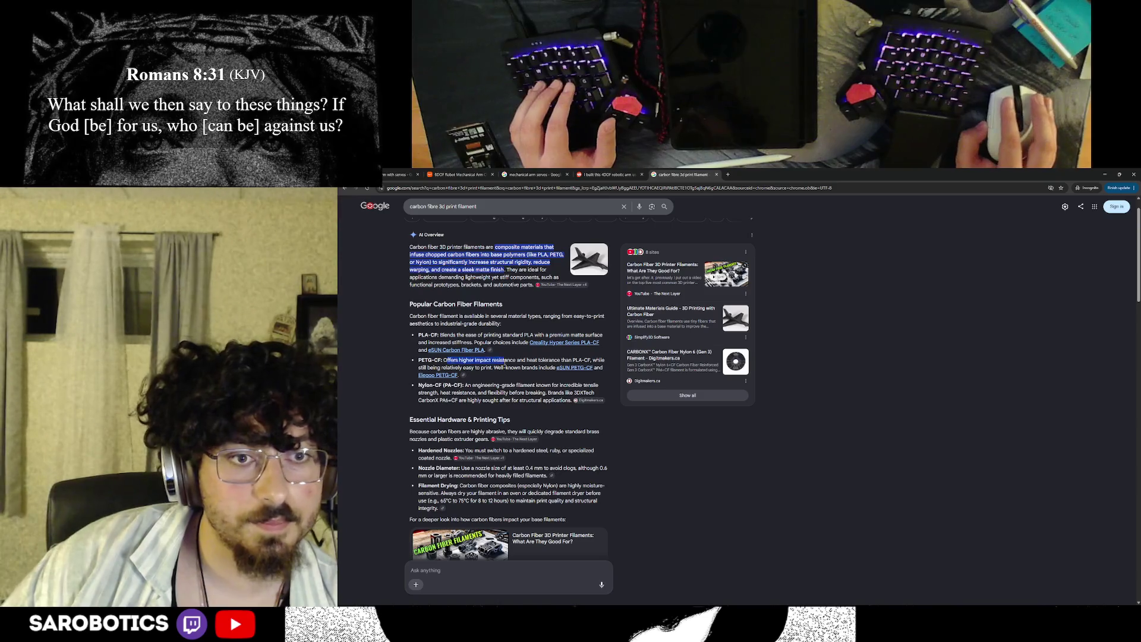
drag(569, 360, 519, 367)
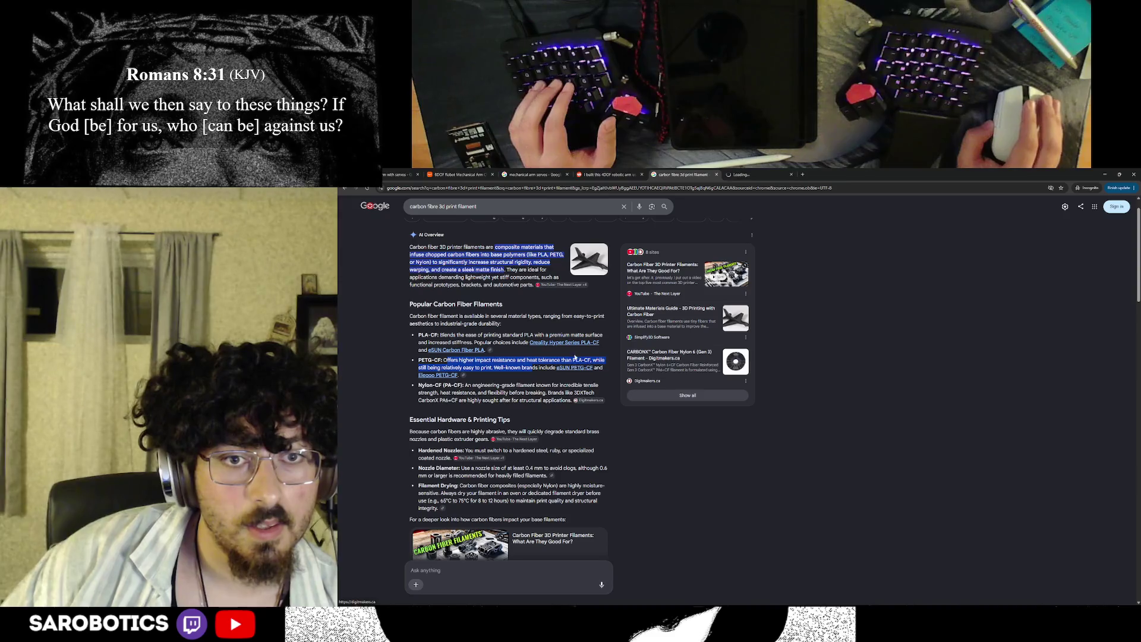
Step: Visit the DigitMakers store page and dismiss its newsletter signup popup
click(591, 349)
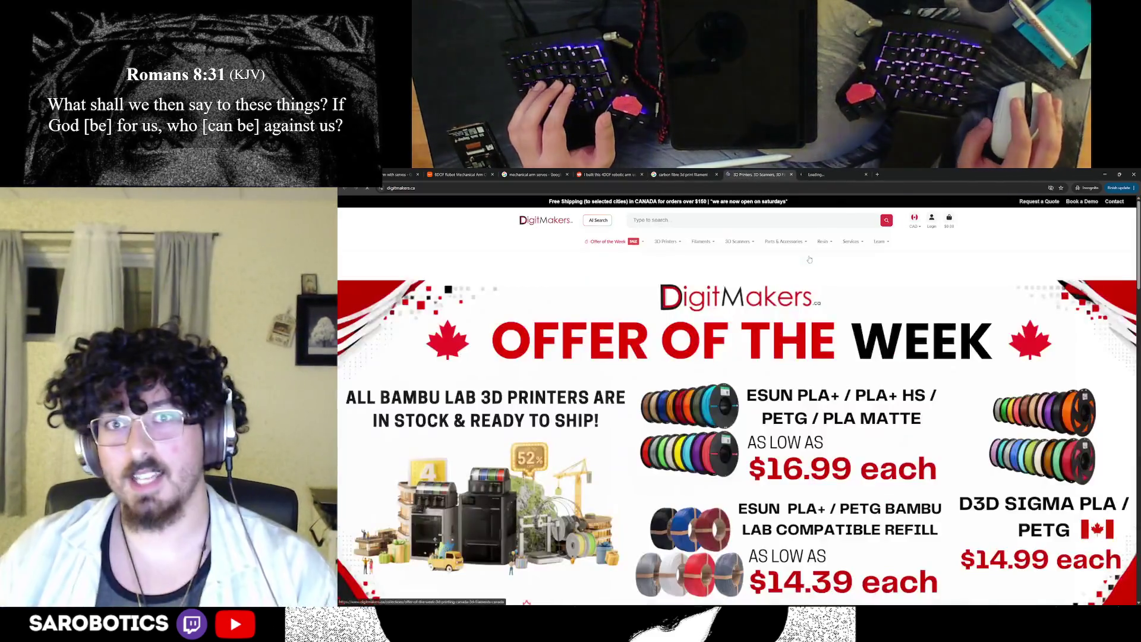
scroll(807, 328, down, 3)
scroll(807, 327, up, 3)
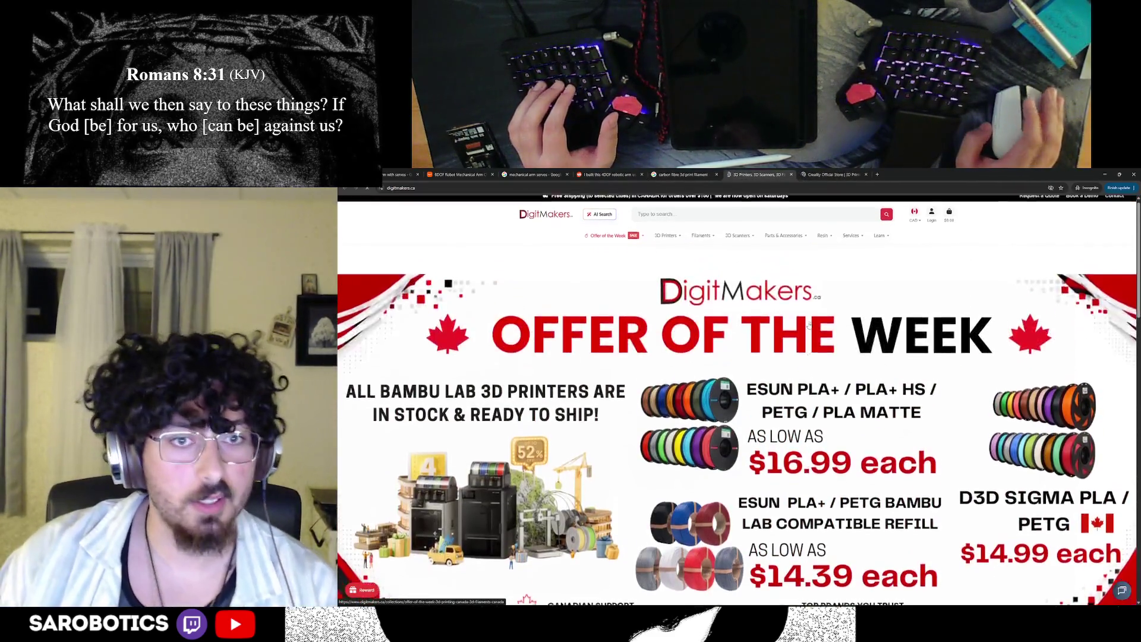
scroll(809, 324, down, 5)
scroll(809, 324, down, 3)
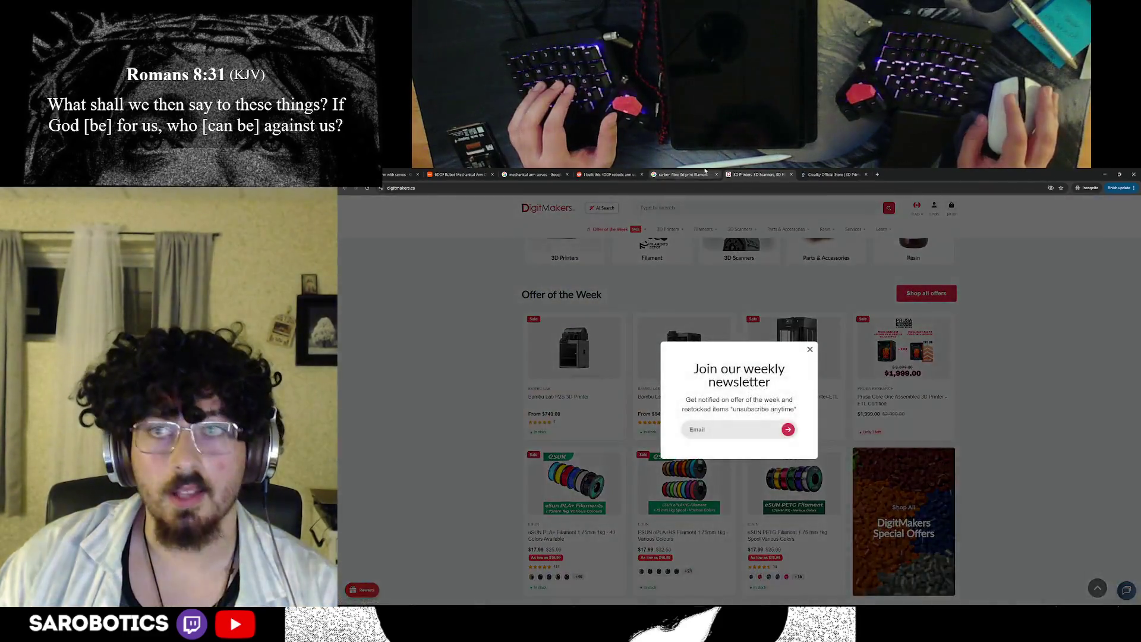
click(682, 174)
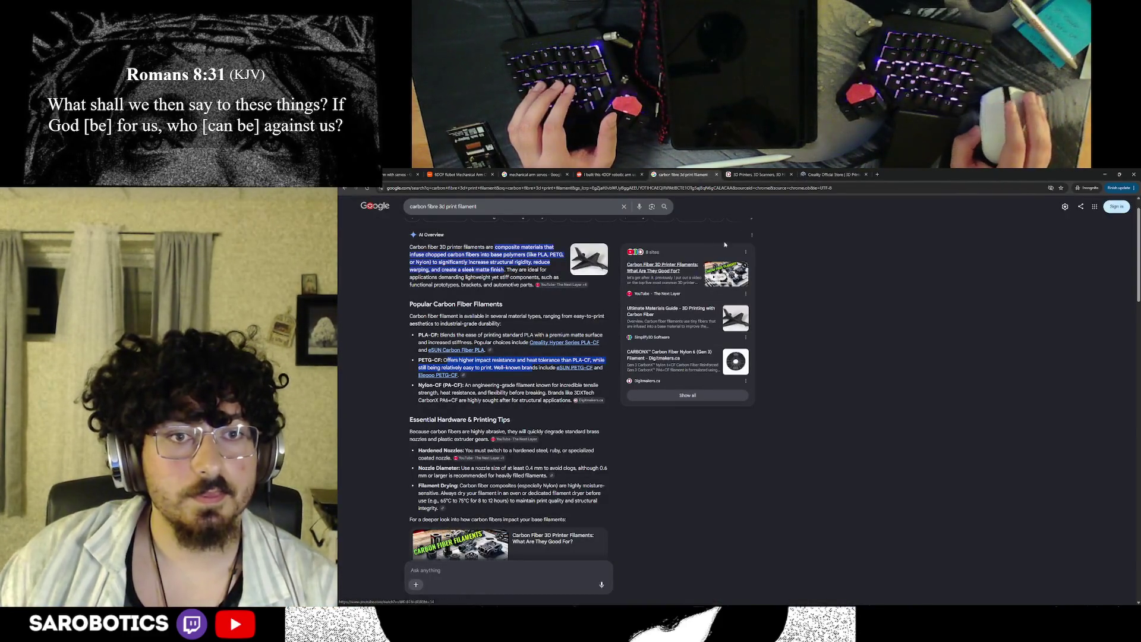
click(758, 174)
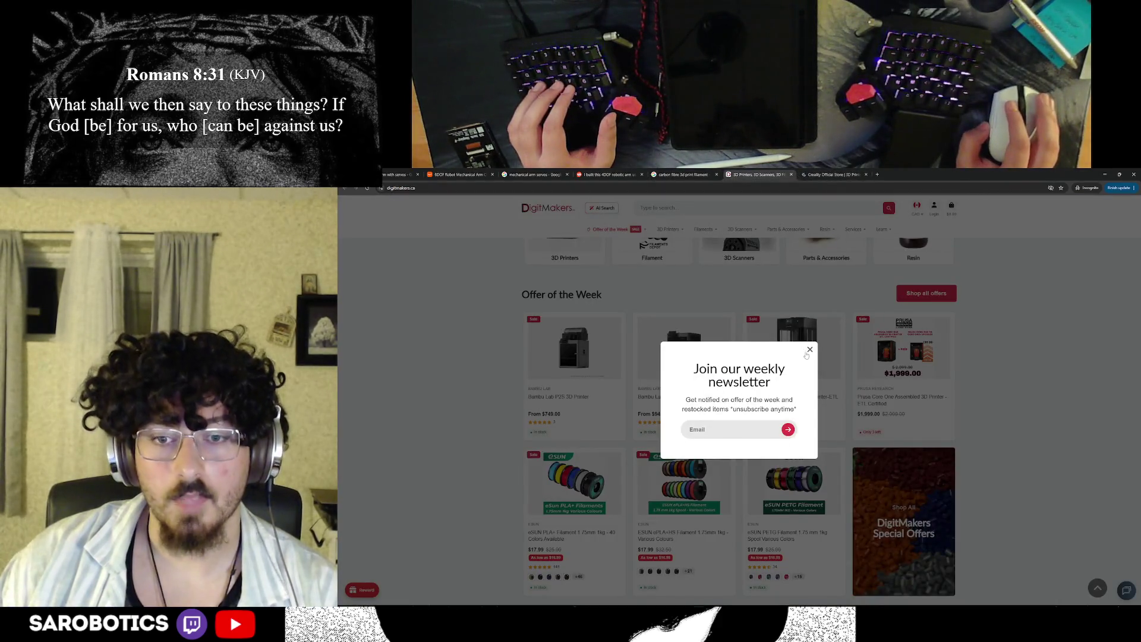
click(809, 349)
scroll(808, 356, down, 2)
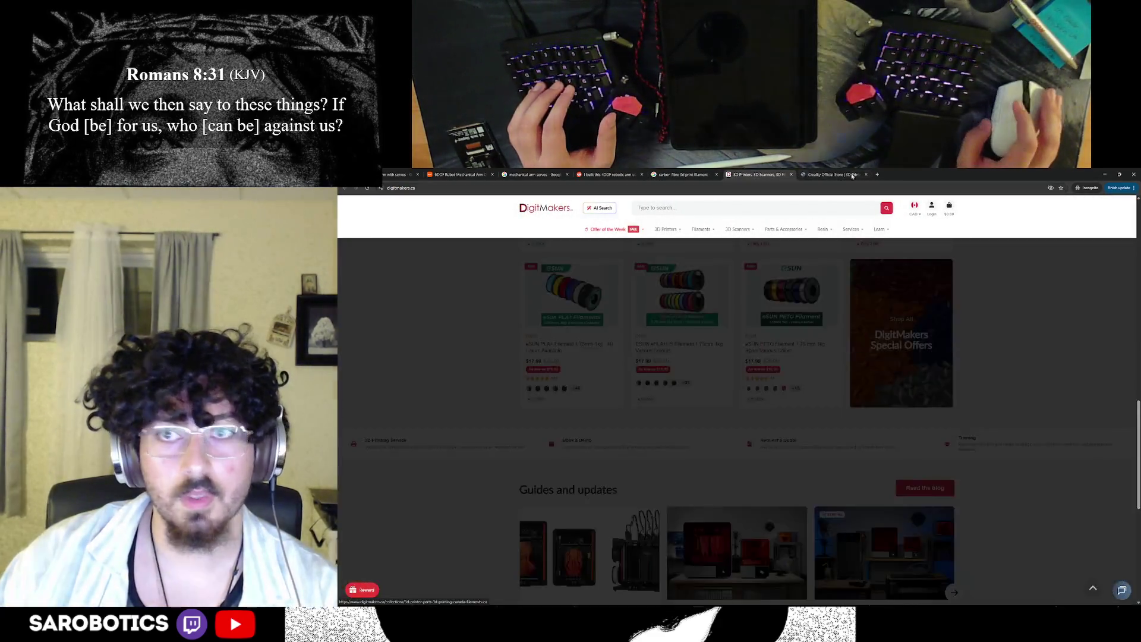
Step: Return to the carbon fibre results and search for 'eSUN PETG-CF' from the selected product name
click(858, 176)
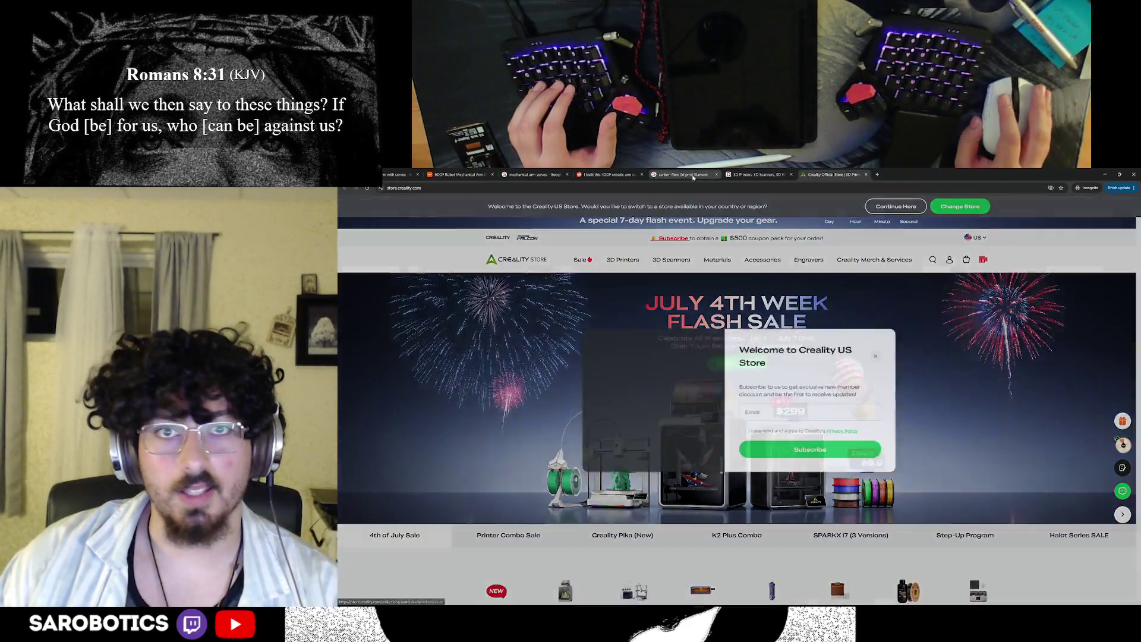
click(698, 175)
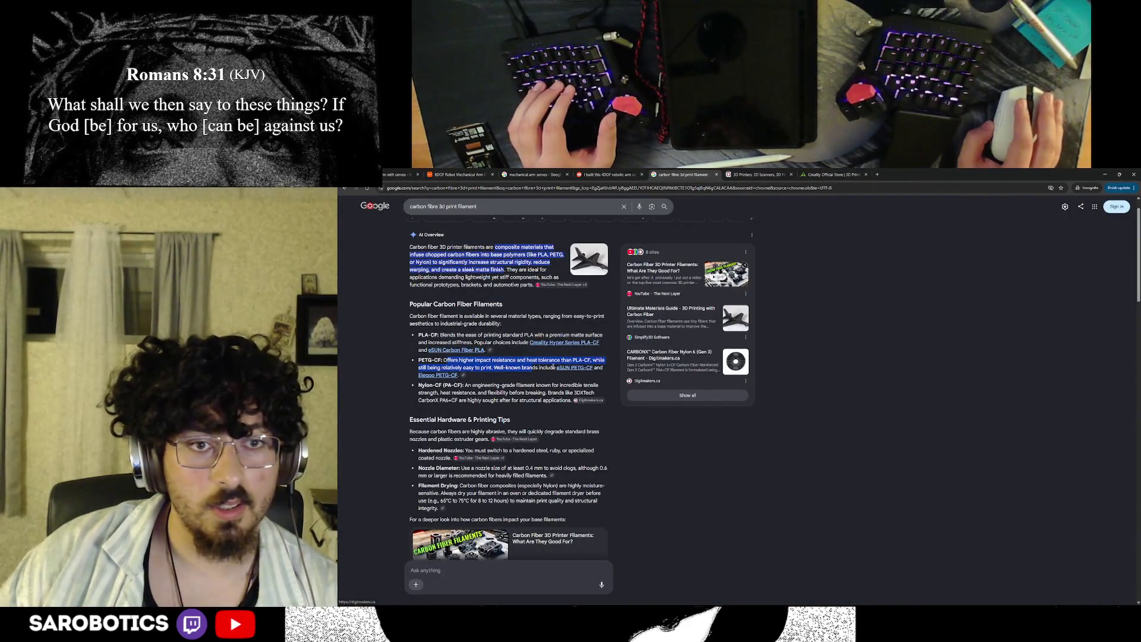
drag(555, 368, 593, 368)
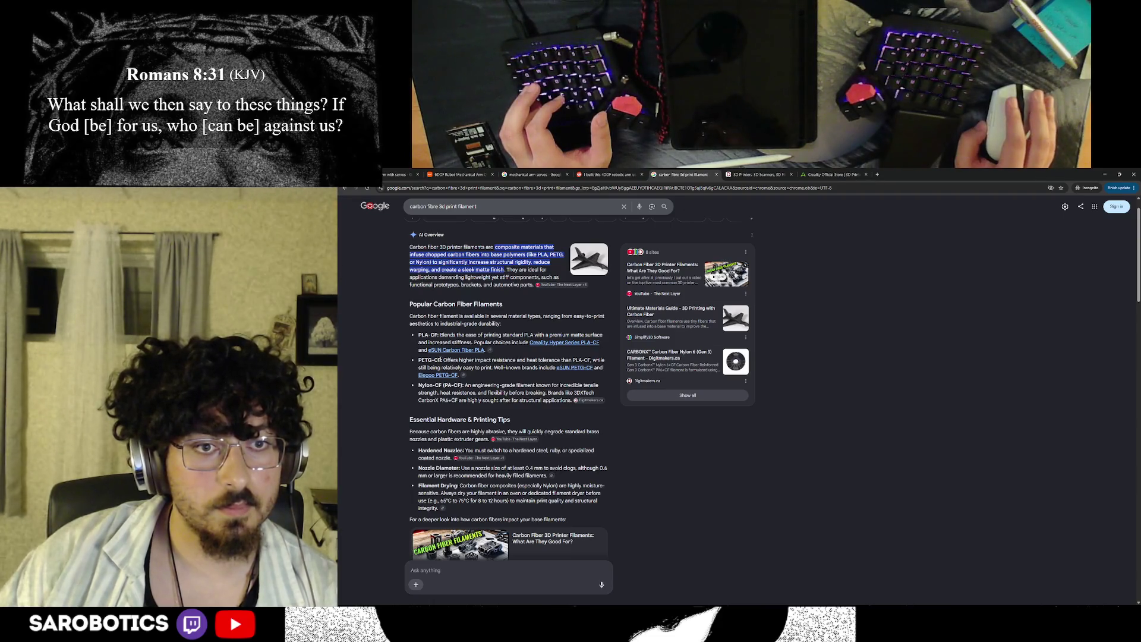
drag(429, 359, 880, 175)
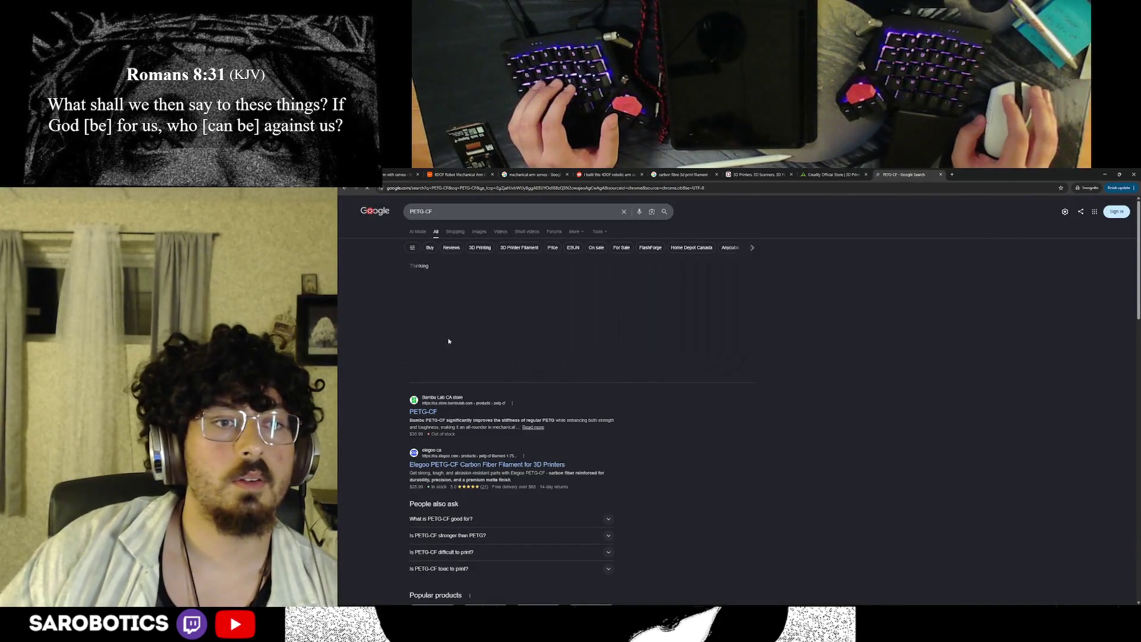
Step: Search 'can base elegoo neptune 4 plus print PETG-CF' in a fresh incognito tab
click(421, 410)
key(ctrl+t)
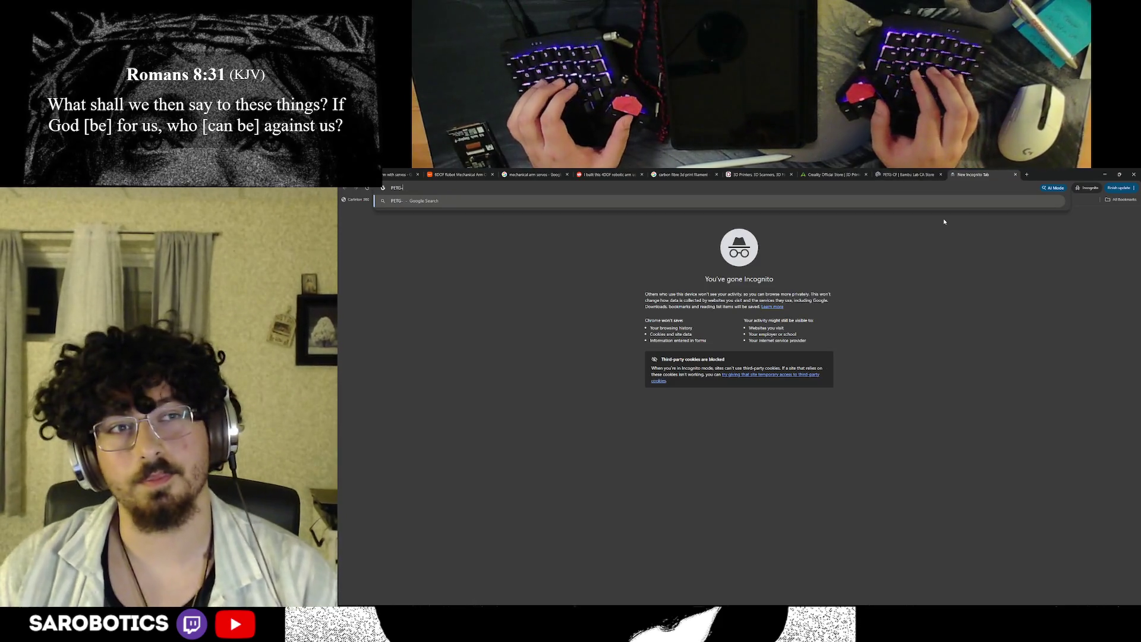
text(can)
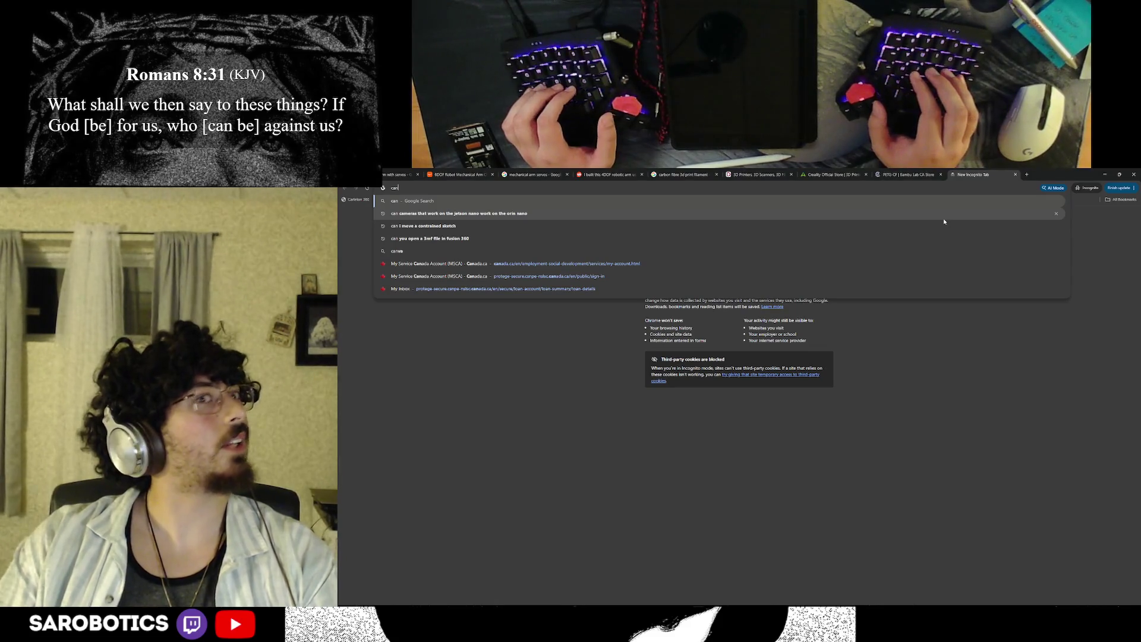
text( bus)
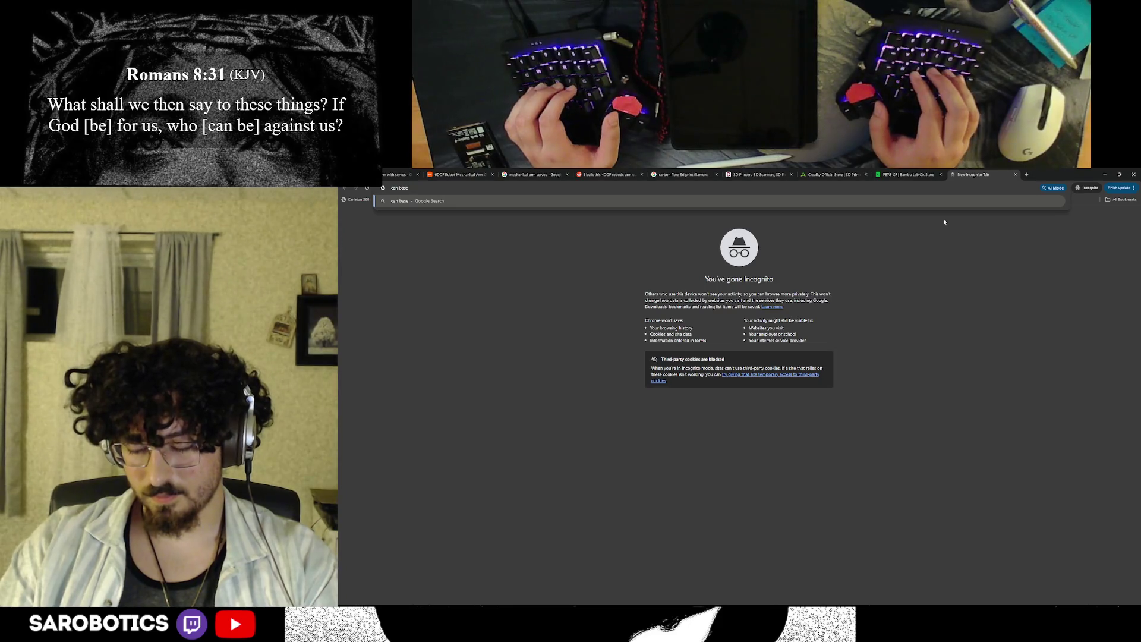
text( e)
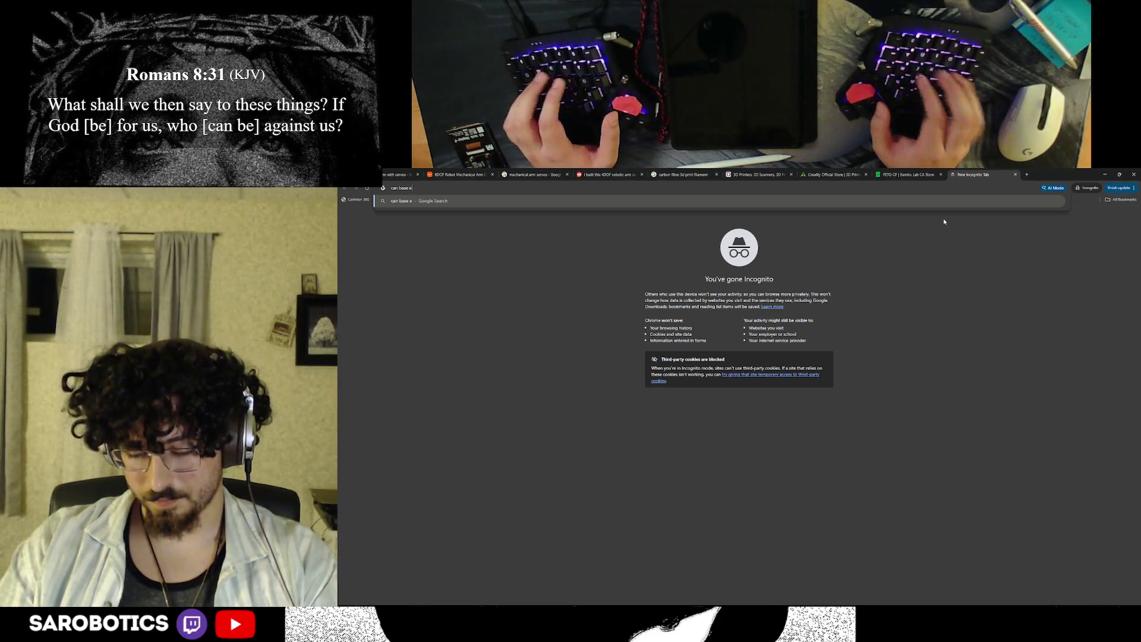
text(legoo neptune)
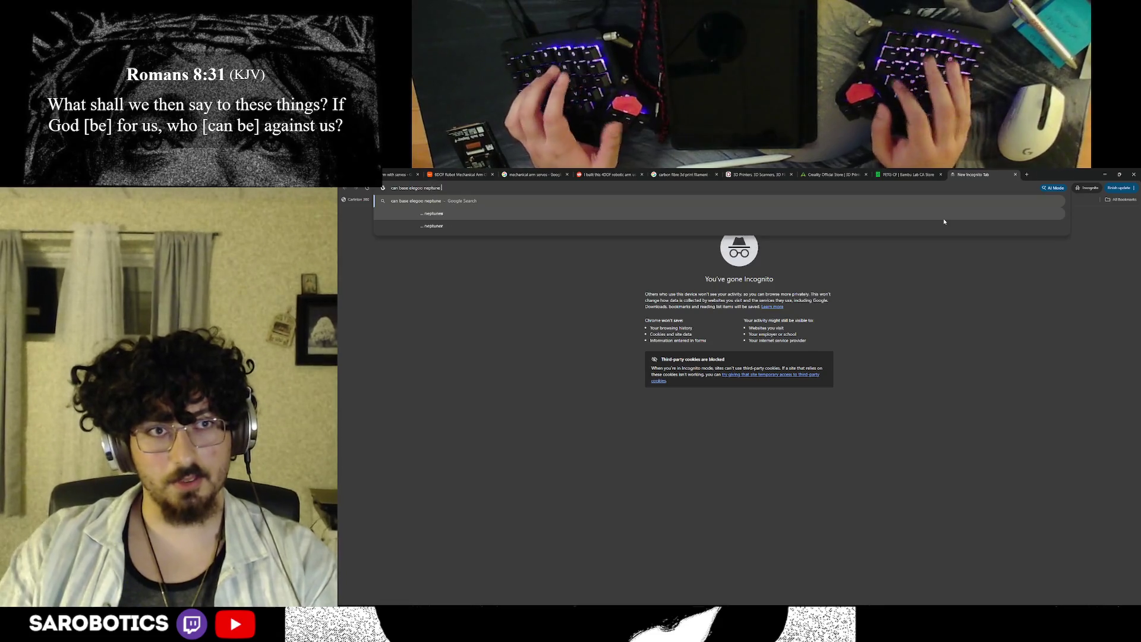
text( 4 plus)
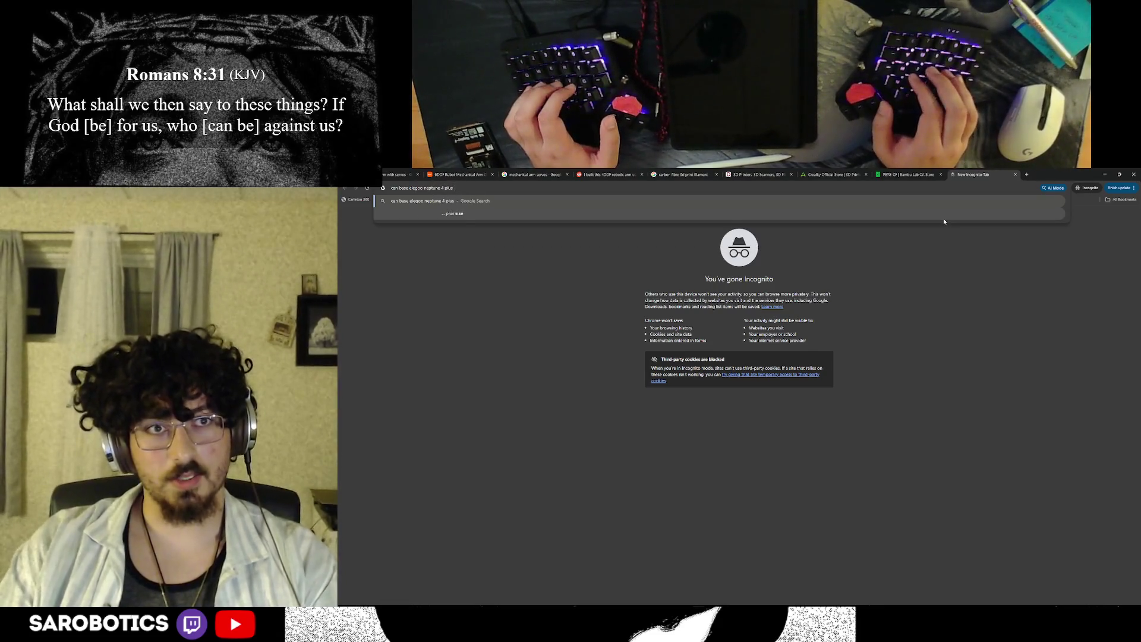
key(Return)
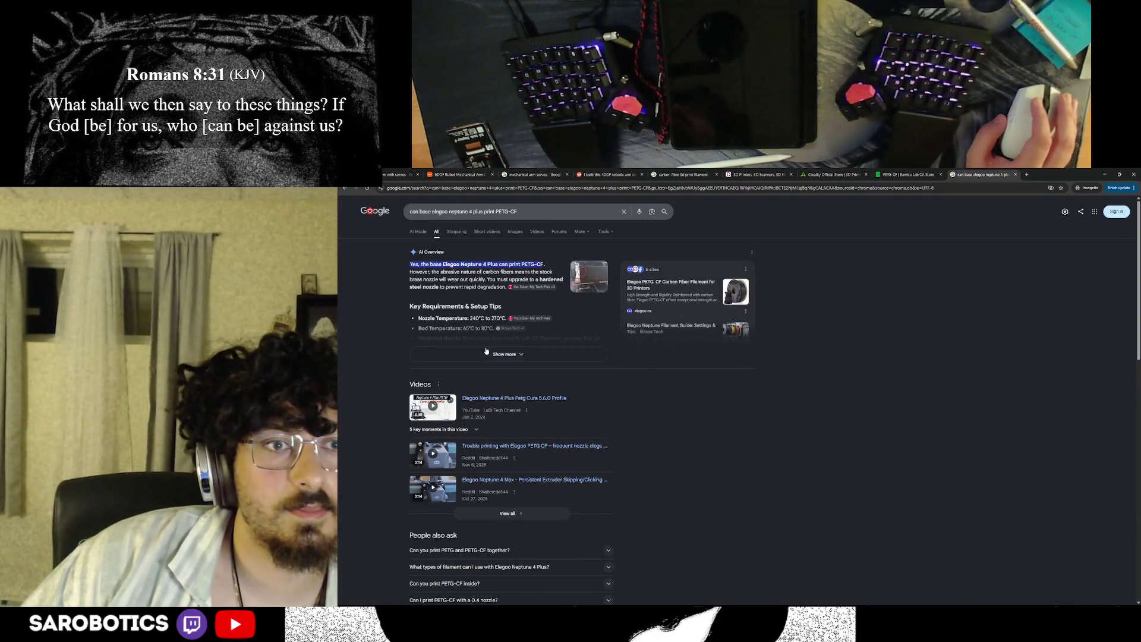
Step: Expand the AI Overview and highlight its answer that the printer can print PETG-CF
click(499, 354)
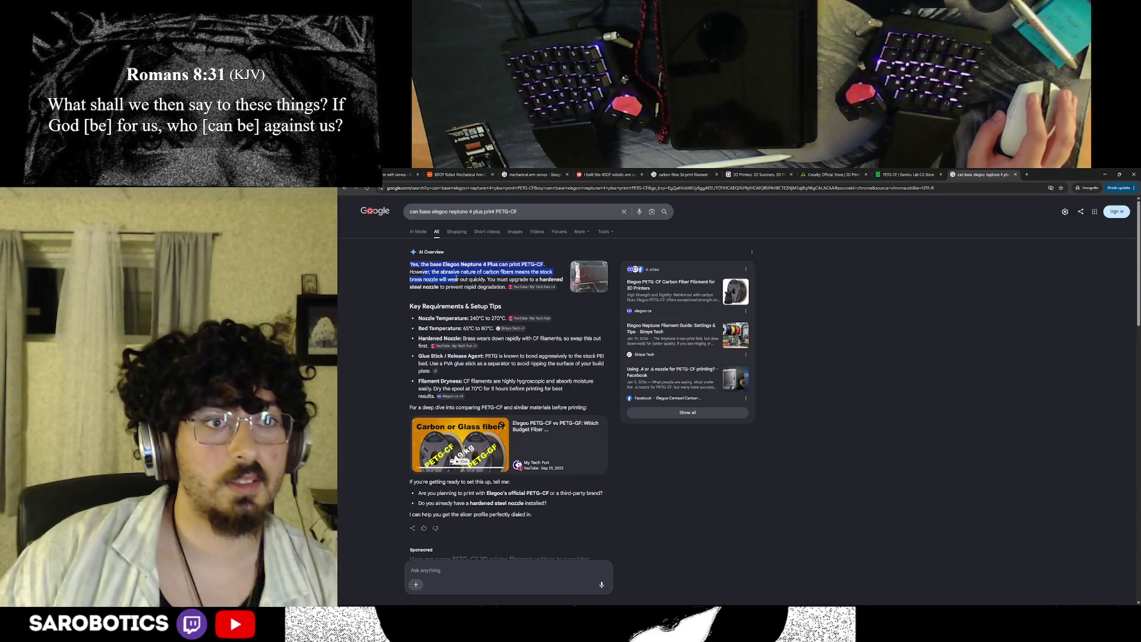
drag(457, 279, 459, 280)
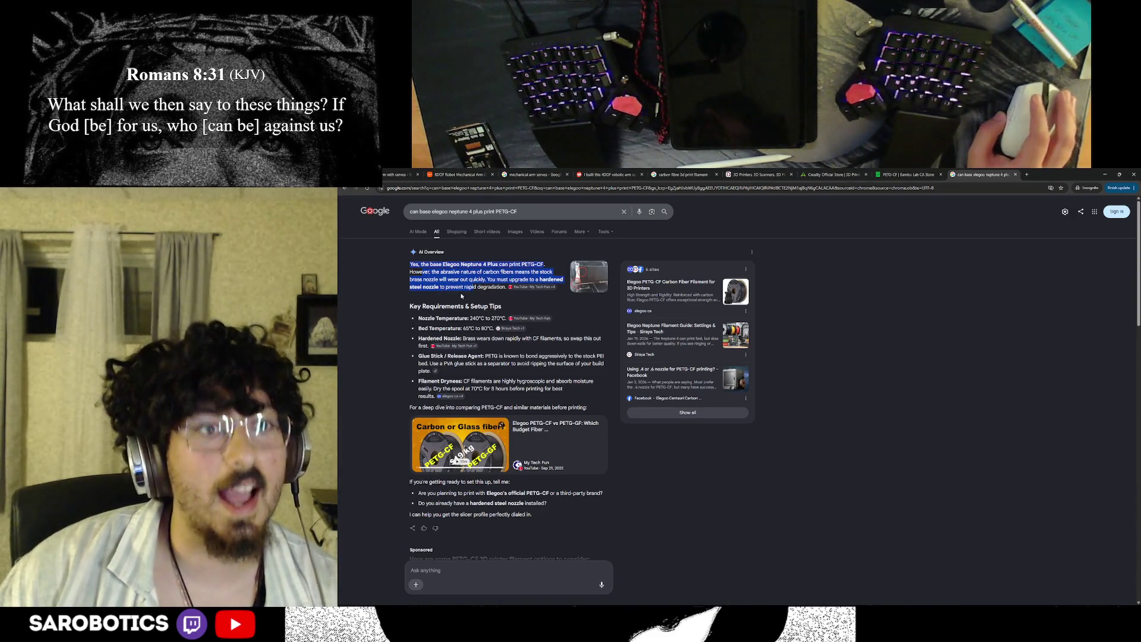
drag(461, 295, 808, 269)
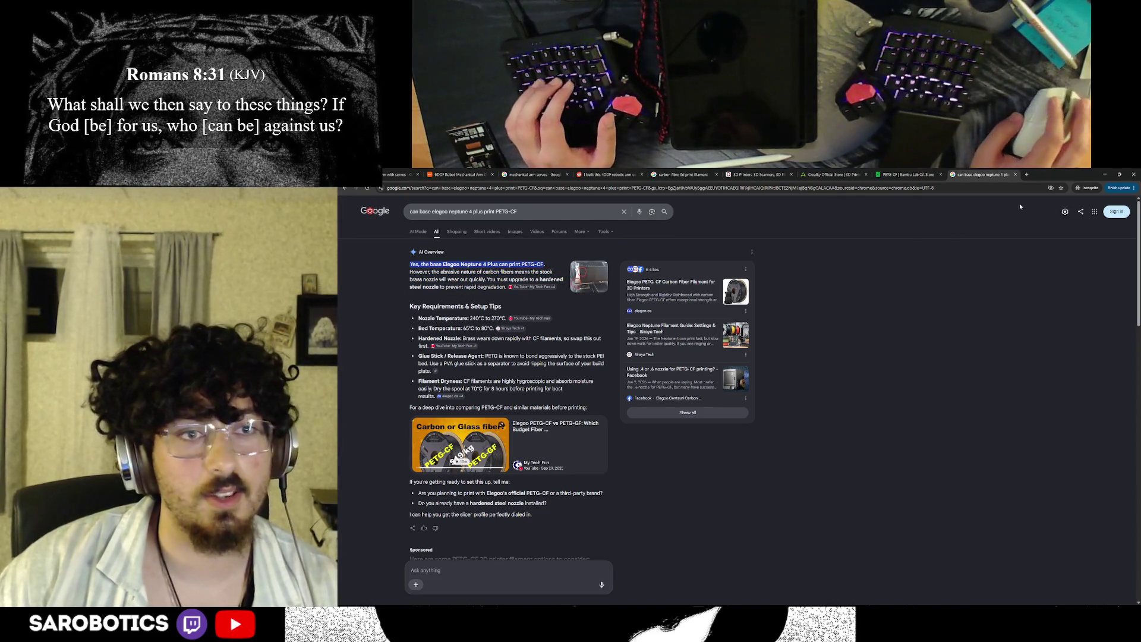
click(1025, 176)
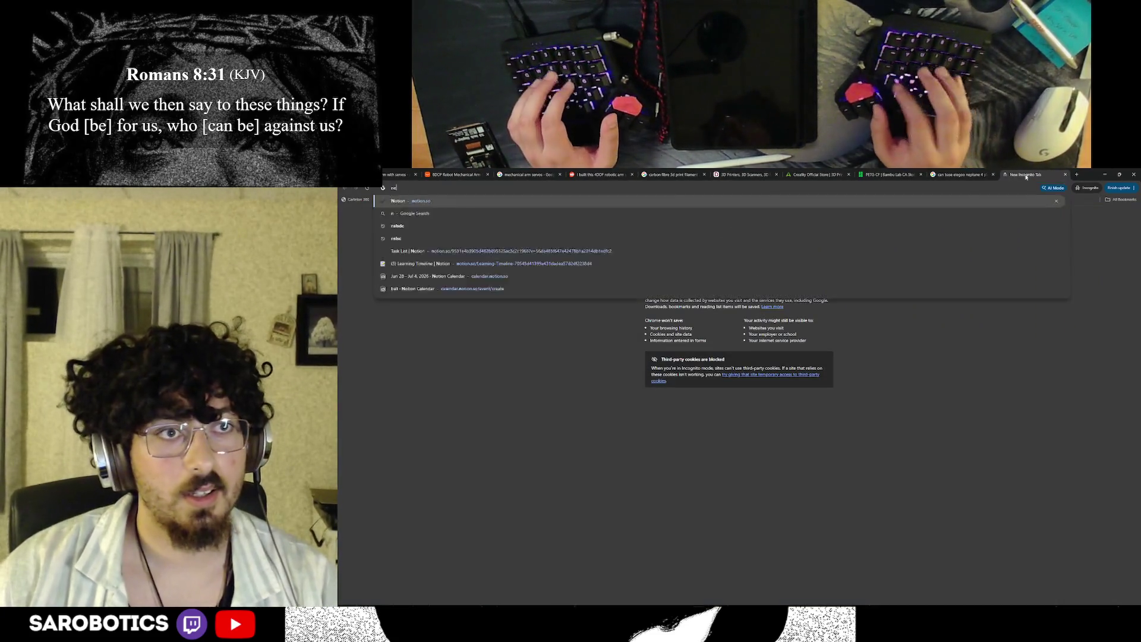
text(hardened steel nozzle)
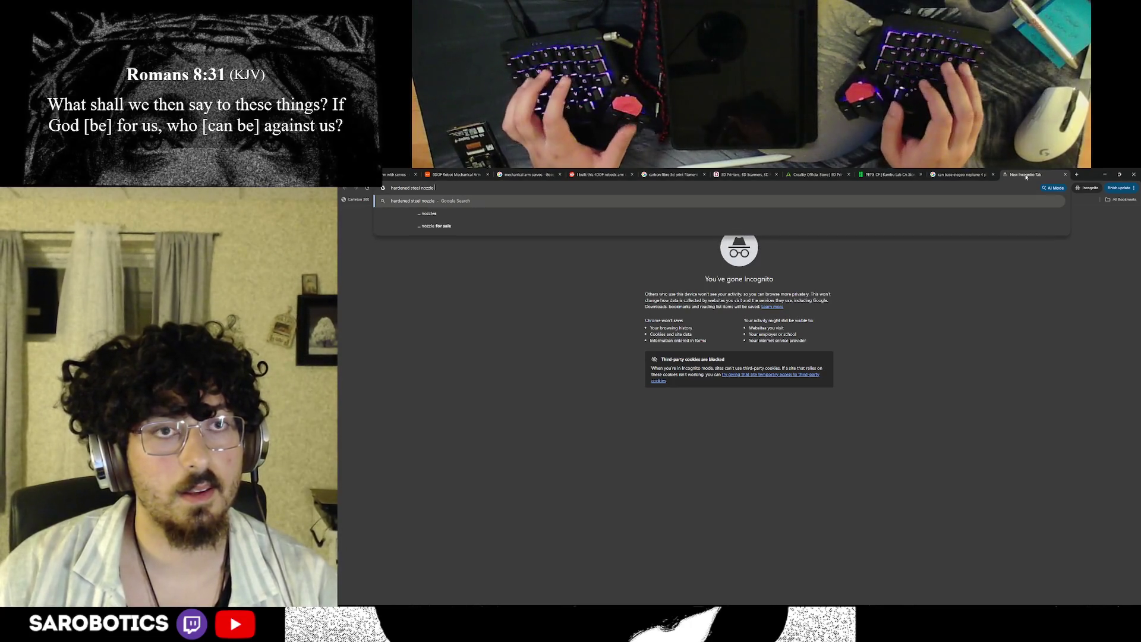
text( 3d printer)
Step: Search 'hardened steel nozzle 3d printer' and go to the 3D Printing Canada V6 E3D Clone listing
key(Return)
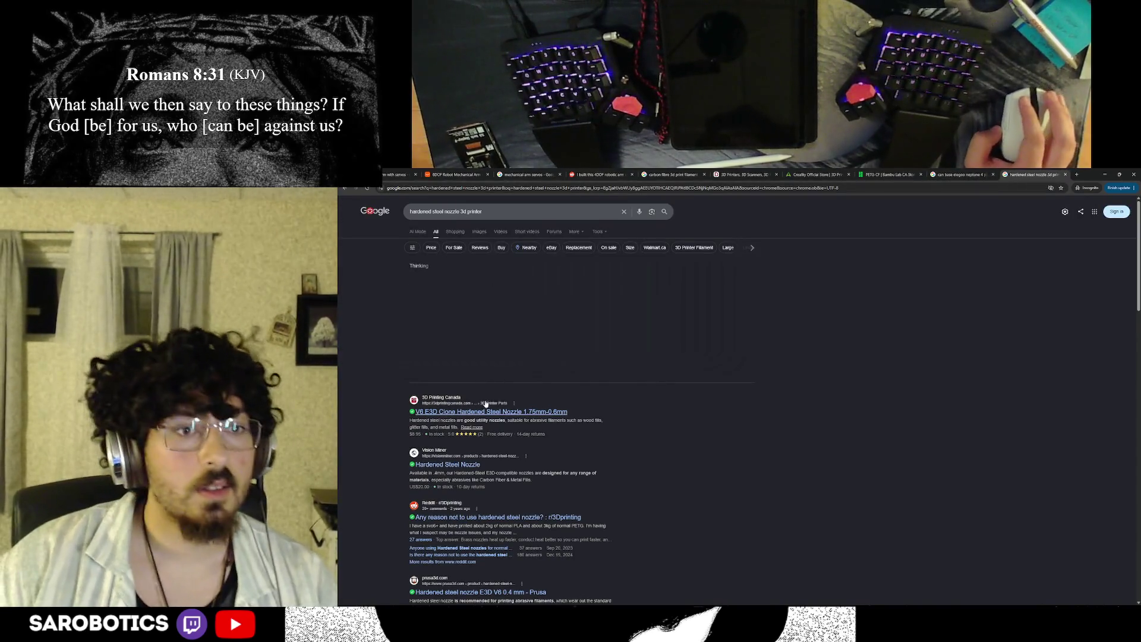
click(479, 406)
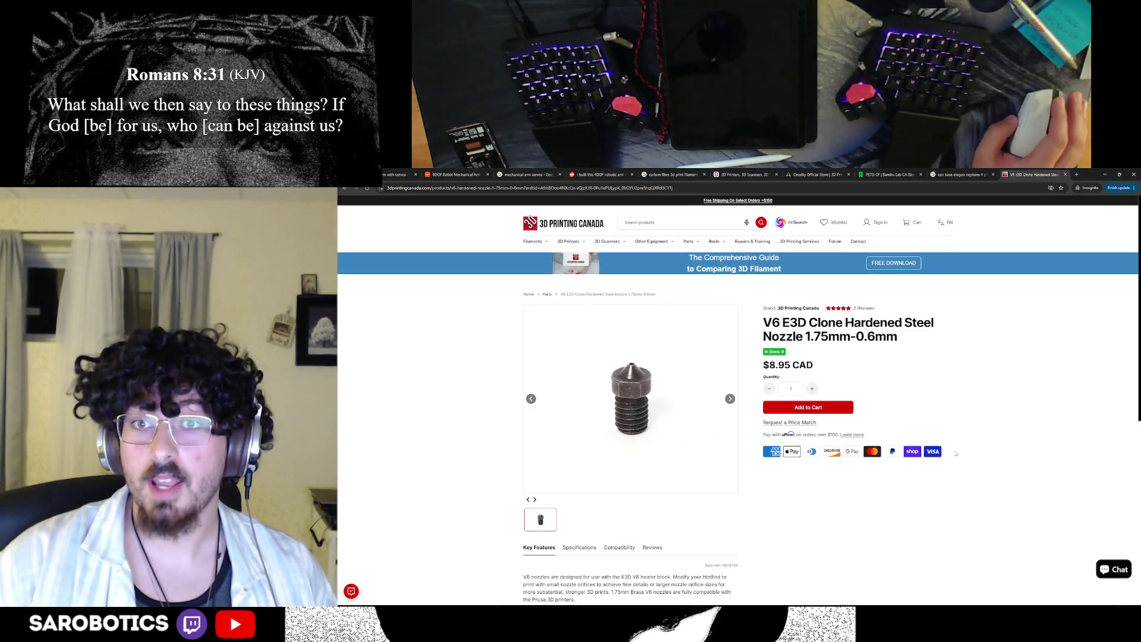
scroll(924, 304, down, 1)
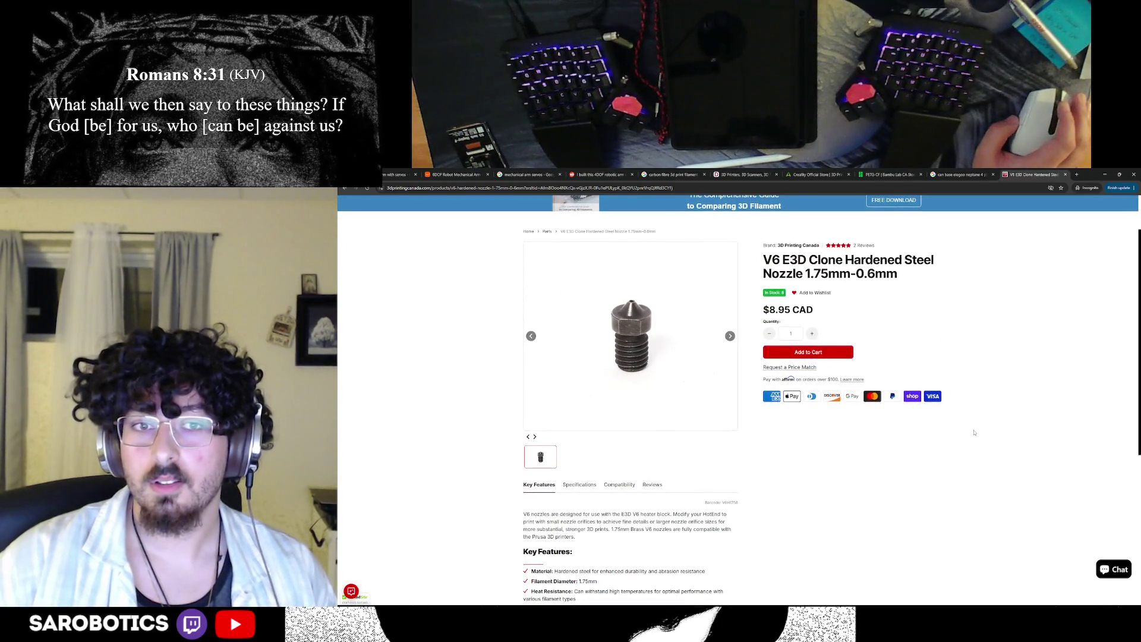
Step: Highlight the 1.75mm-0.6mm nozzle size in the product title, then review the listing
drag(810, 274, 885, 275)
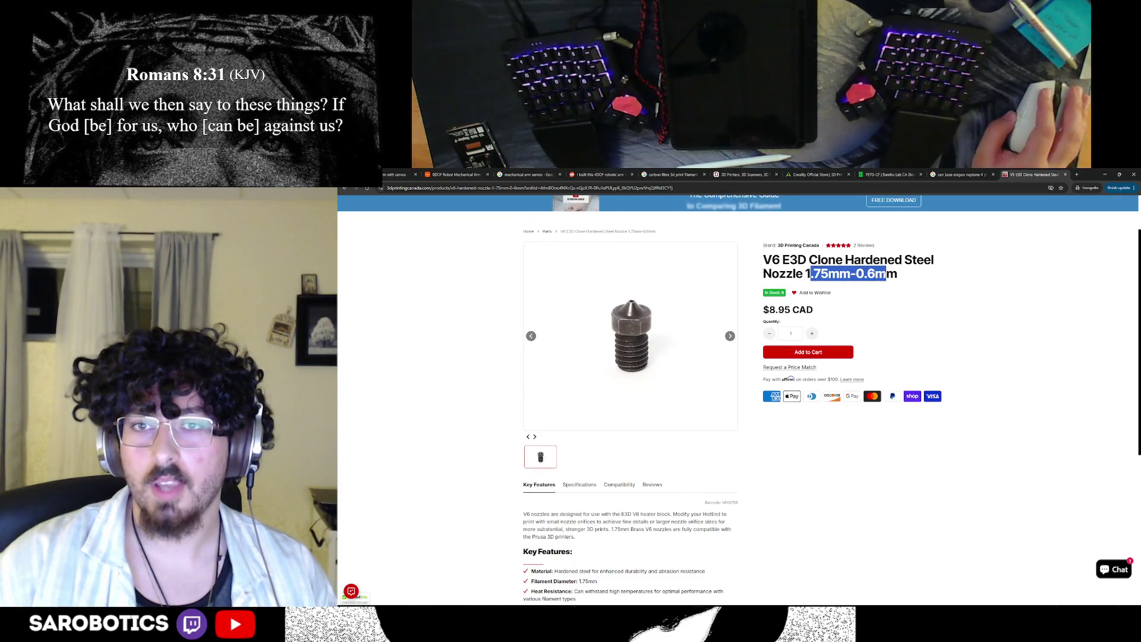
click(885, 287)
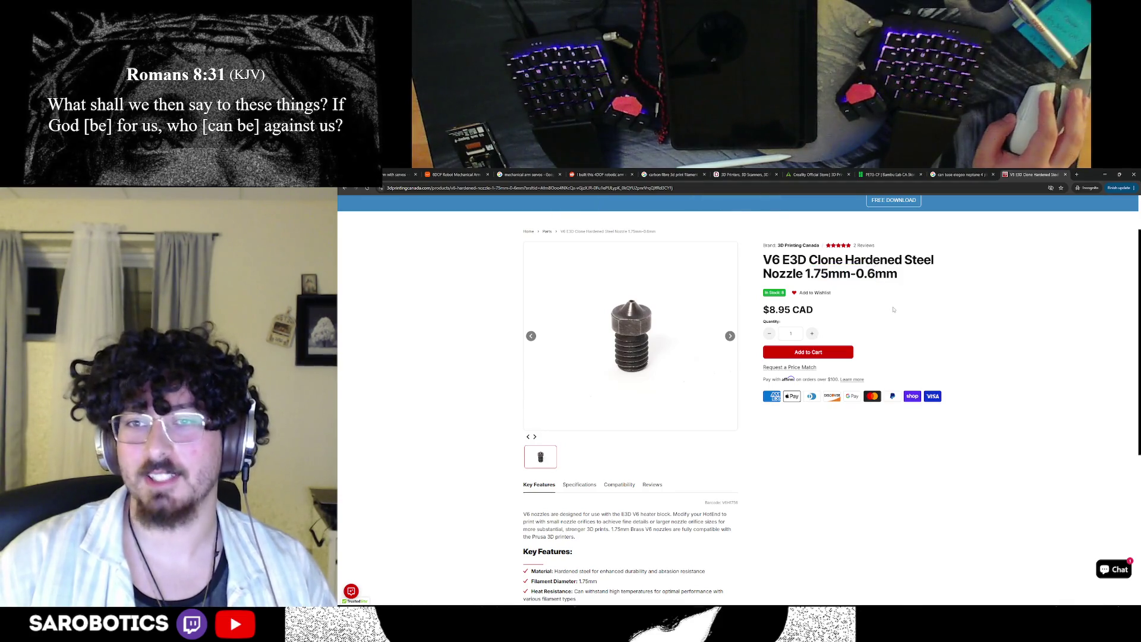
scroll(892, 310, down, 1)
scroll(893, 311, up, 1)
scroll(894, 312, down, 1)
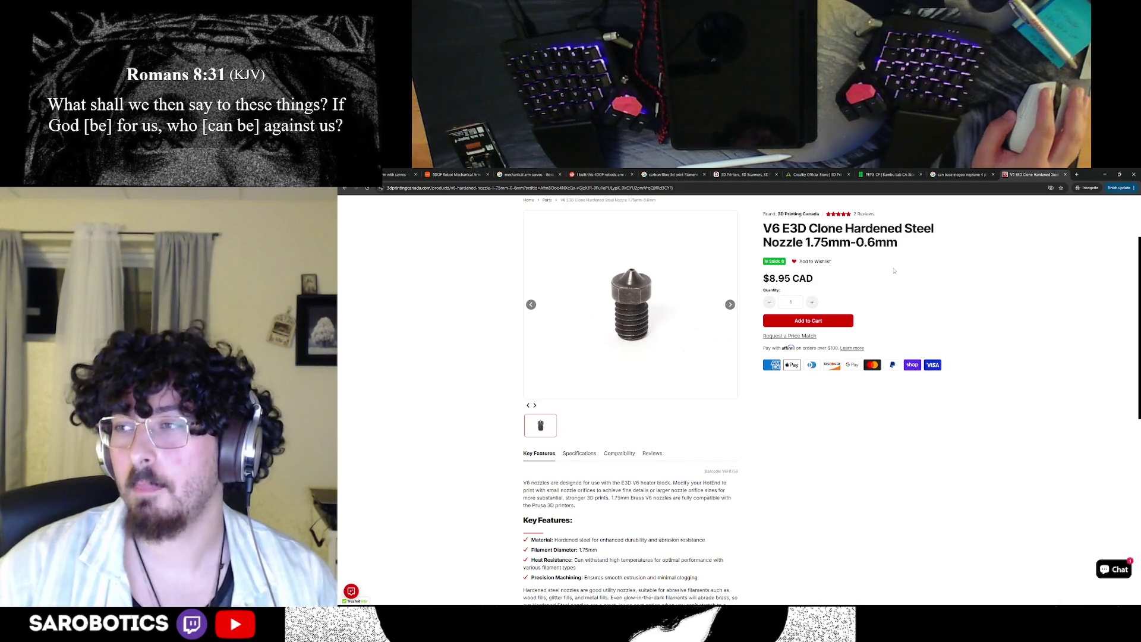
scroll(828, 277, down, 2)
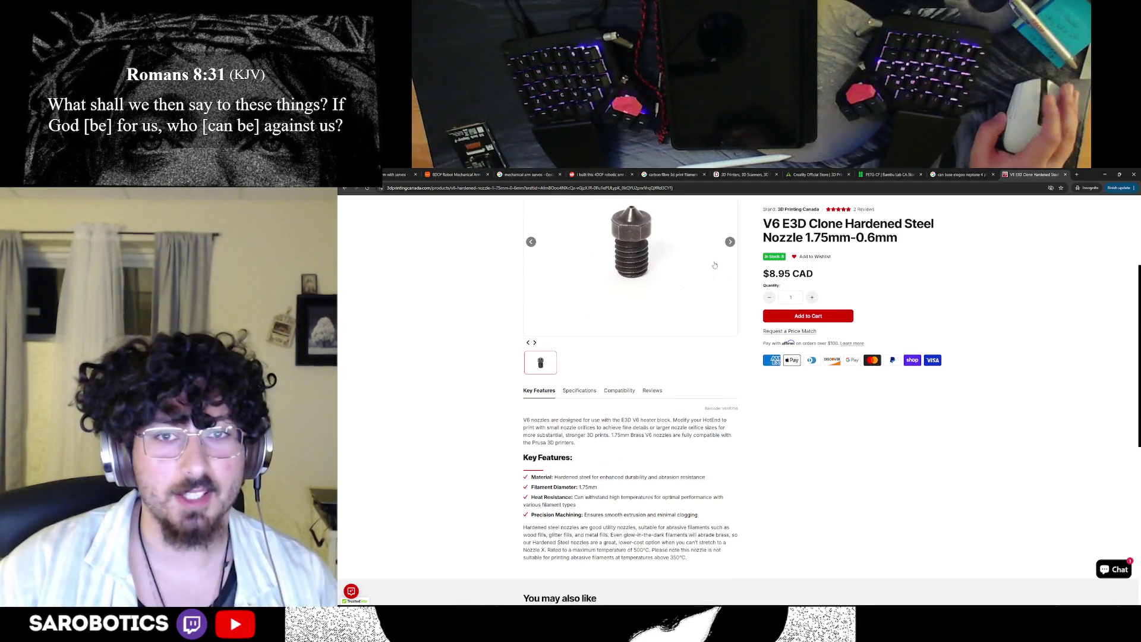
scroll(775, 277, up, 1)
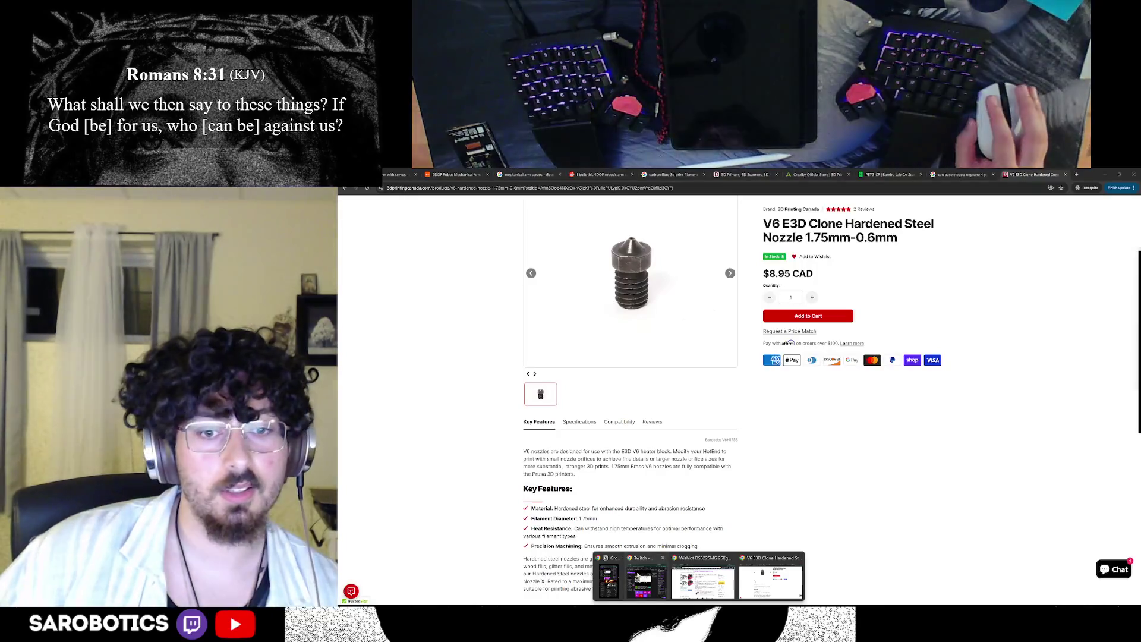
click(771, 580)
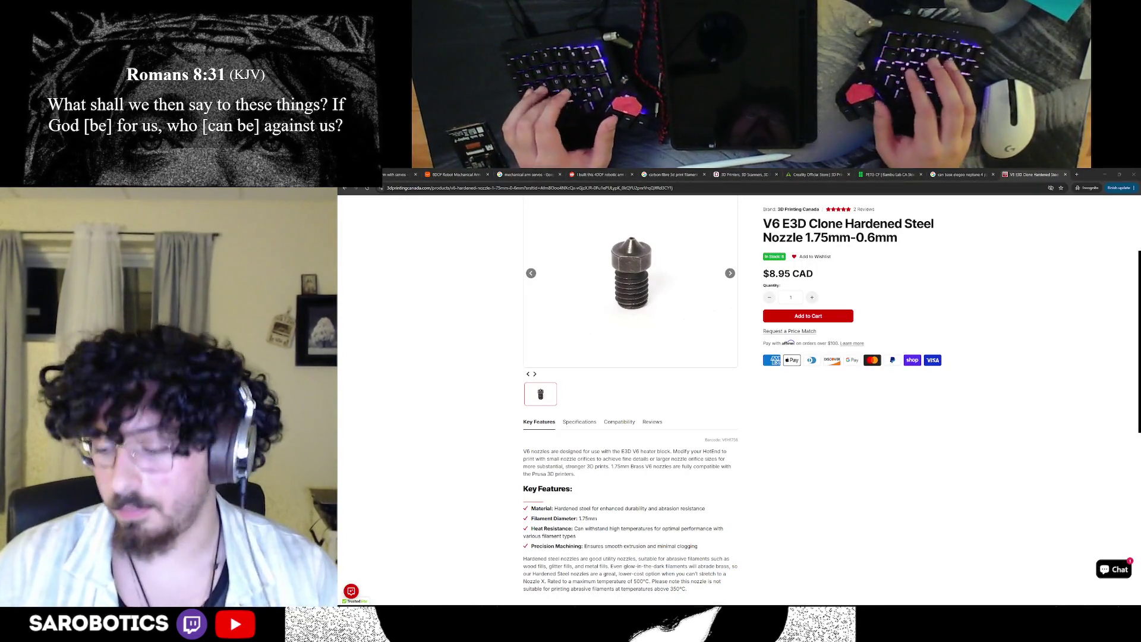
Step: Bring up the ChatGPT Scheduled tasks window over the nozzle listing and un-maximize it
key(alt+space)
key(Escape)
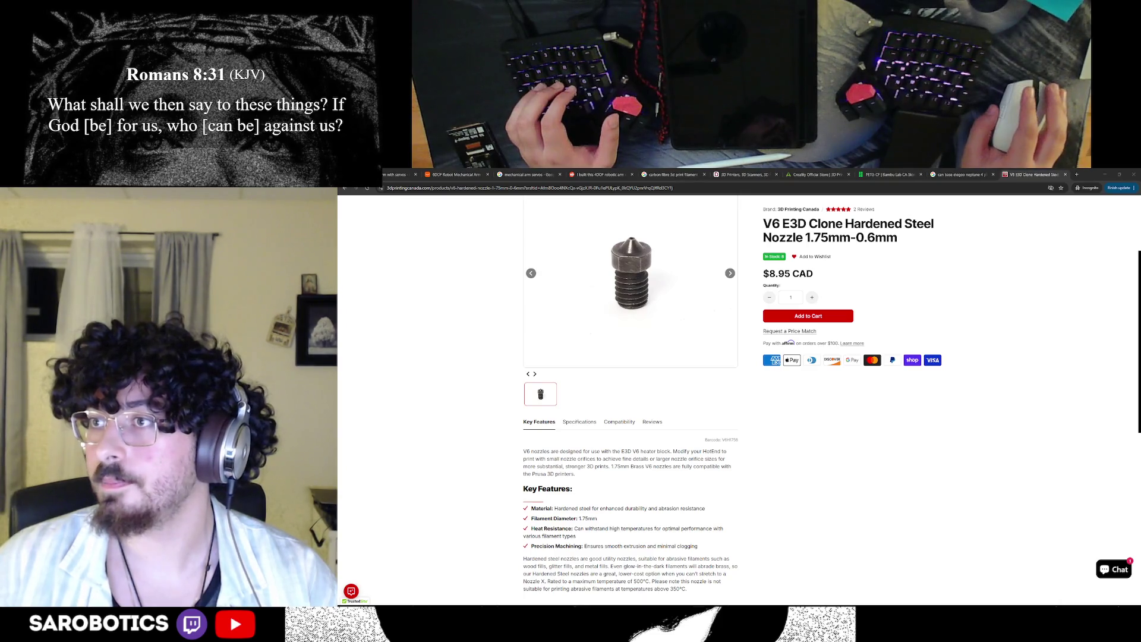
key(alt+space)
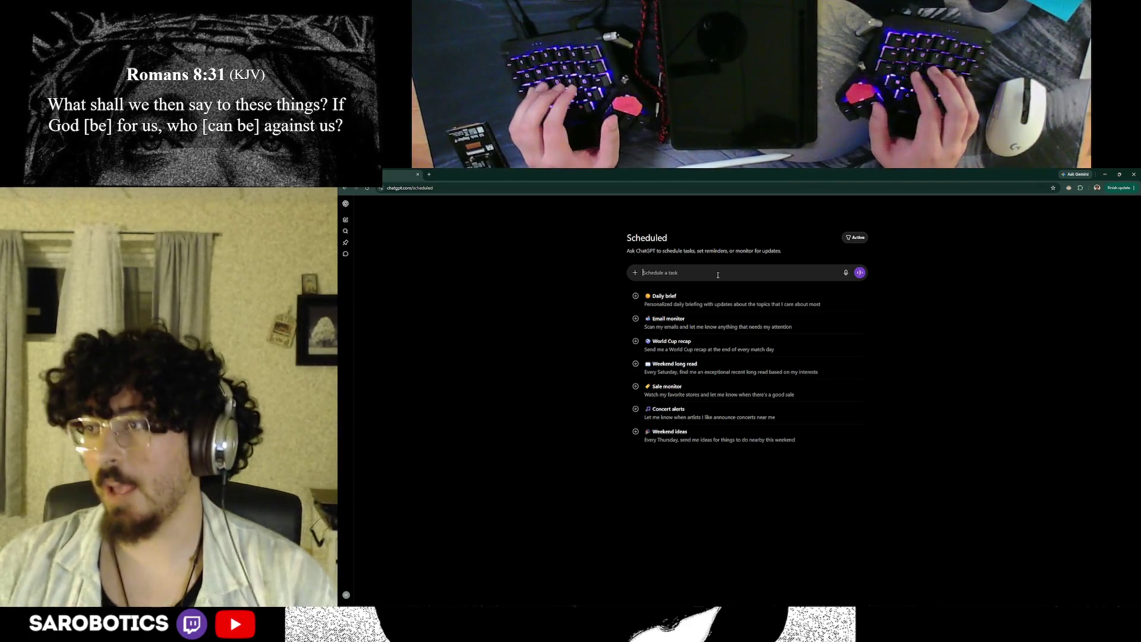
mouse_move(697, 175)
mouse_down()
mouse_move(686, 338)
mouse_move(704, 291)
mouse_up()
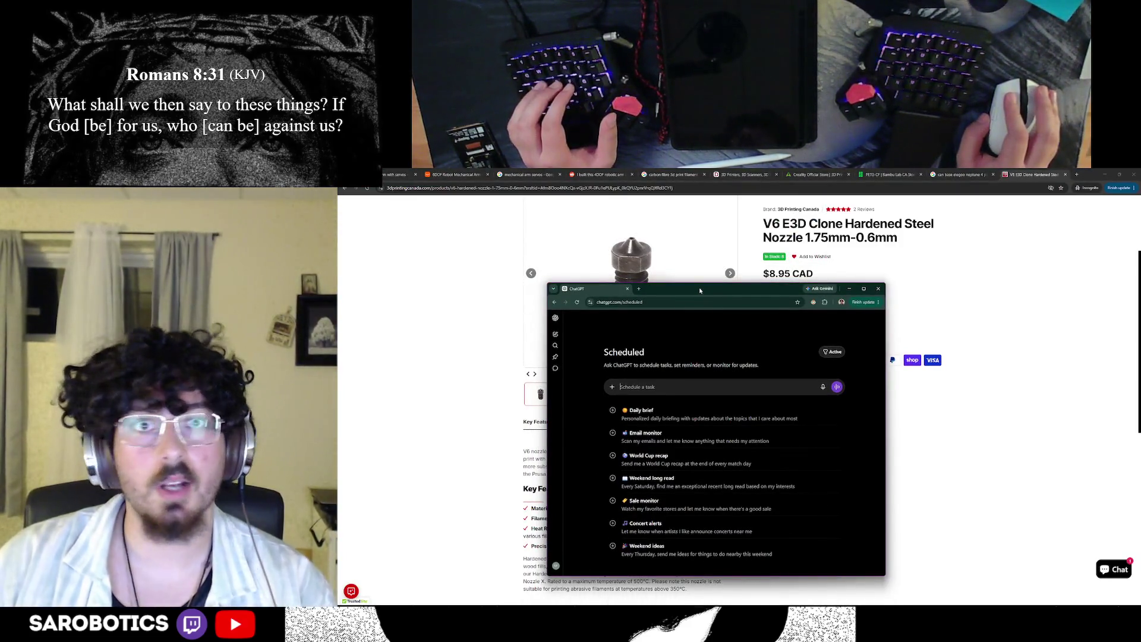
Step: Submit a scheduled task asking ChatGPT to watch Amazon for well-reviewed, fairly priced Prime PETG-CF filament
double_click(703, 291)
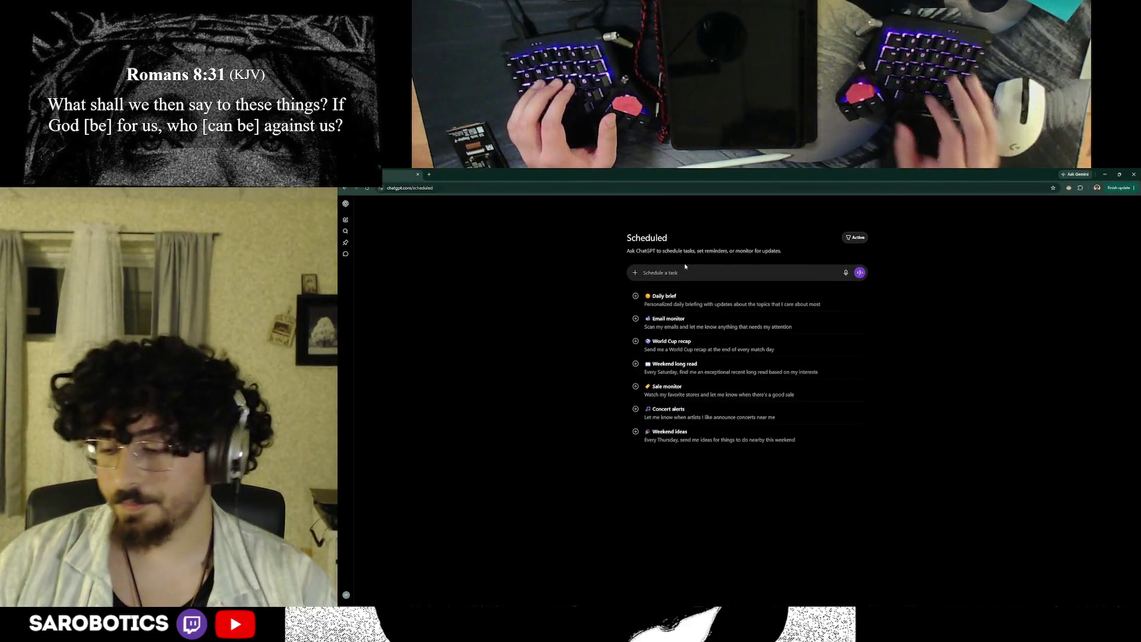
click(668, 274)
text(monitor amazon fo)
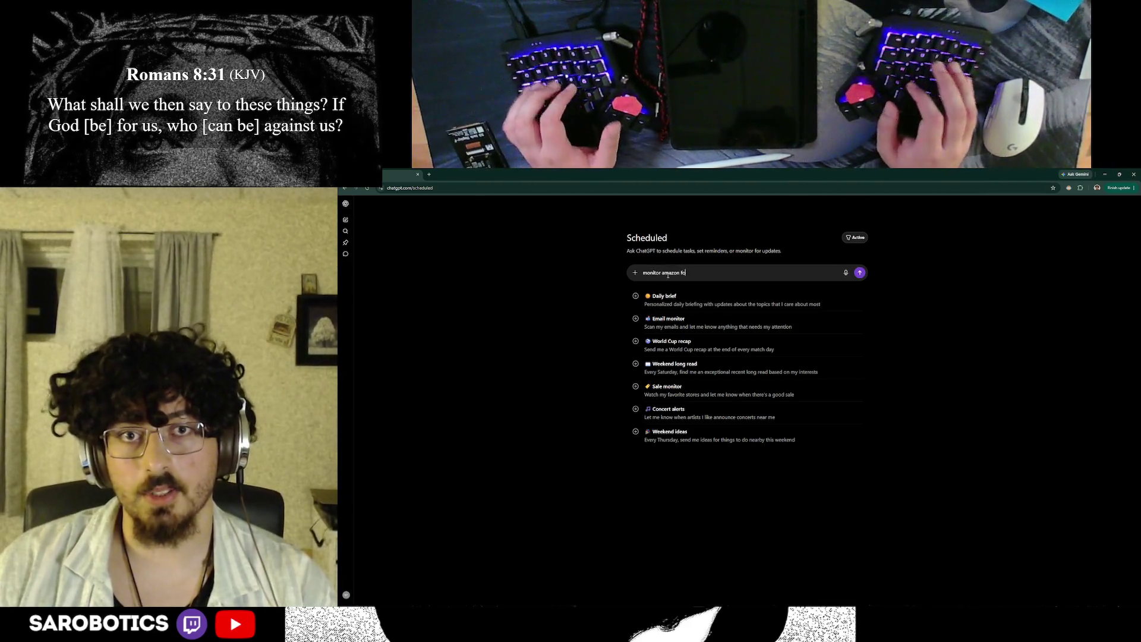
text(r any prime)
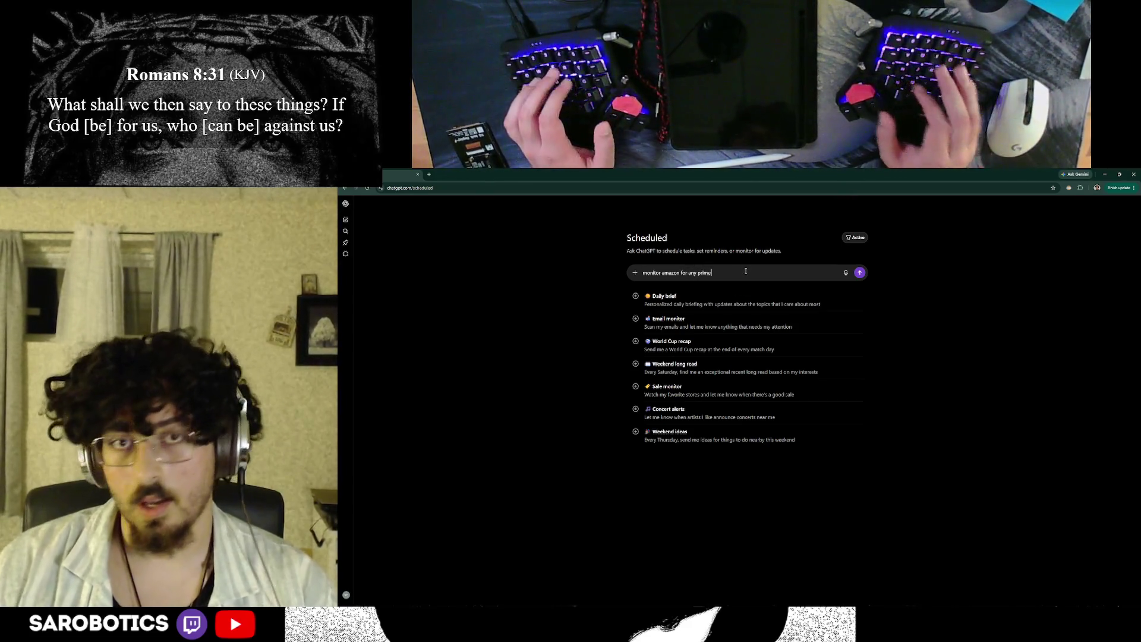
mouse_move(680, 175)
mouse_down()
mouse_move(682, 234)
mouse_move(705, 170)
mouse_move(713, 173)
mouse_up()
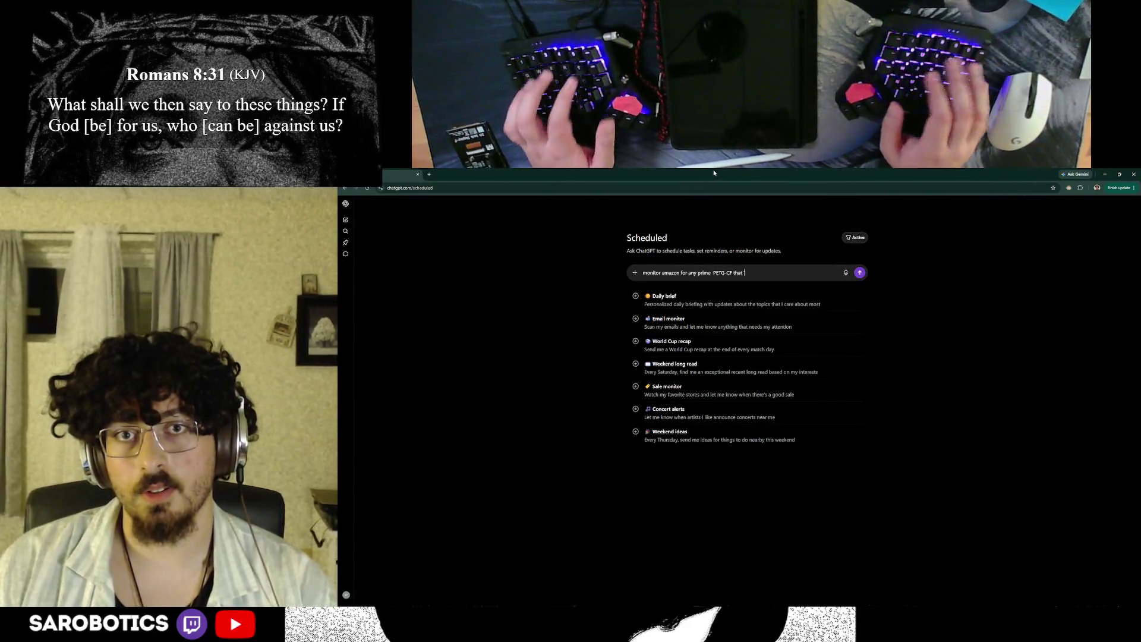
text(on sa)
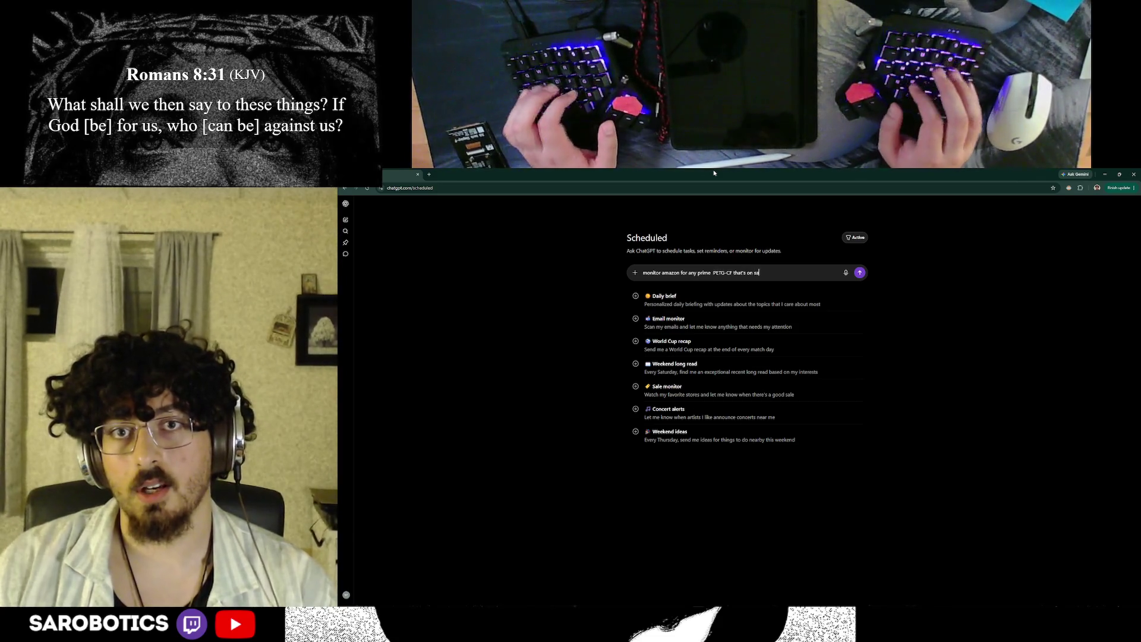
text(le or going for a good pric)
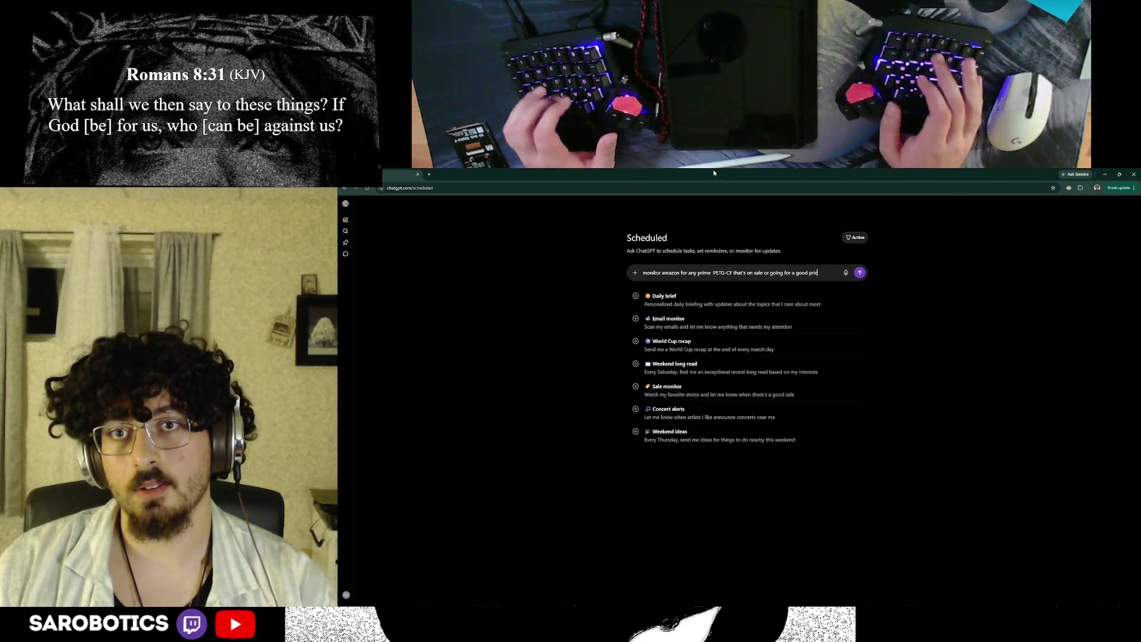
text(e compared to the)
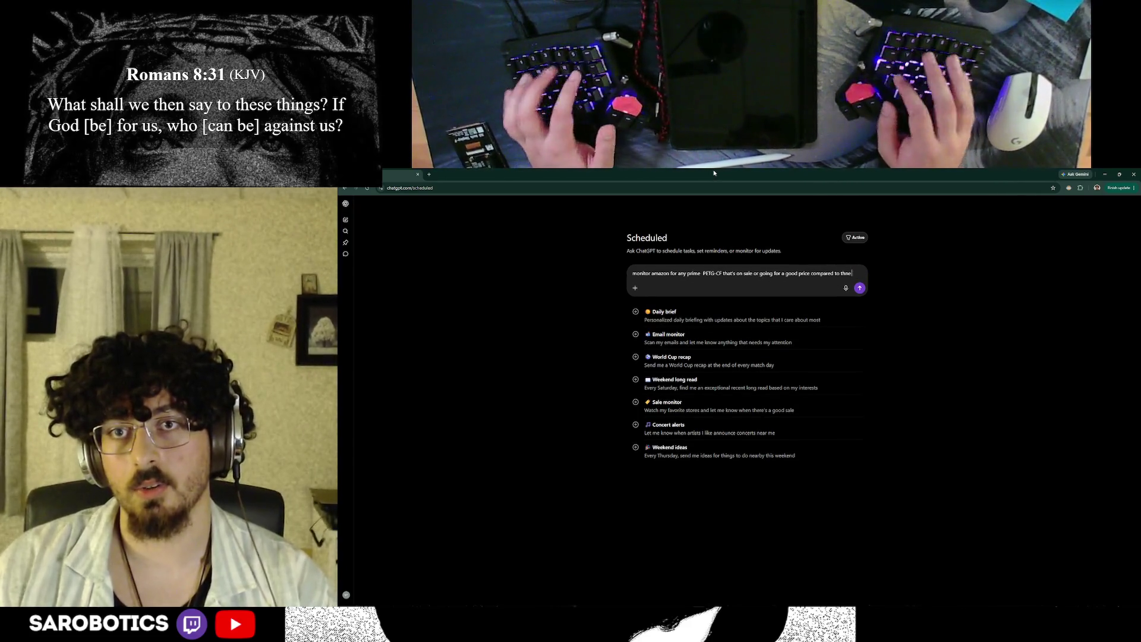
text( market st)
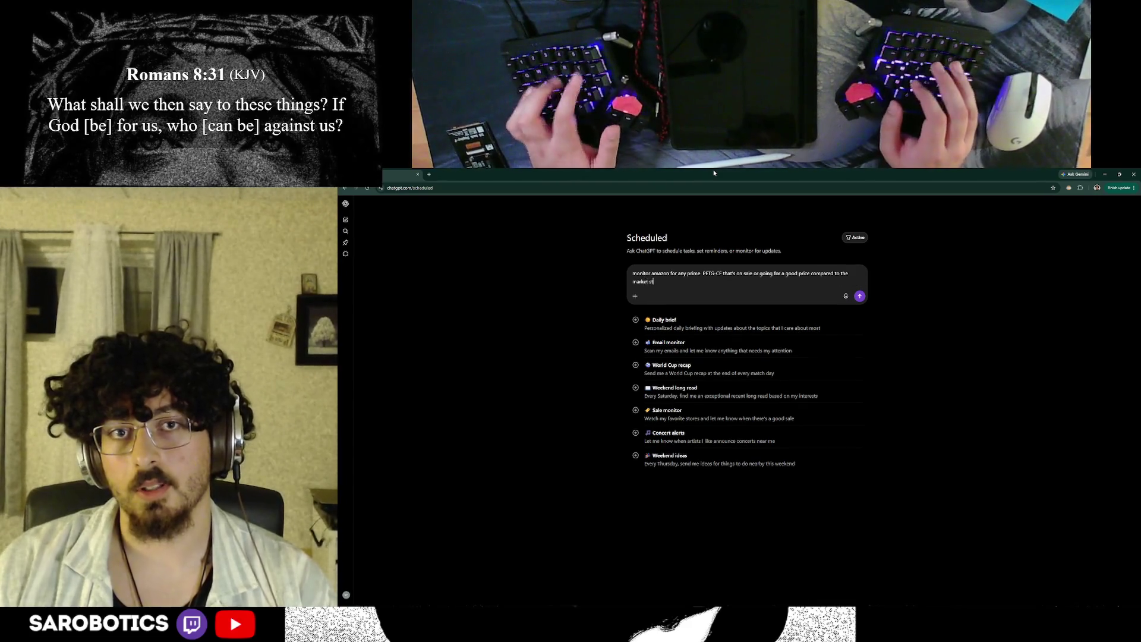
text(andard. al)
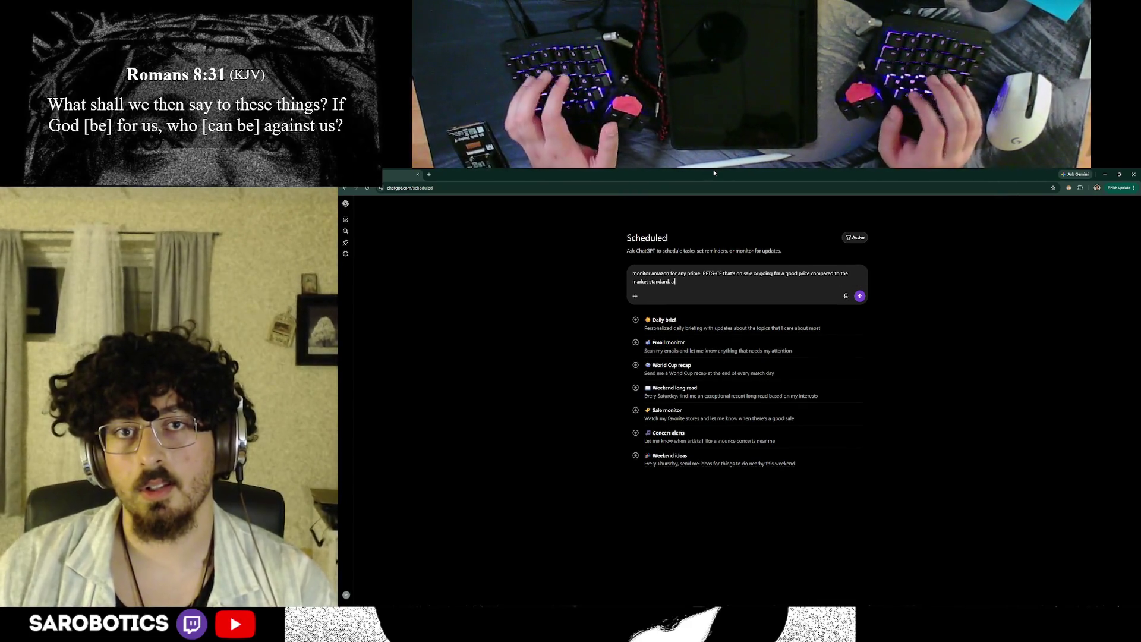
text(ert me when)
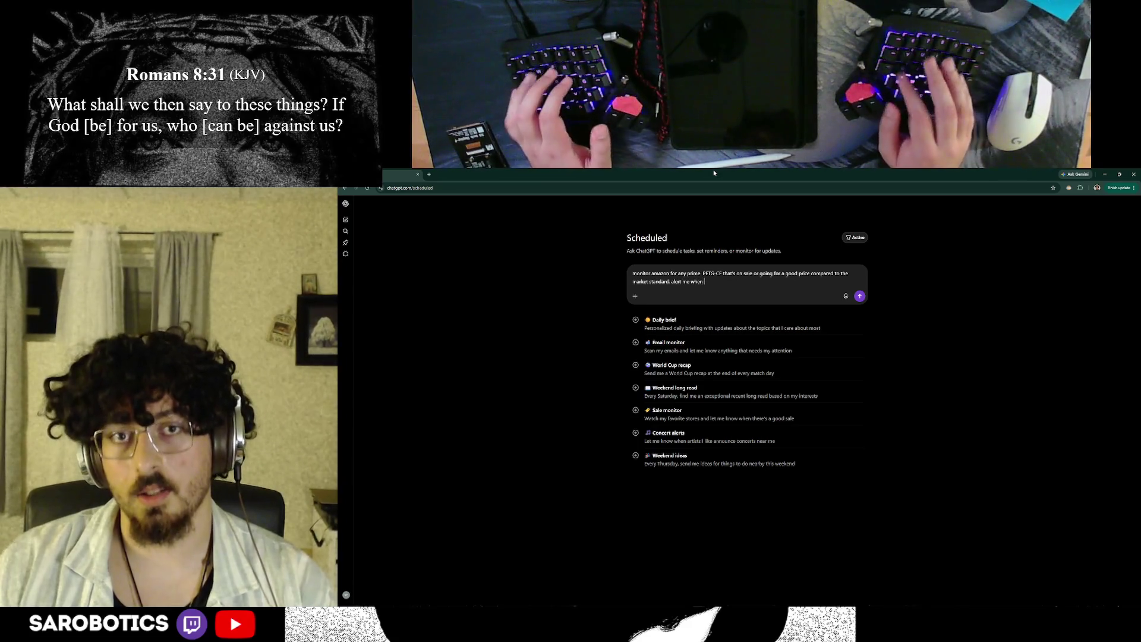
text( you find it)
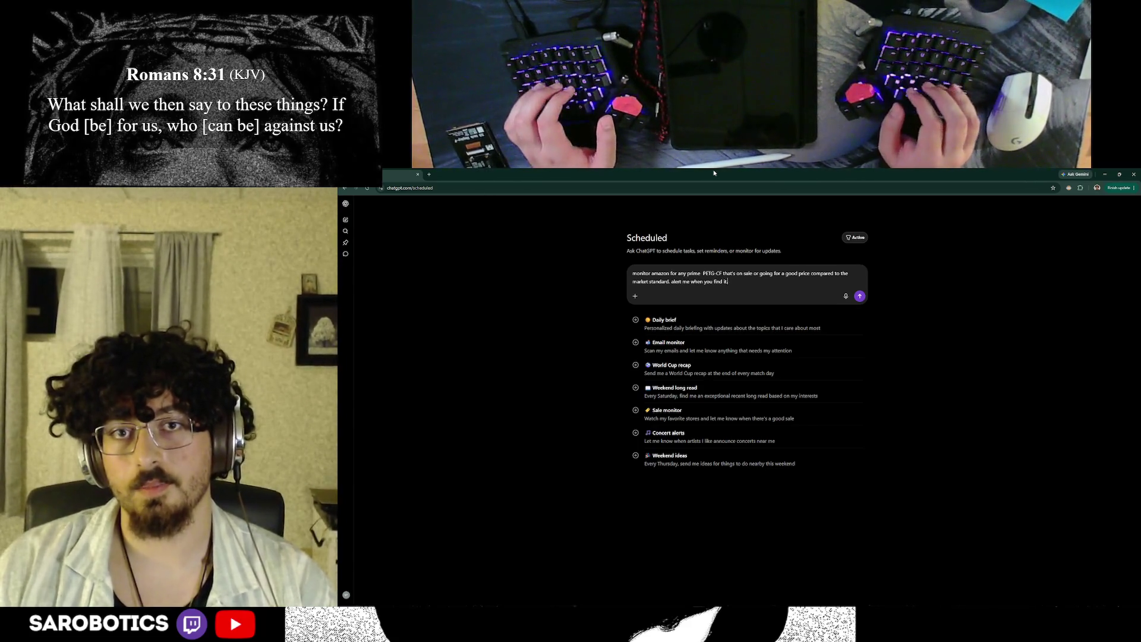
text(.)
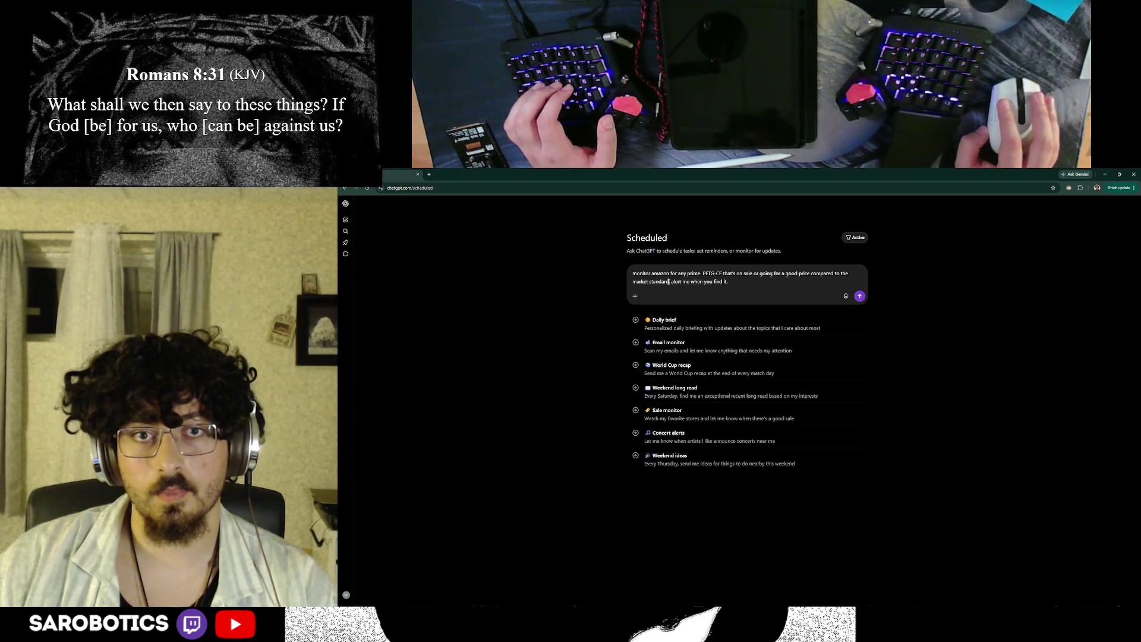
text( also nee)
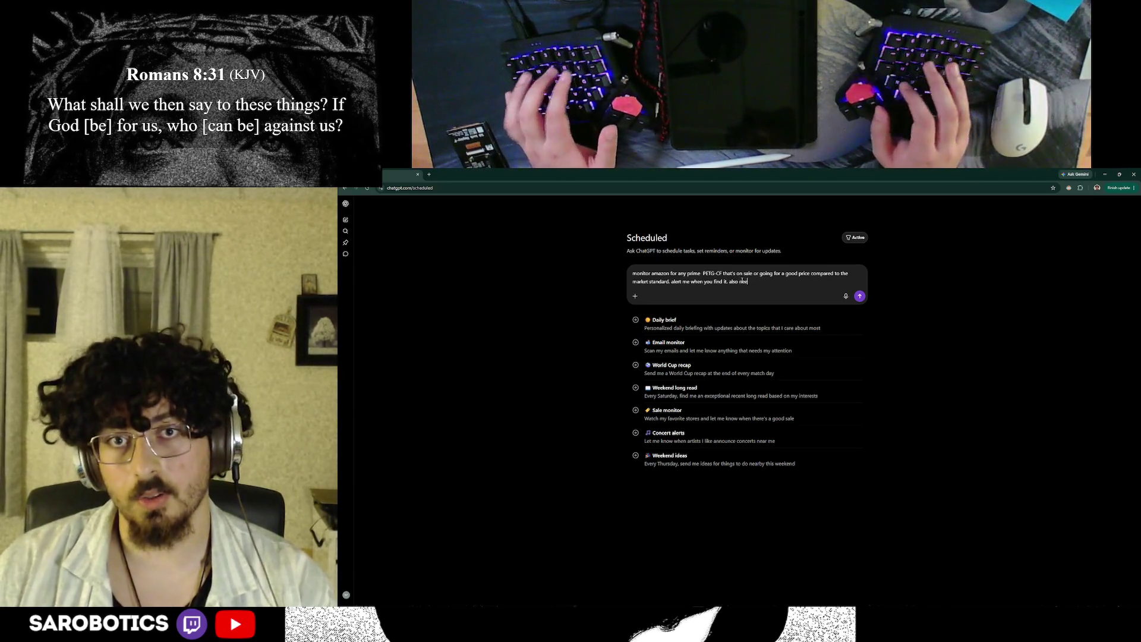
text(ds to be well re)
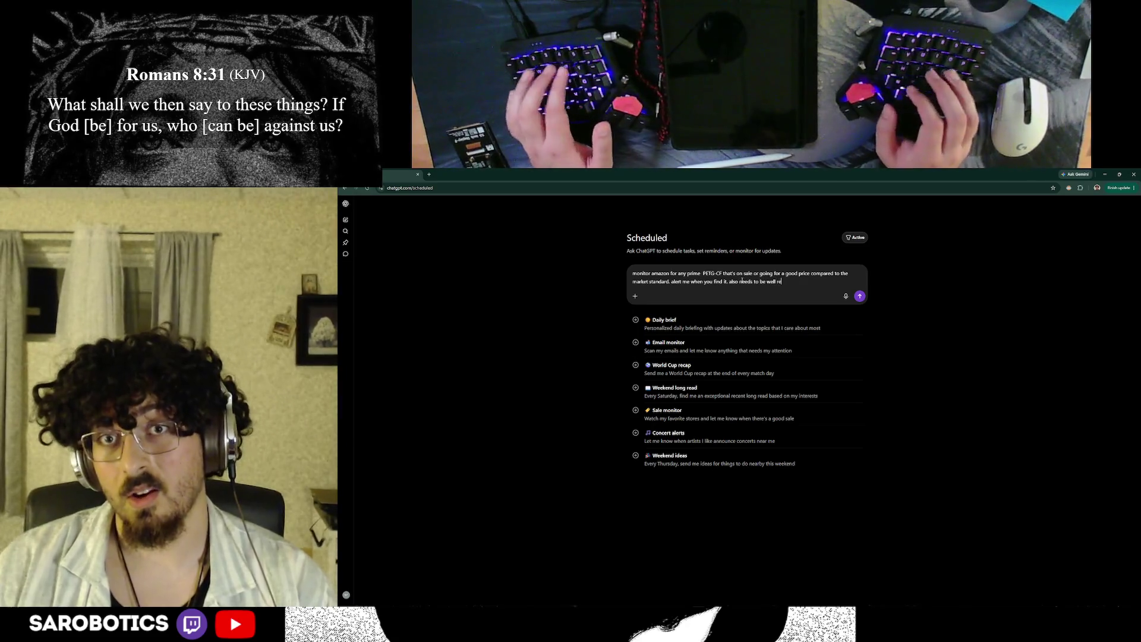
text(viewed a)
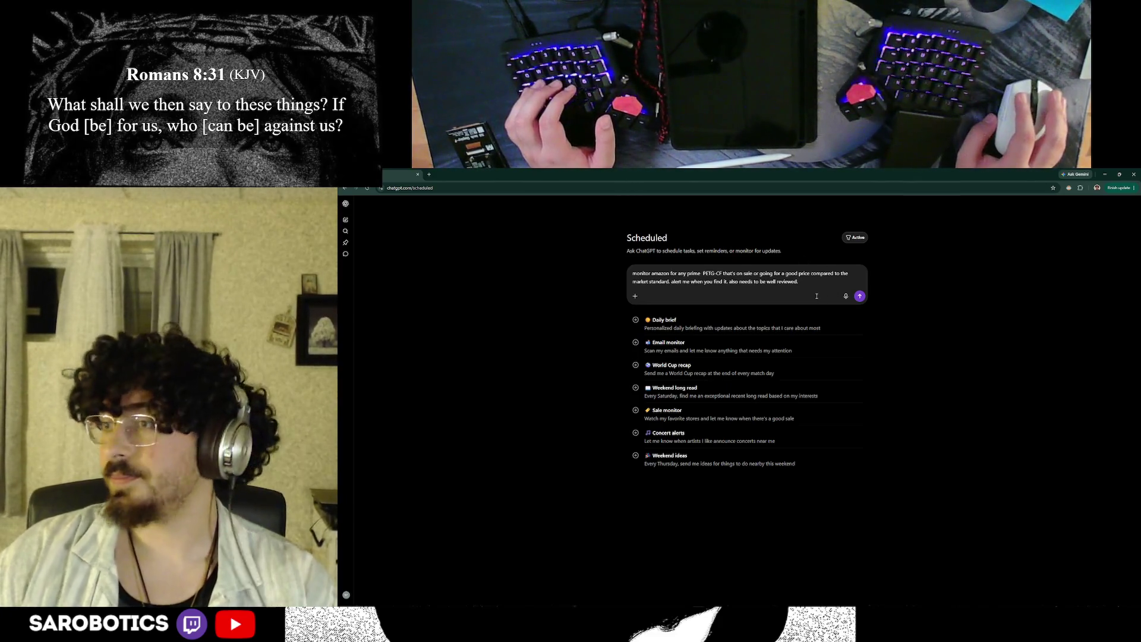
click(859, 296)
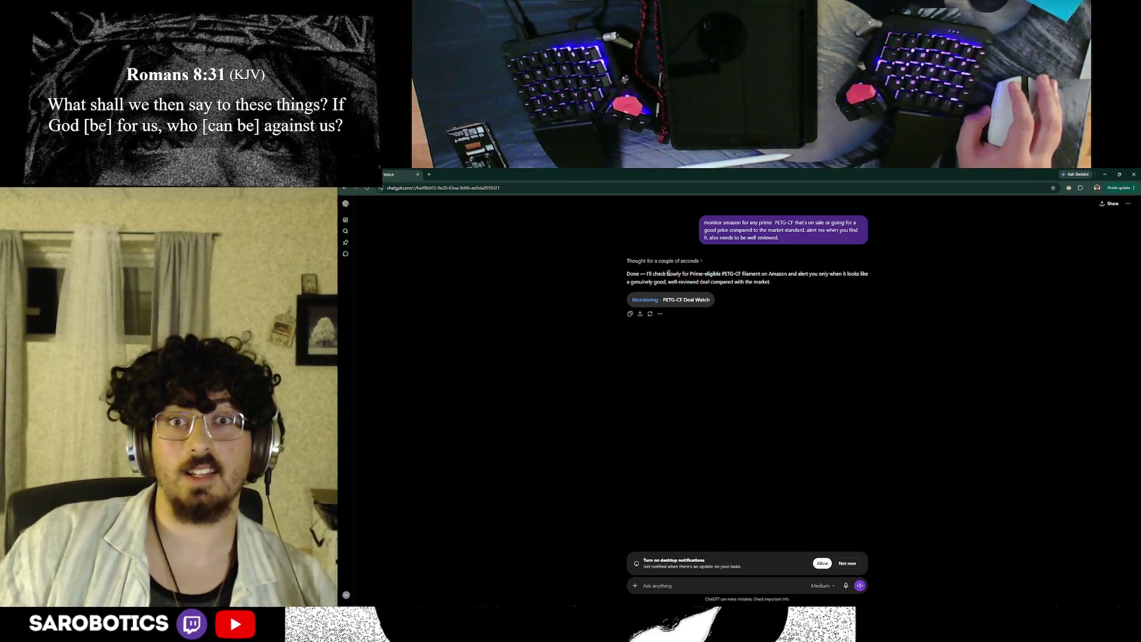
Step: Allow desktop notifications for the PETG-CF Deal Watch task, then close the ChatGPT window
drag(743, 274, 754, 283)
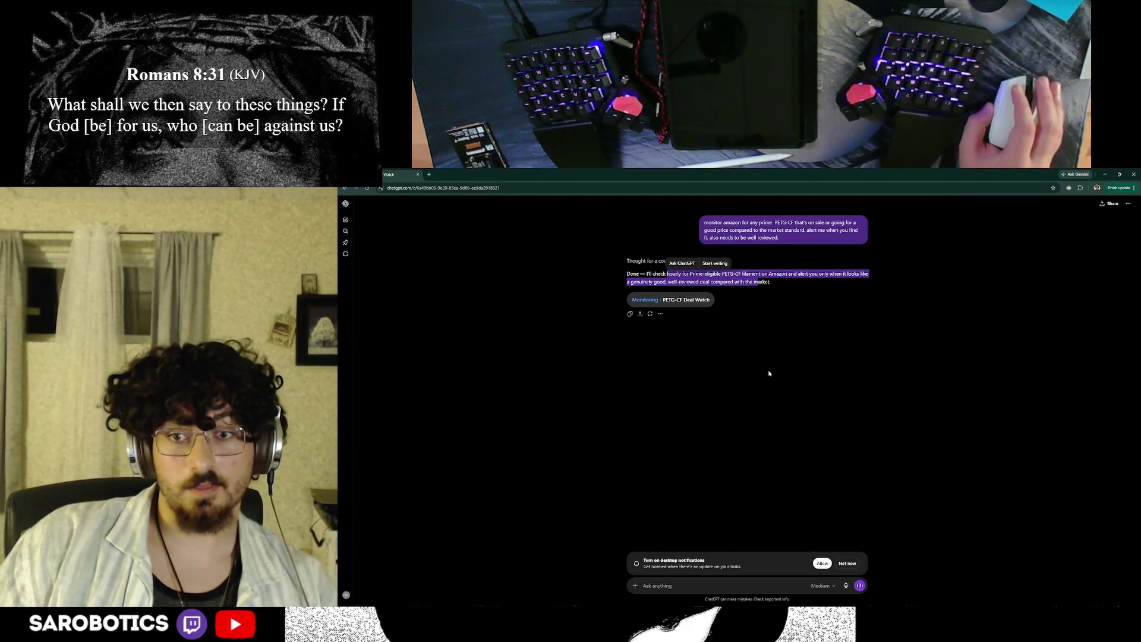
click(819, 562)
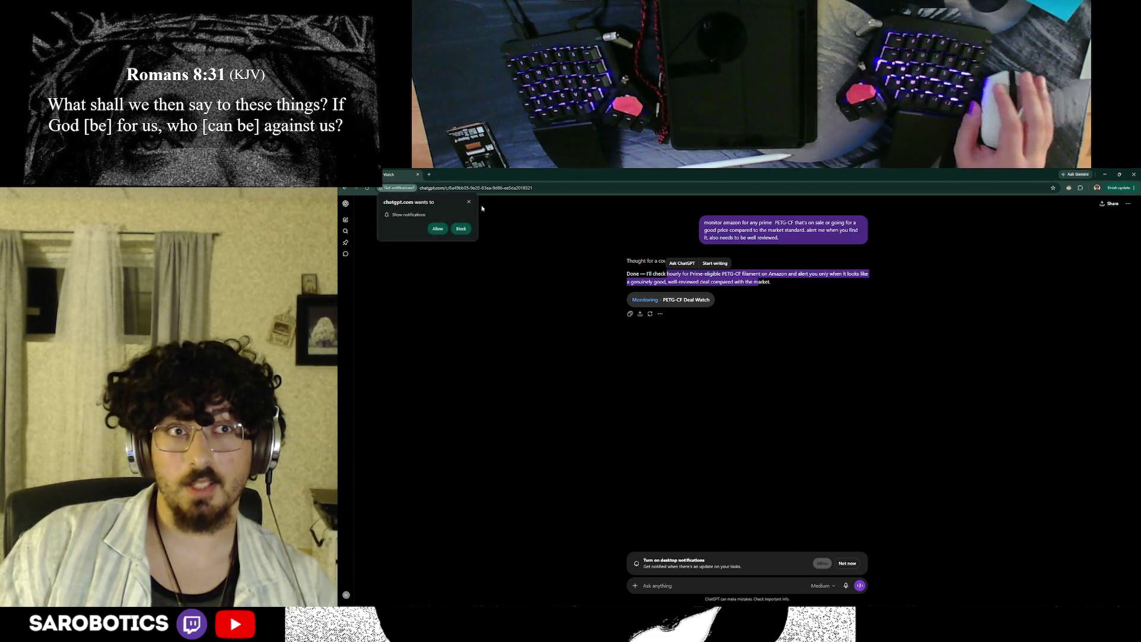
click(438, 228)
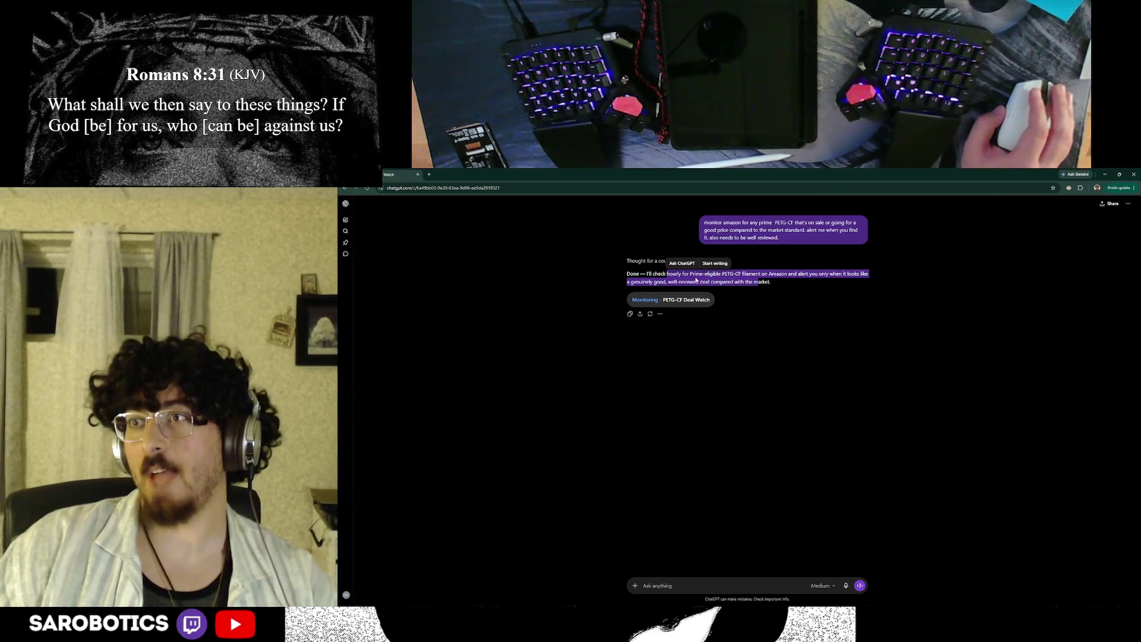
click(418, 175)
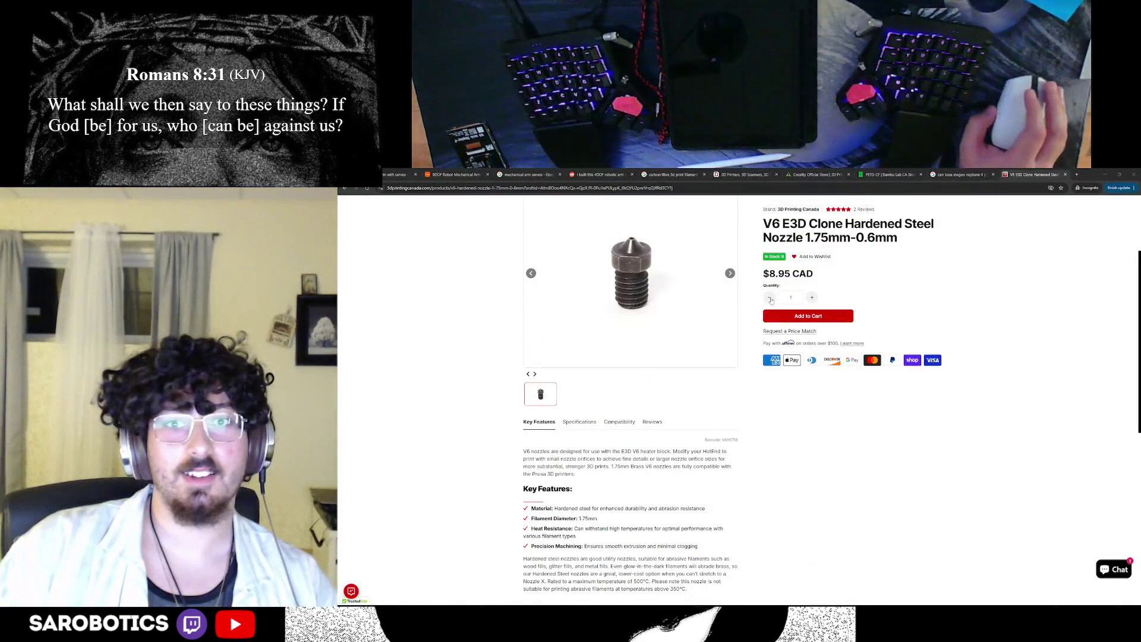
scroll(891, 331, up, 1)
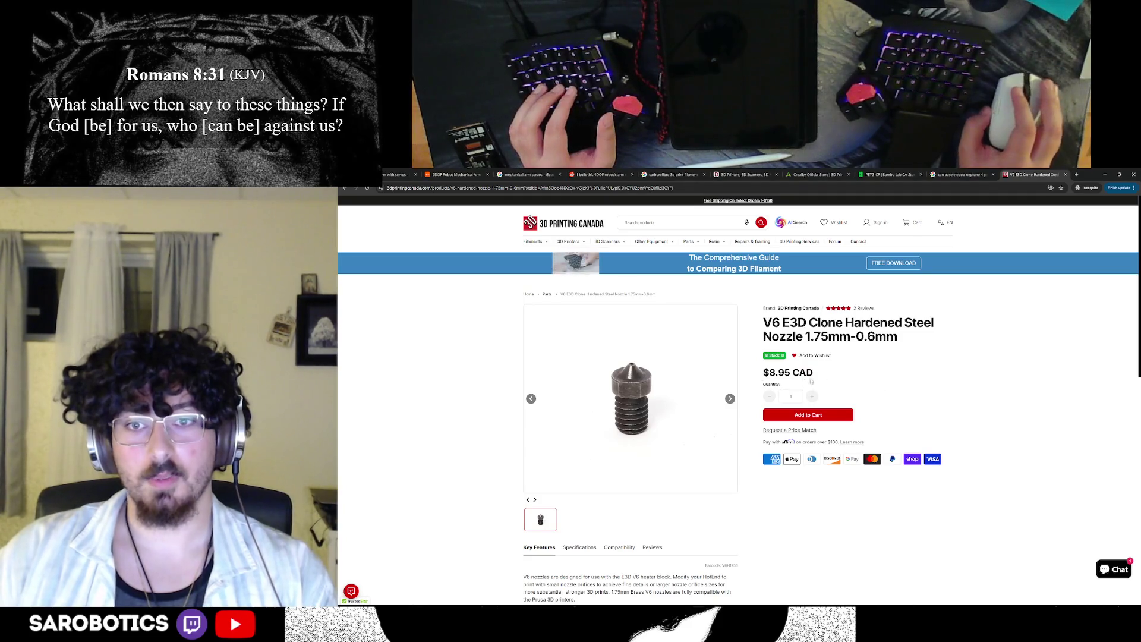
Step: Browse the nozzle photos, then return through the tabs to the 6DOF robot arm kit and servos image results
click(730, 399)
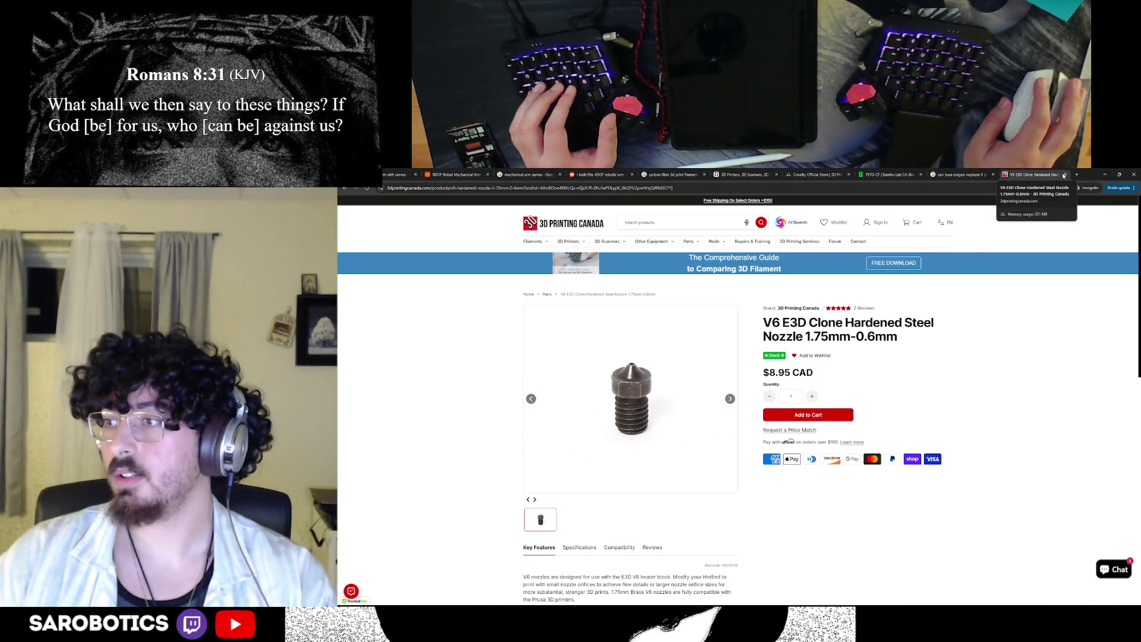
click(958, 175)
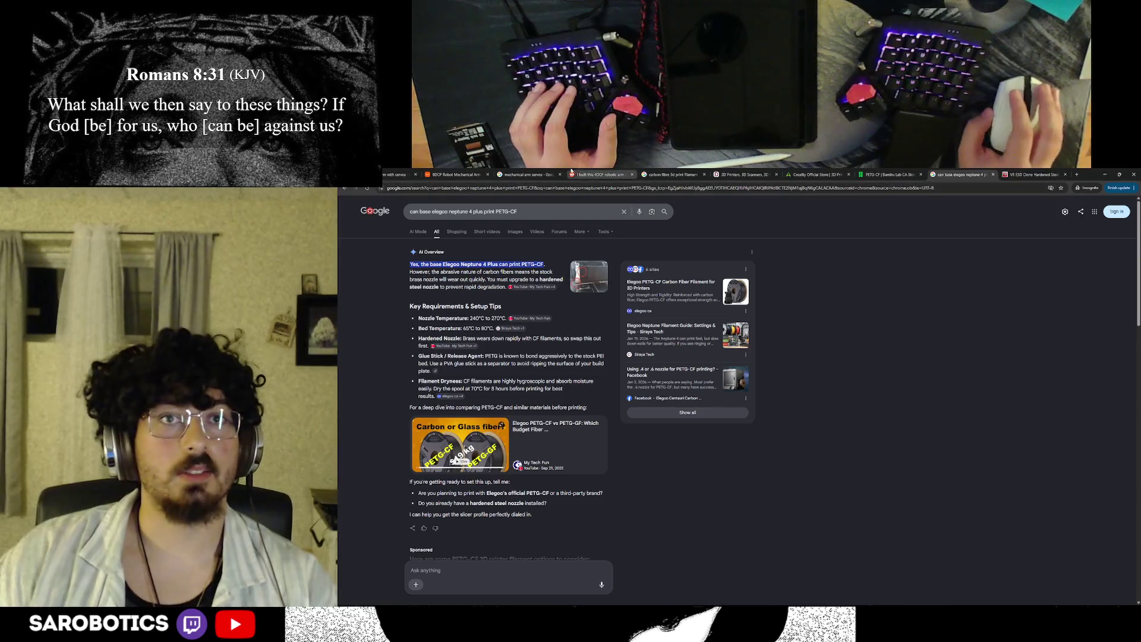
click(455, 175)
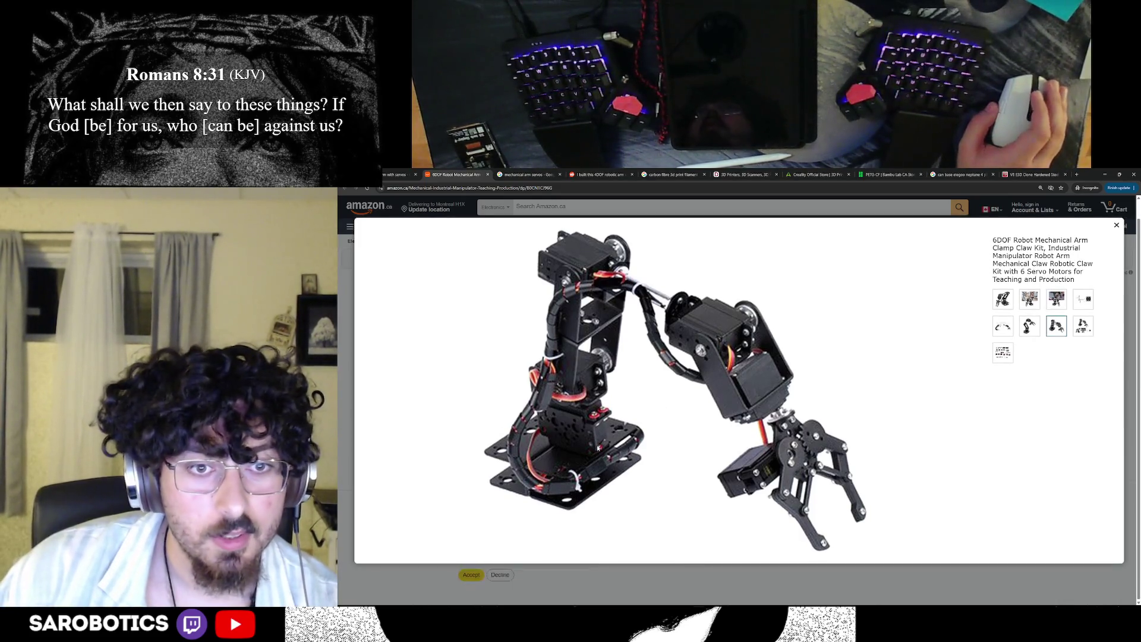
click(530, 175)
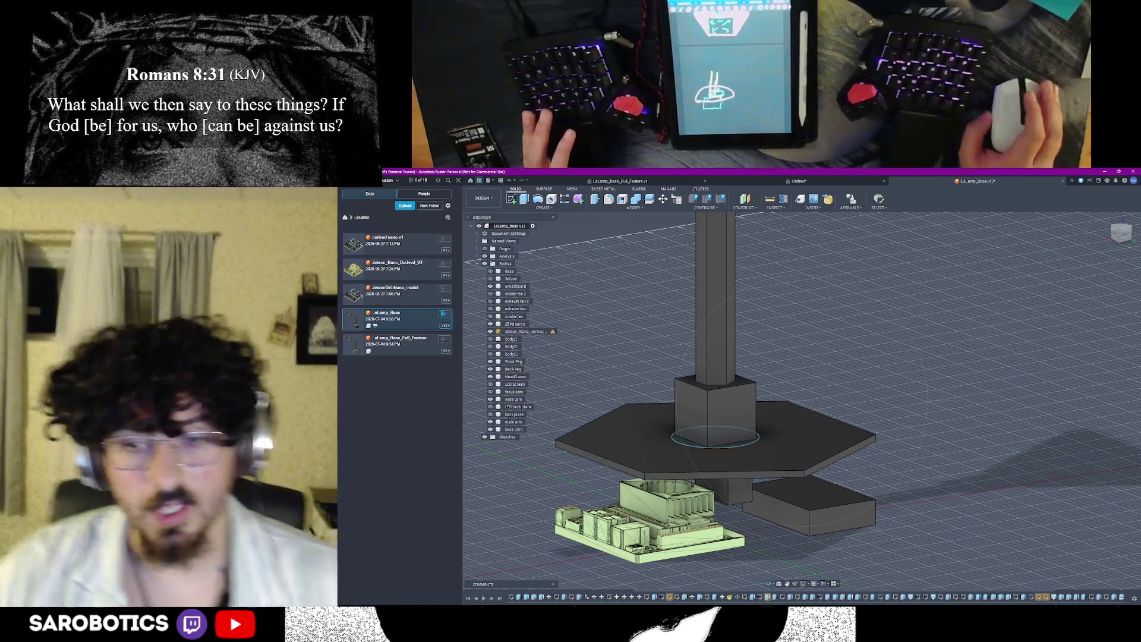
shift+middle_drag(722, 511, 766, 511)
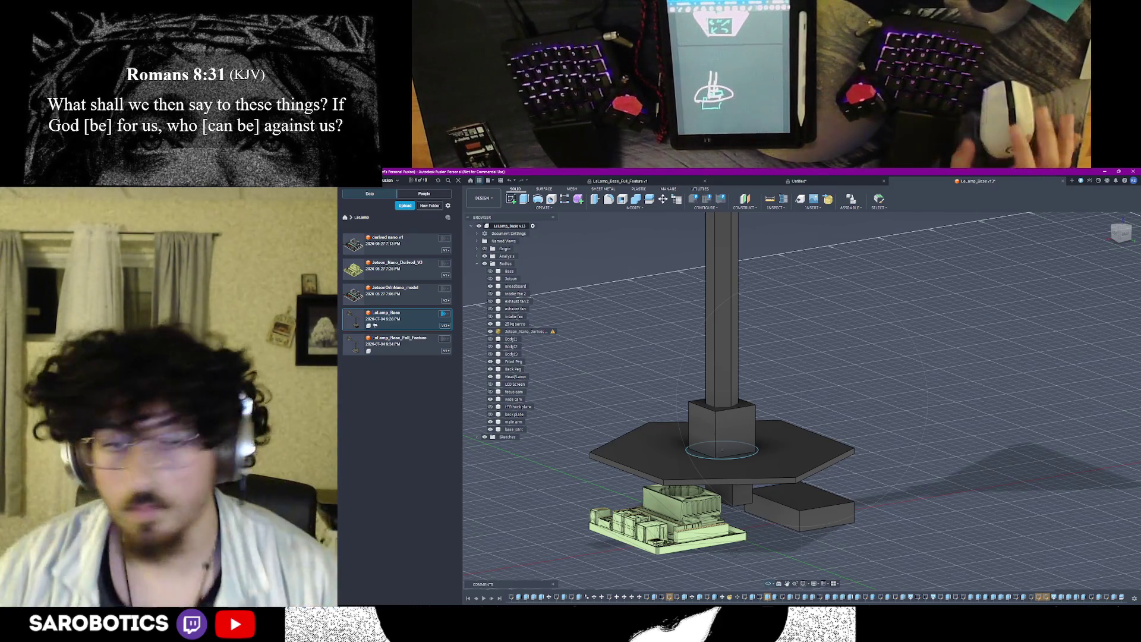
scroll(726, 401, down, 2)
mouse_move(727, 401)
shift+middle_down()
mouse_move(811, 374)
mouse_move(746, 416)
mouse_move(775, 375)
mouse_move(785, 384)
mouse_move(767, 410)
mouse_move(793, 365)
mouse_move(785, 402)
shift+middle_up()
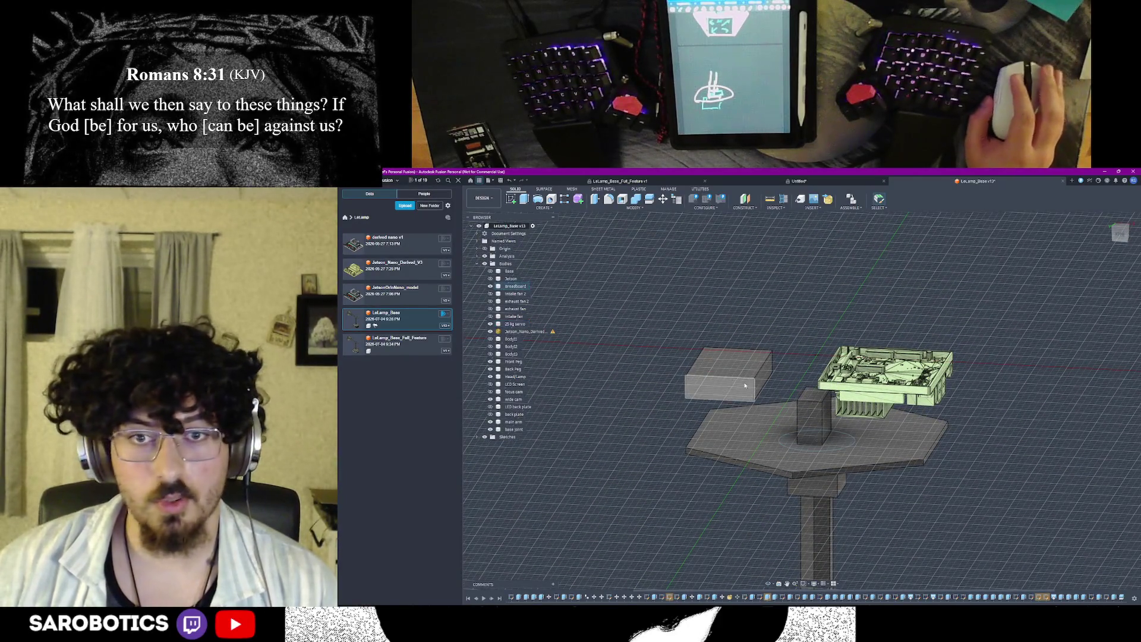
scroll(771, 528, up, 3)
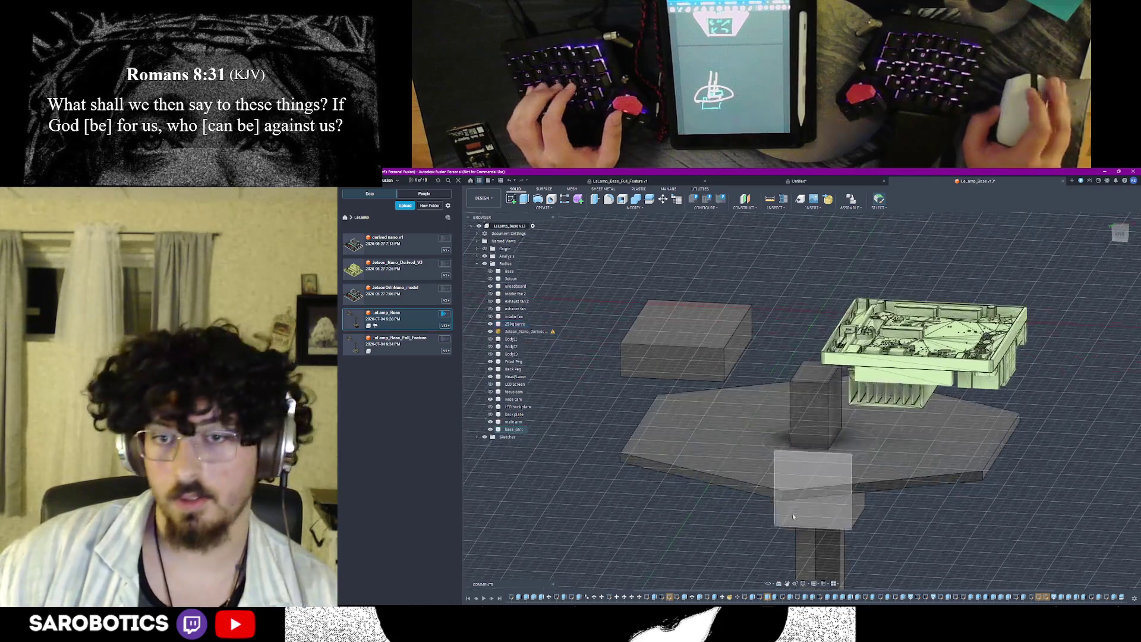
scroll(772, 529, down, 1)
mouse_move(772, 528)
shift+middle_down()
mouse_move(772, 447)
mouse_move(771, 518)
mouse_move(772, 455)
mouse_move(772, 495)
mouse_move(802, 495)
mouse_move(771, 464)
mouse_move(810, 326)
mouse_move(758, 284)
mouse_move(776, 334)
mouse_move(766, 352)
mouse_move(798, 326)
shift+middle_up()
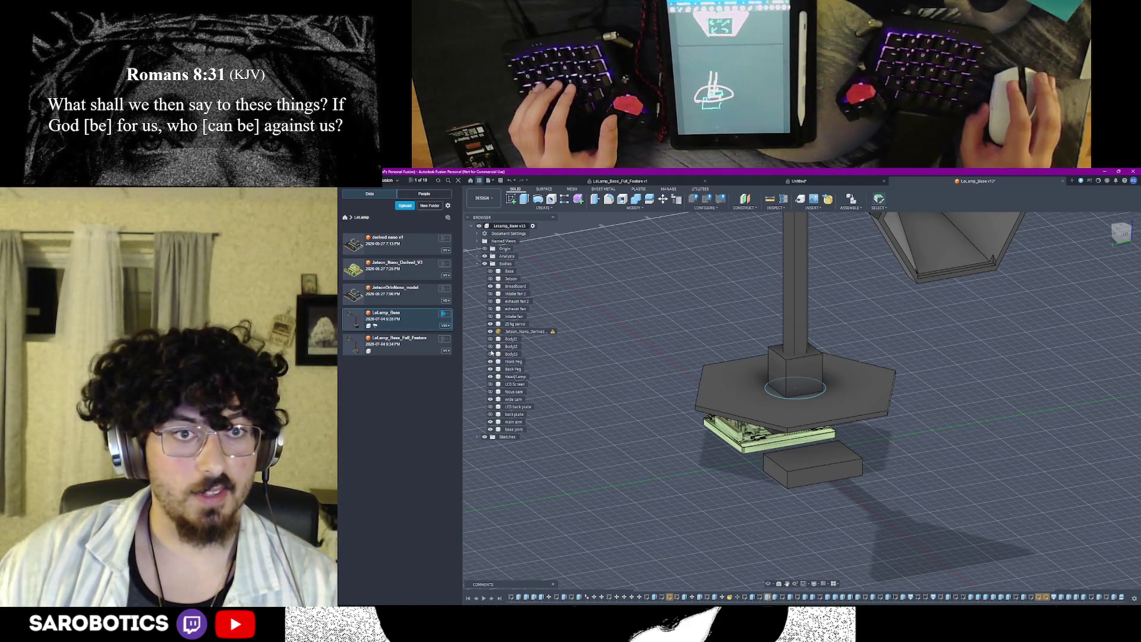
key(v)
Step: Show and select the hexagonal plate body, then switch to the mechanical arm servos image results
click(490, 324)
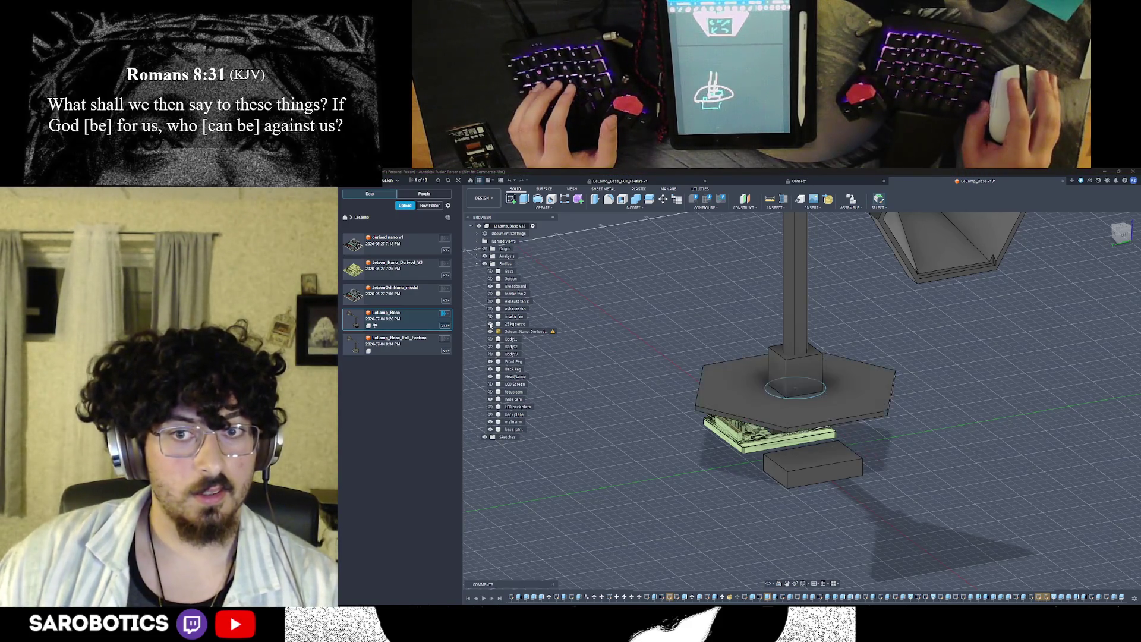
click(508, 324)
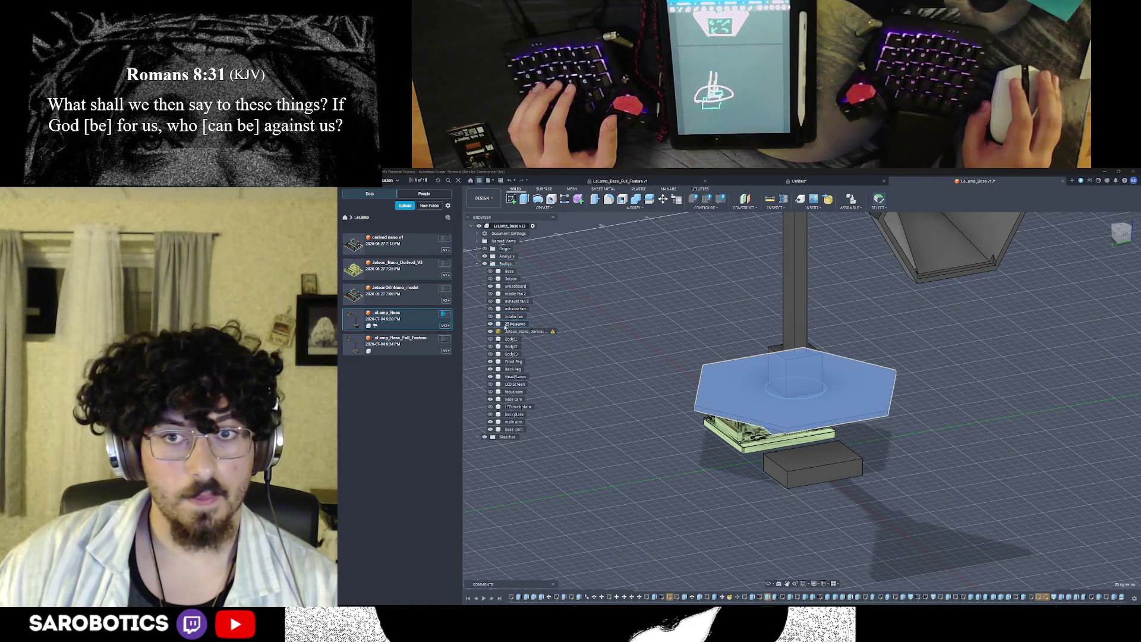
click(507, 325)
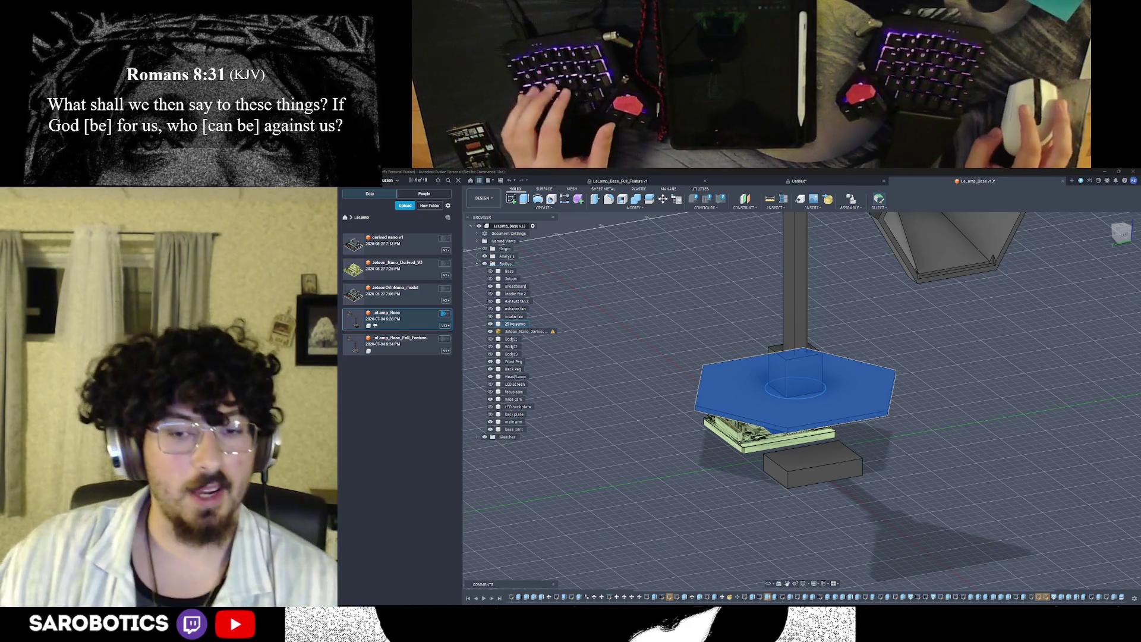
mouse_move(767, 595)
click(767, 583)
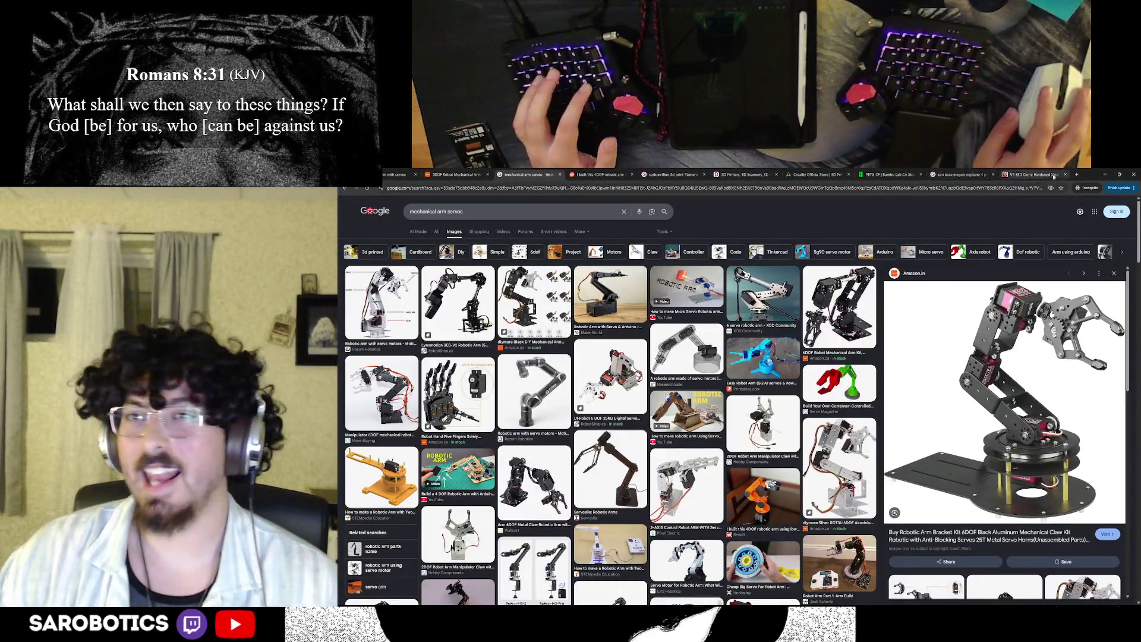
Step: Look up Get Out's director in a private window, close it and return to the Fusion 360 lamp design
key(ctrl+shift+n)
text(get out movie)
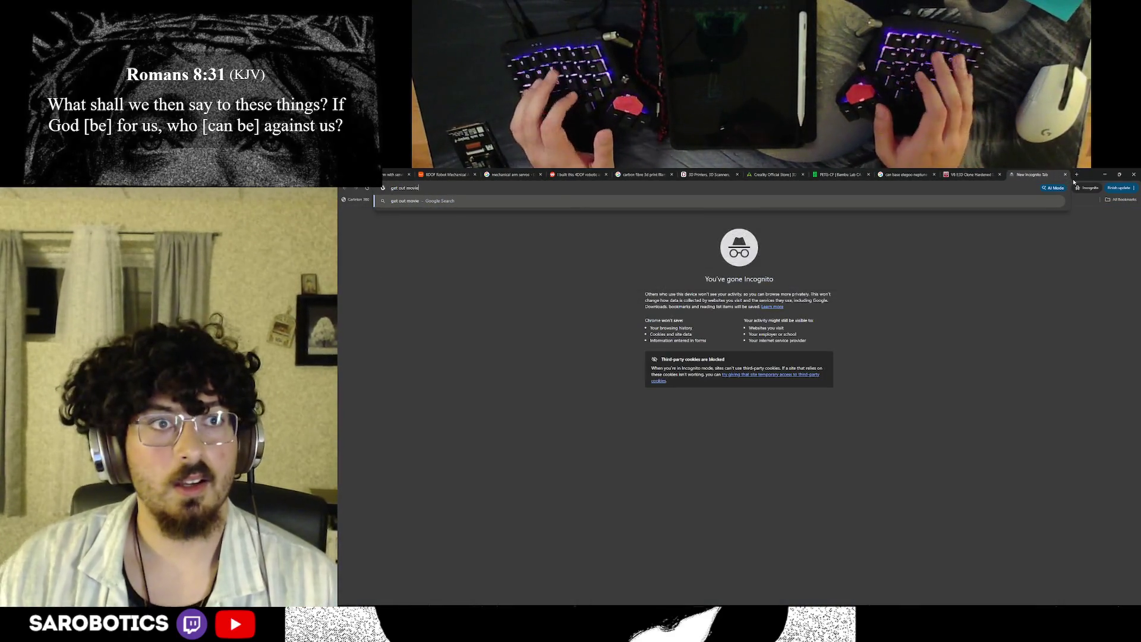
text( director)
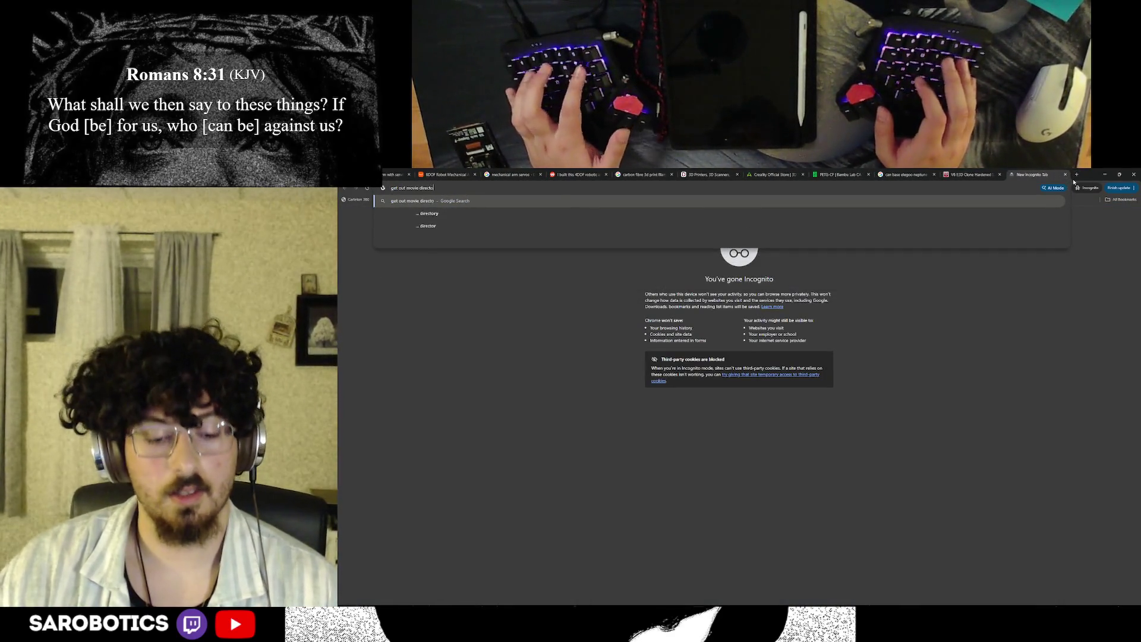
key(Return)
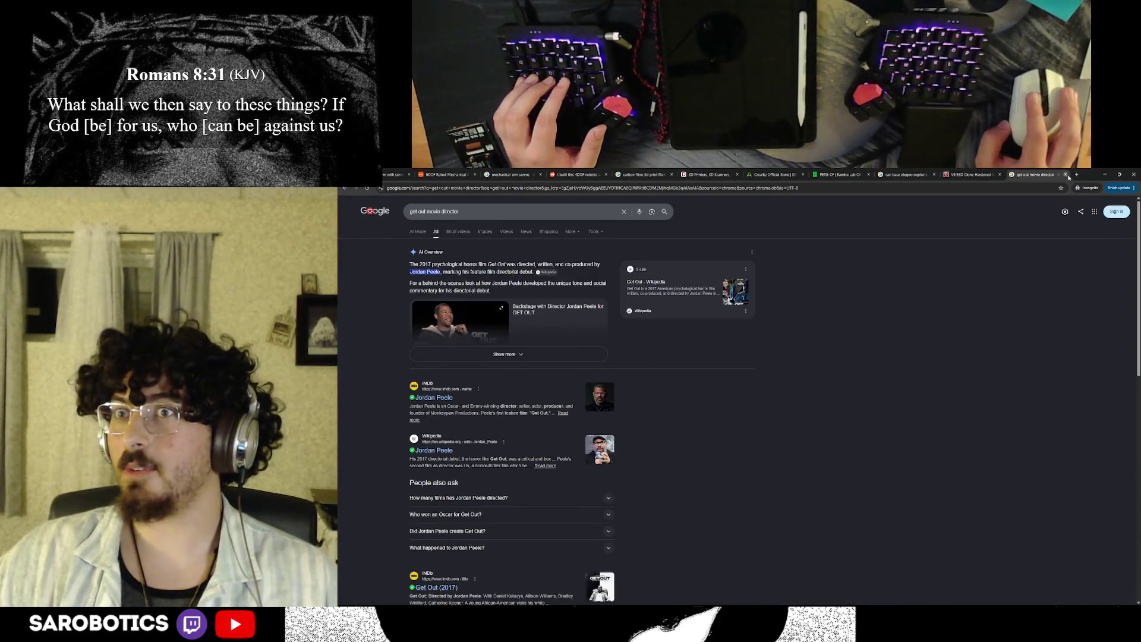
key(ctrl+shift+w)
key(alt+Tab)
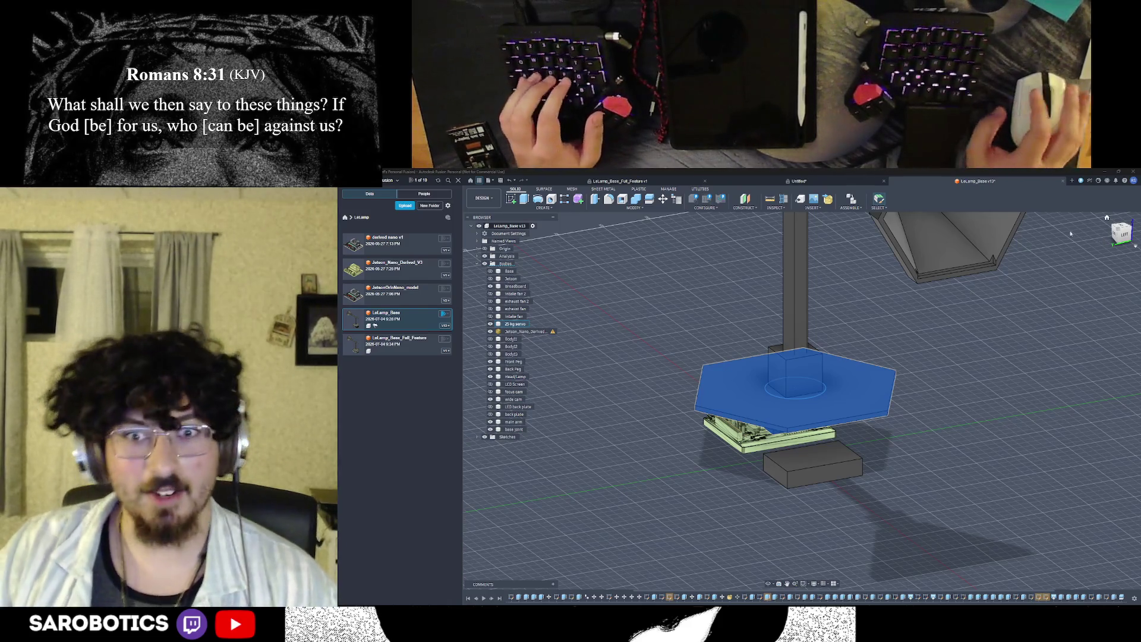
key(alt+Tab)
mouse_move(802, 401)
shift+middle_down()
mouse_move(803, 294)
mouse_move(811, 428)
mouse_move(815, 419)
mouse_move(825, 444)
mouse_move(962, 486)
shift+middle_up()
key(s)
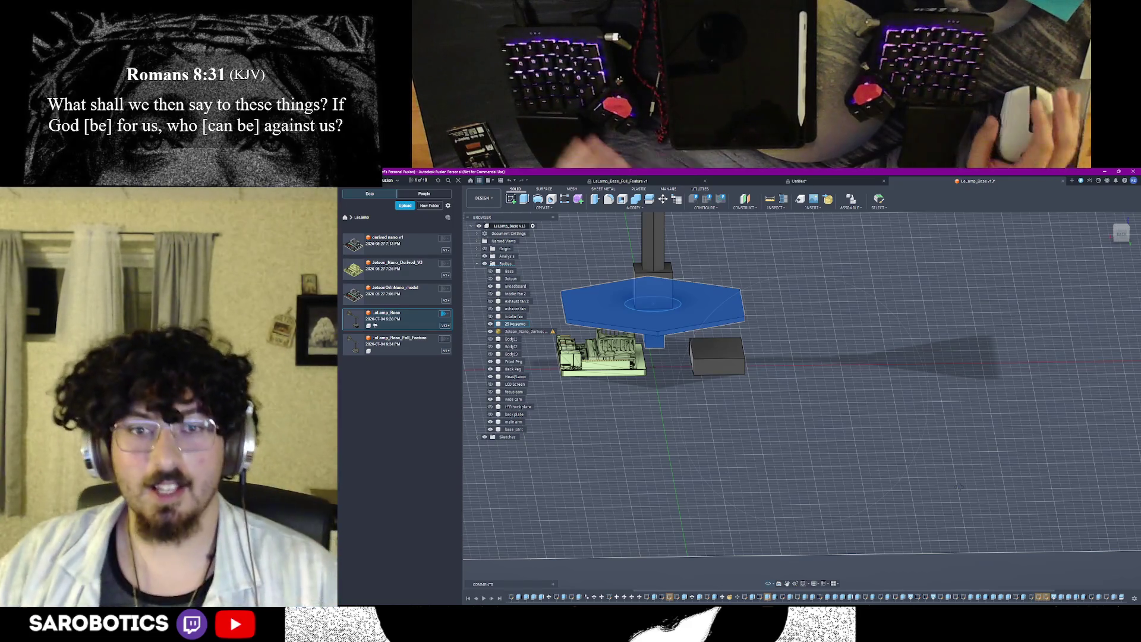
mouse_move(677, 356)
shift+middle_down()
mouse_move(802, 384)
mouse_move(802, 339)
shift+middle_up()
scroll(802, 357, up, 2)
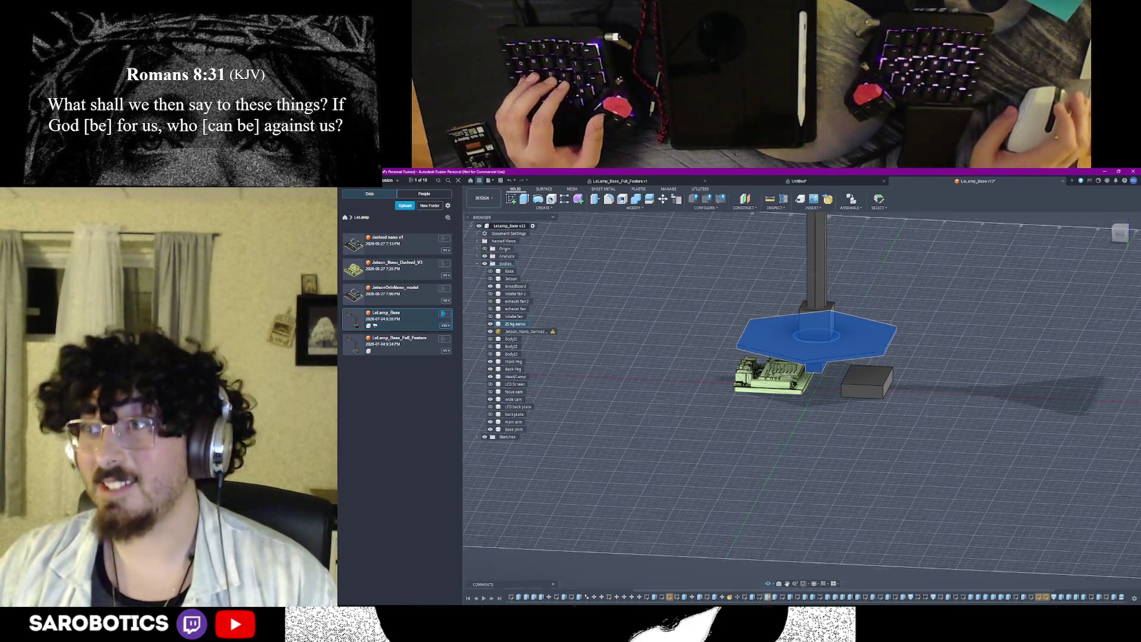
shift+middle_drag(803, 356, 802, 428)
mouse_move(803, 356)
shift+middle_down()
mouse_move(802, 294)
mouse_move(802, 330)
shift+middle_up()
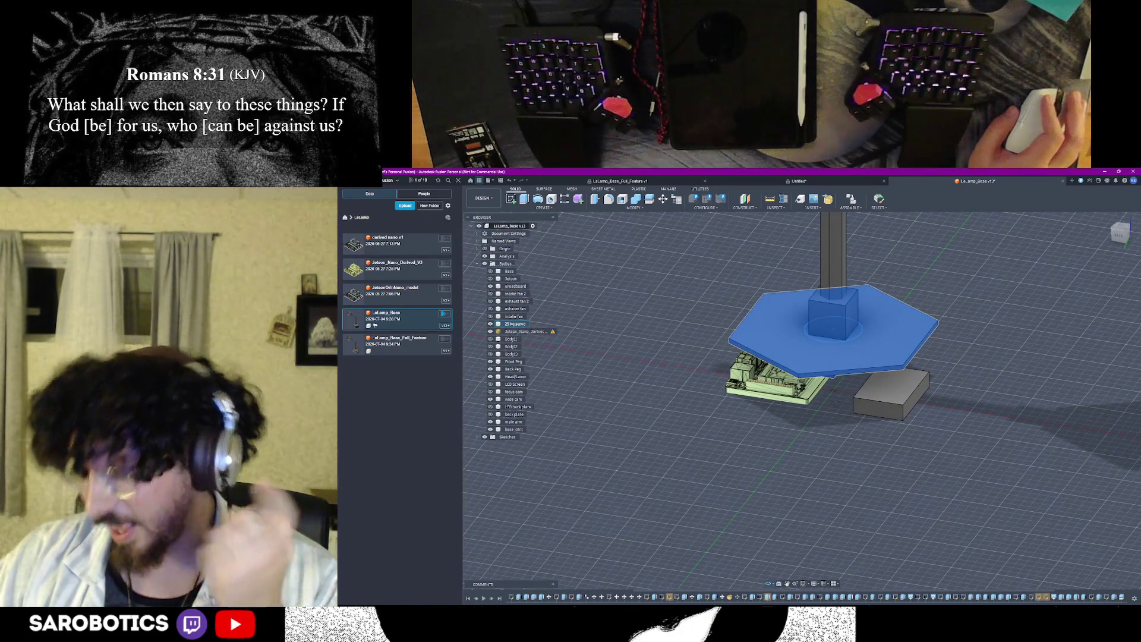
shift+middle_drag(802, 357, 802, 374)
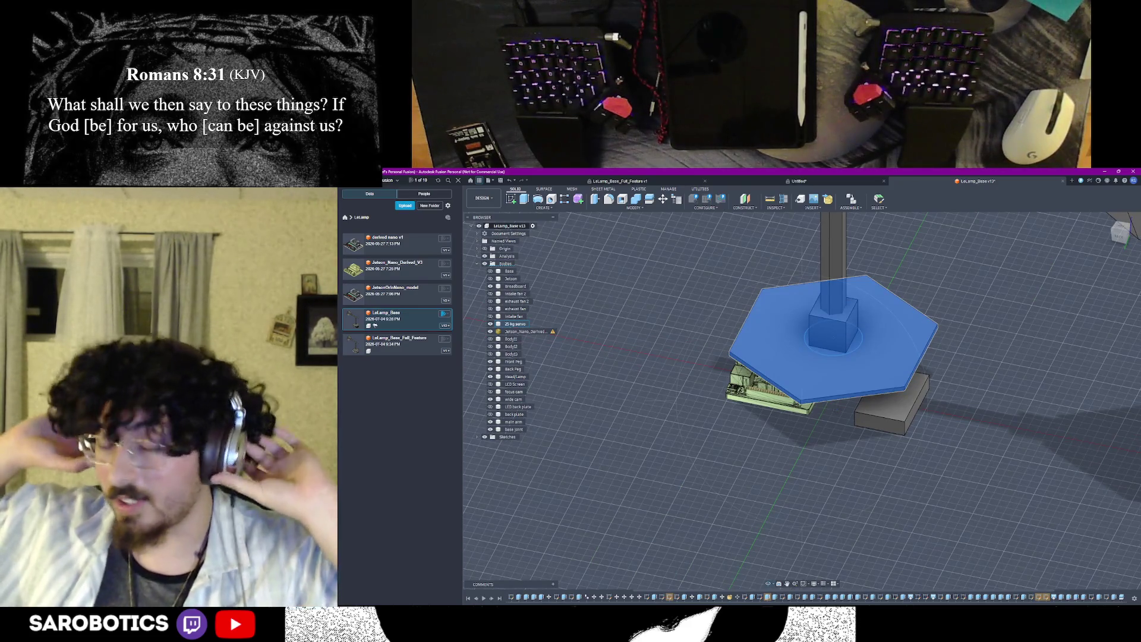
scroll(763, 422, down, 3)
mouse_move(802, 375)
shift+middle_down()
mouse_move(802, 321)
mouse_move(803, 410)
mouse_move(856, 384)
mouse_move(820, 322)
mouse_move(787, 403)
shift+middle_up()
right_click(787, 403)
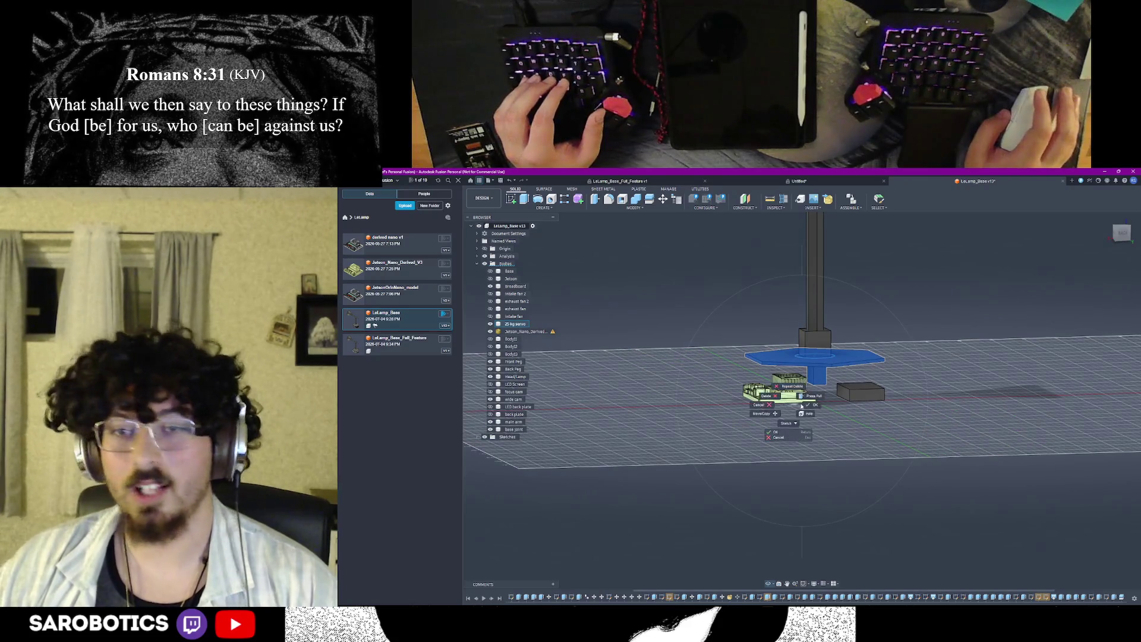
click(809, 405)
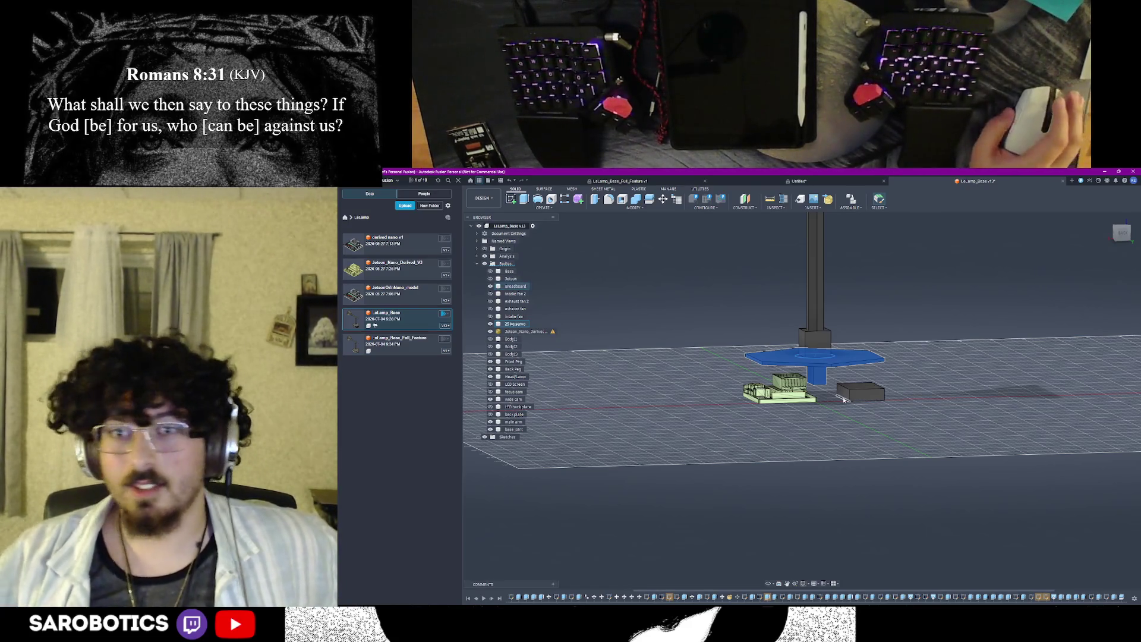
mouse_move(838, 399)
shift+middle_down()
mouse_move(835, 428)
mouse_move(857, 443)
mouse_move(802, 535)
mouse_move(806, 389)
shift+middle_up()
mouse_move(784, 375)
shift+middle_down()
mouse_move(803, 338)
mouse_move(784, 428)
mouse_move(784, 356)
mouse_move(784, 392)
shift+middle_up()
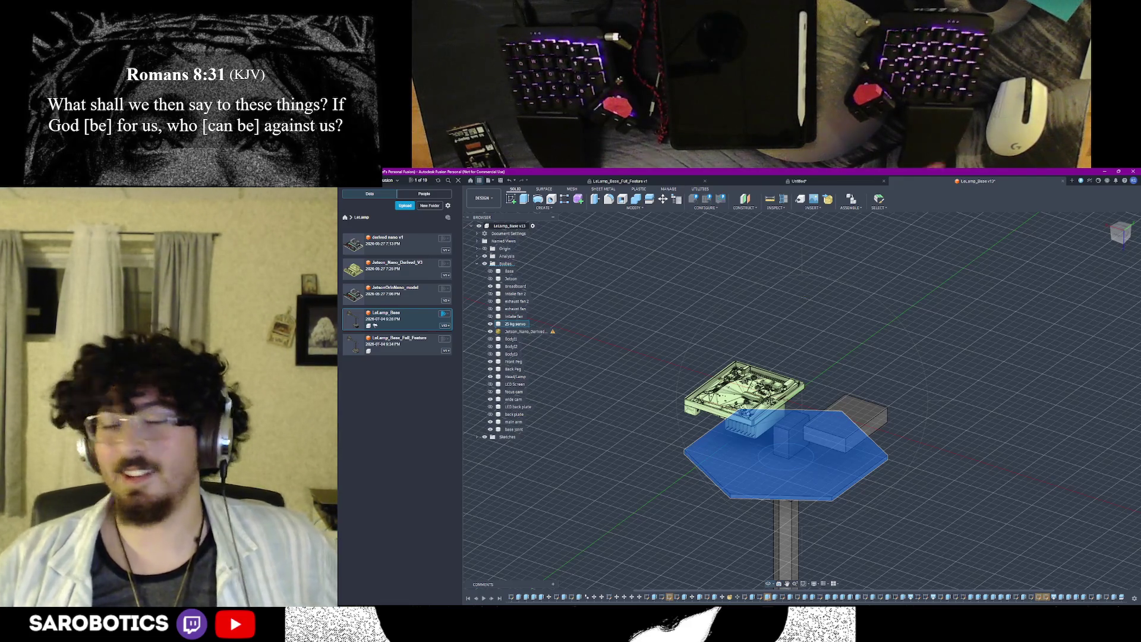
shift+middle_drag(785, 446, 785, 321)
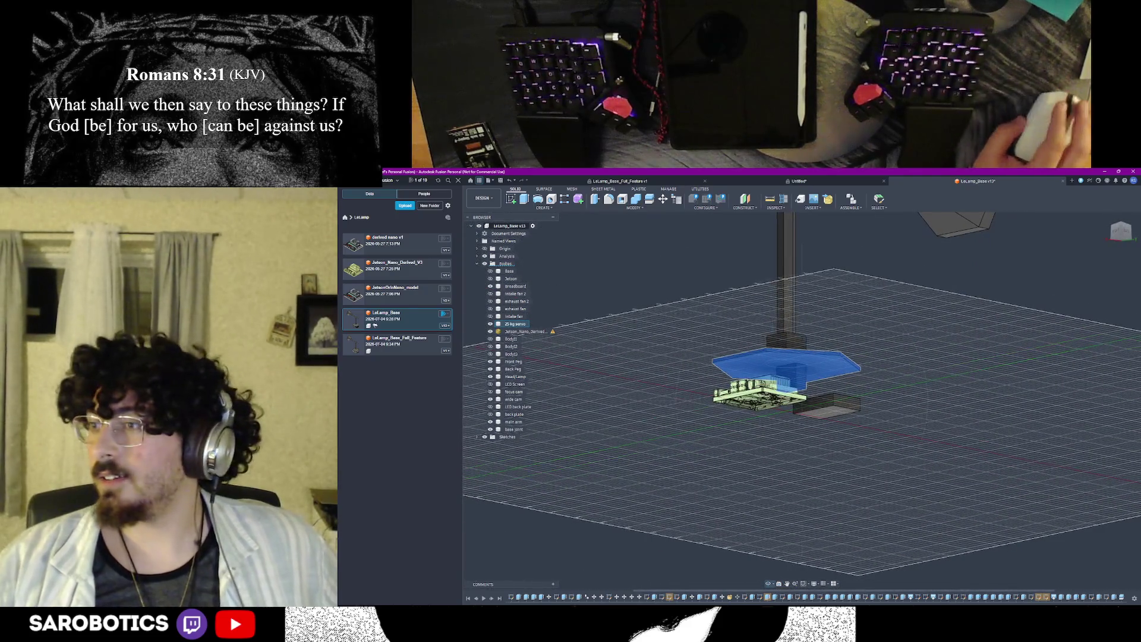
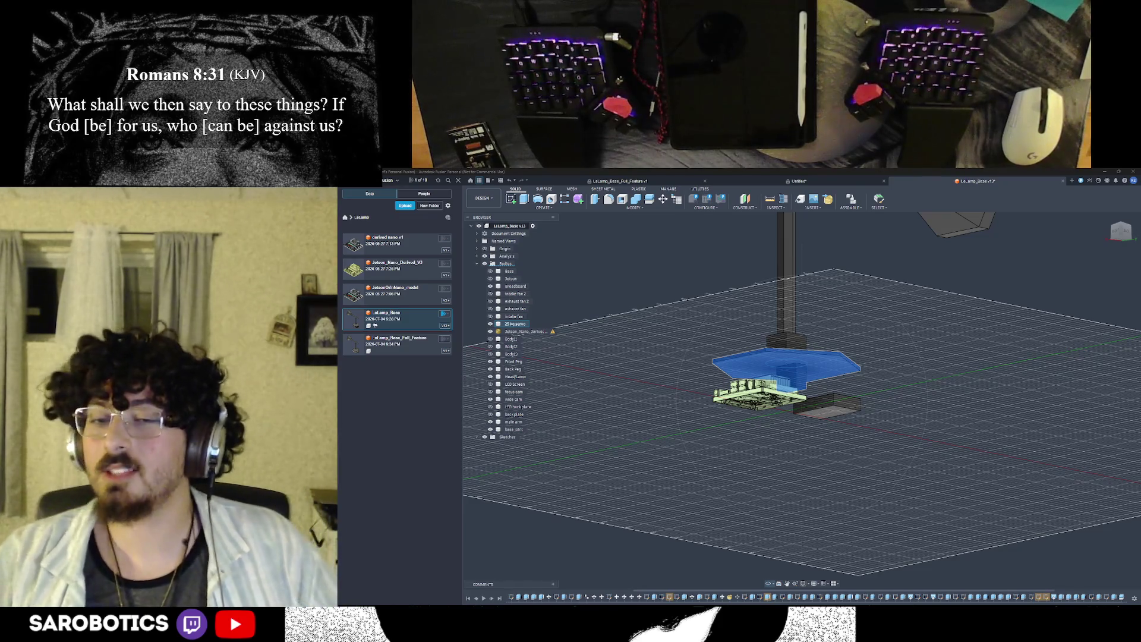
Step: Orbit the lamp model through side, top-down and underside views to inspect the post and base
shift+middle_drag(785, 374, 856, 419)
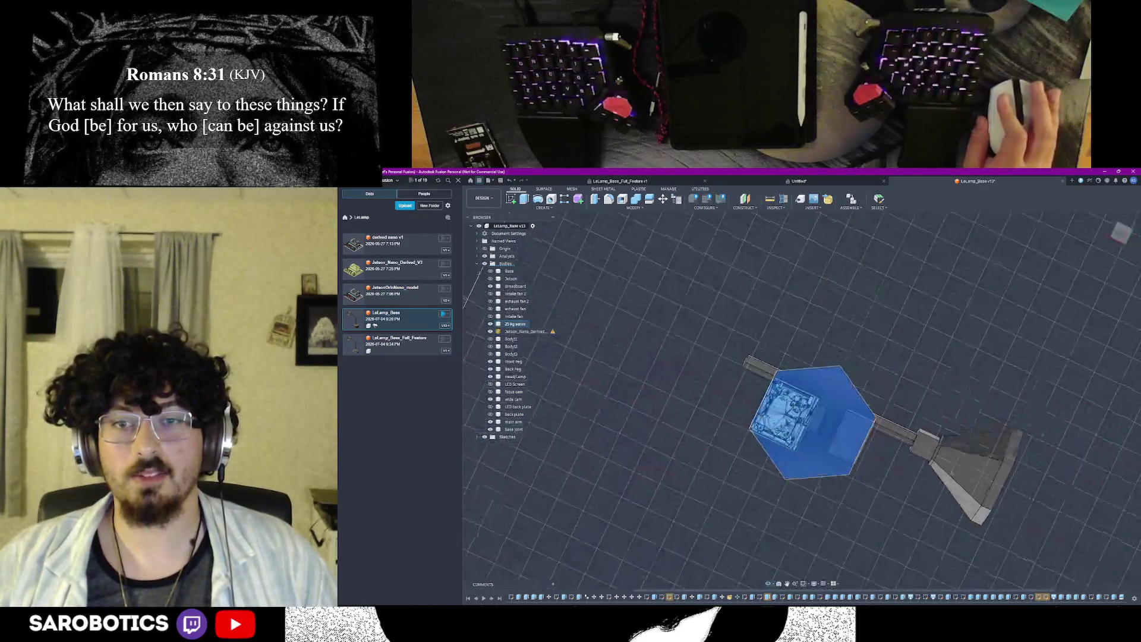
shift+middle_drag(856, 419, 874, 429)
shift+middle_drag(802, 402, 863, 426)
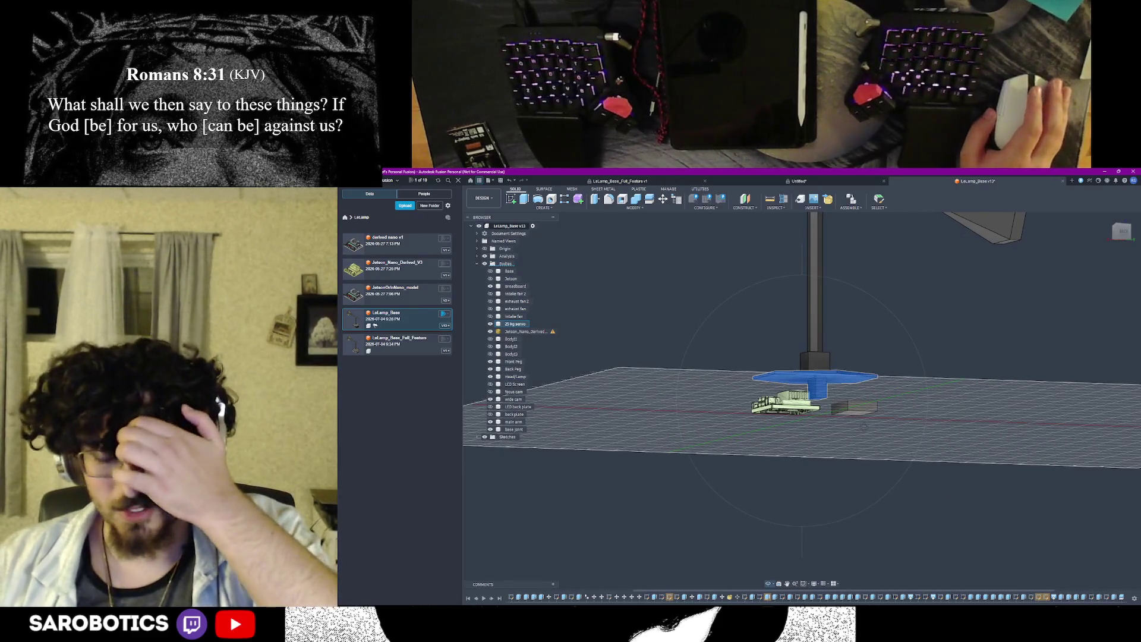
shift+middle_drag(862, 426, 874, 426)
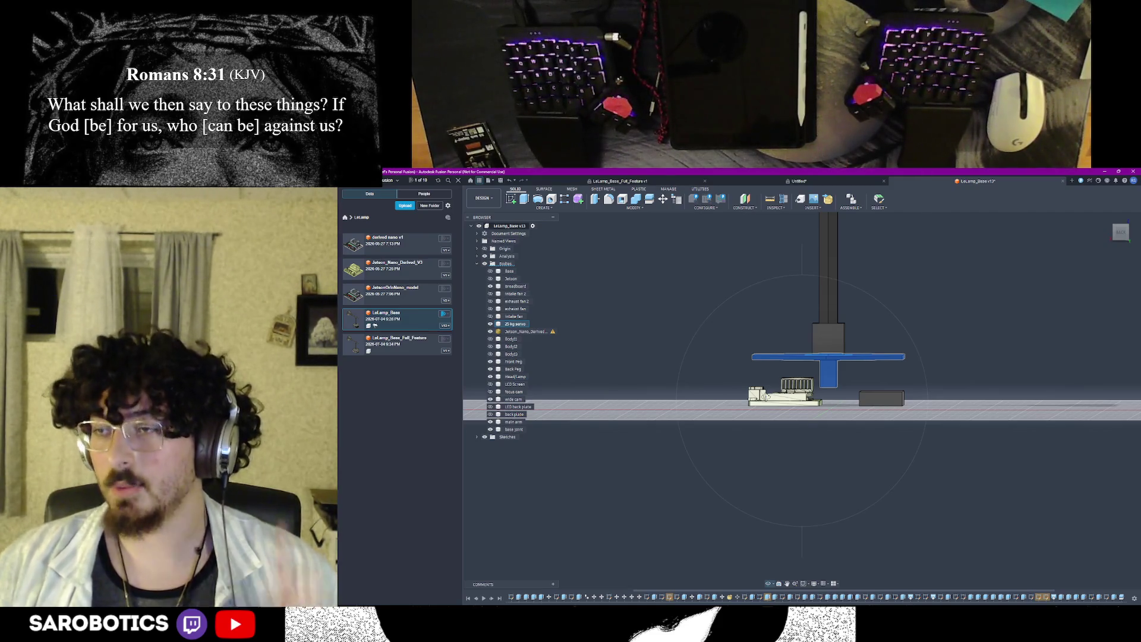
mouse_move(802, 384)
shift+middle_down()
mouse_move(802, 419)
mouse_move(802, 384)
shift+middle_up()
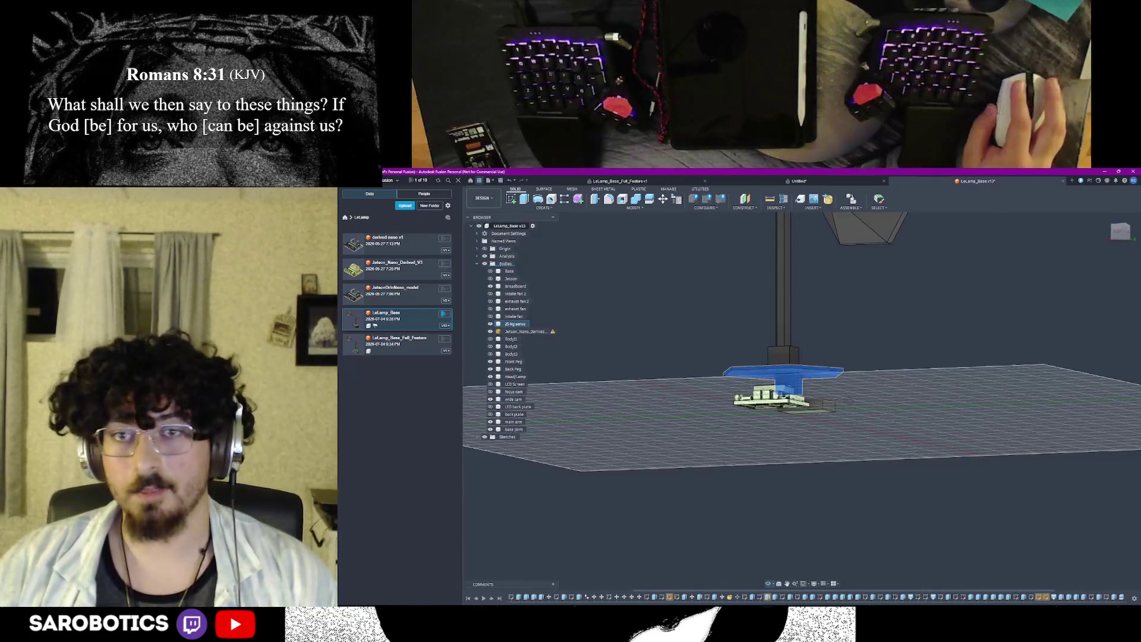
shift+middle_drag(803, 383, 802, 427)
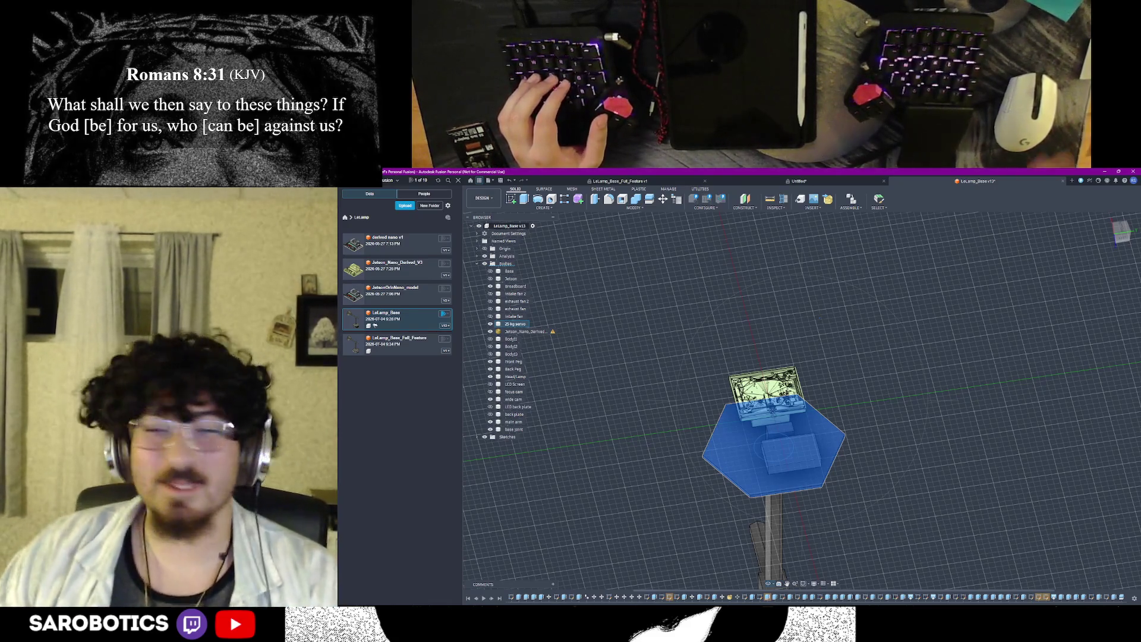
shift+middle_drag(775, 428, 776, 383)
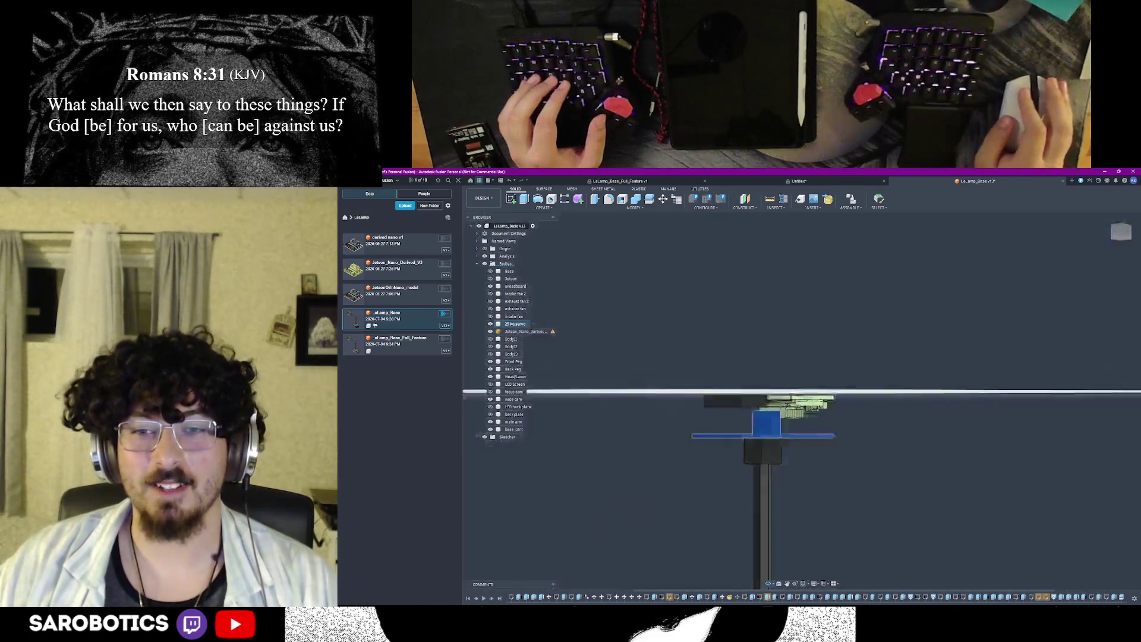
shift+middle_drag(767, 428, 767, 365)
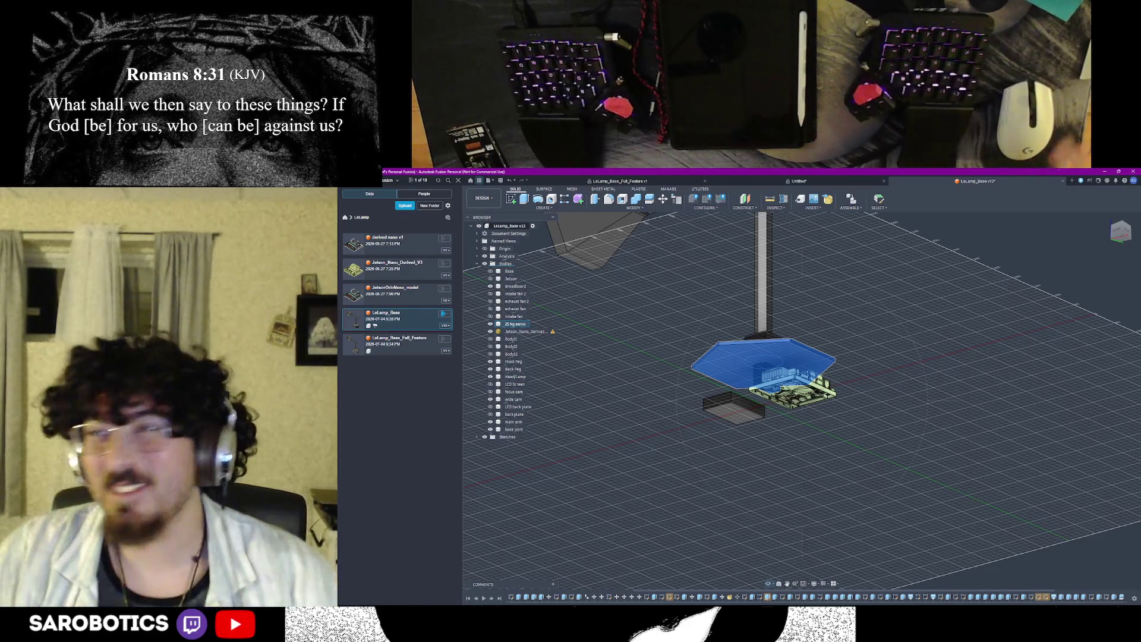
shift+middle_drag(784, 411, 785, 357)
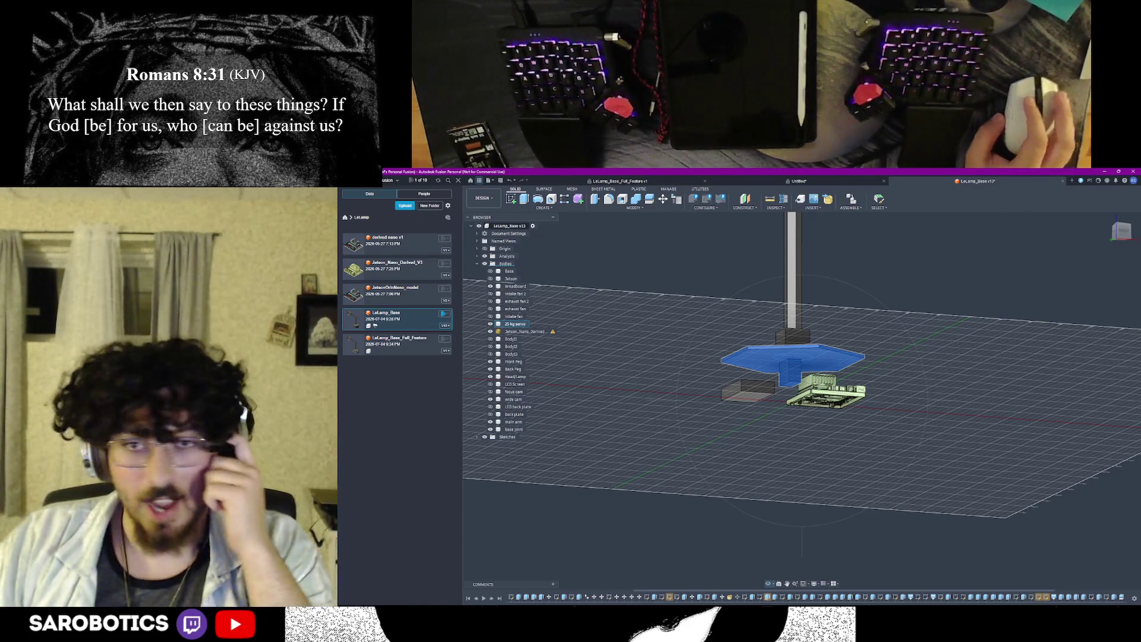
scroll(793, 375, up, 2)
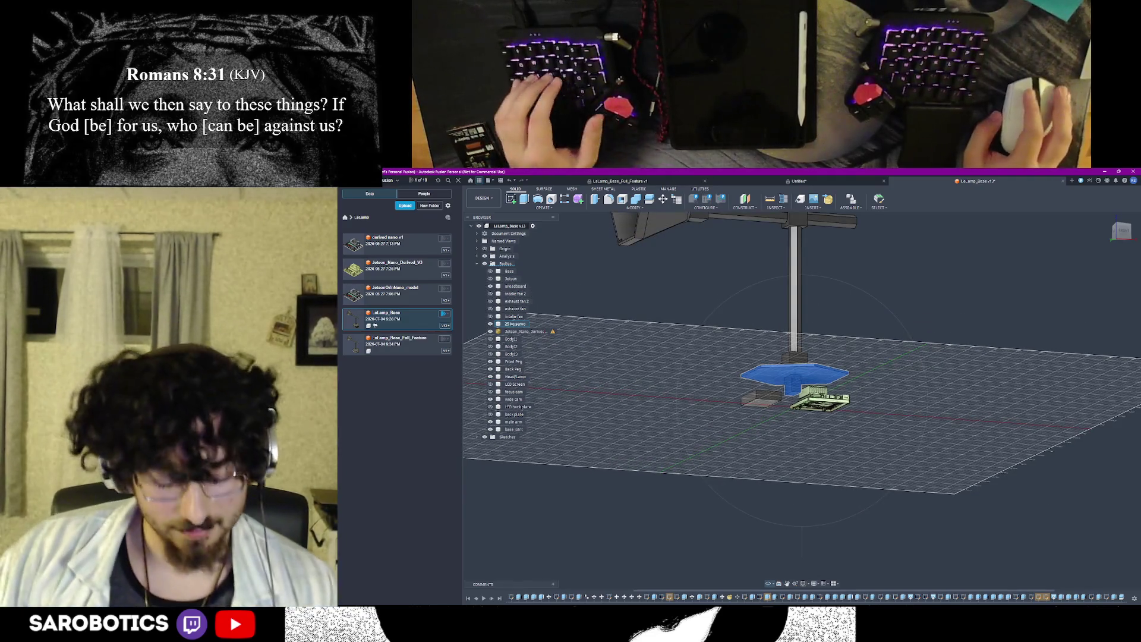
shift+middle_drag(794, 392, 784, 339)
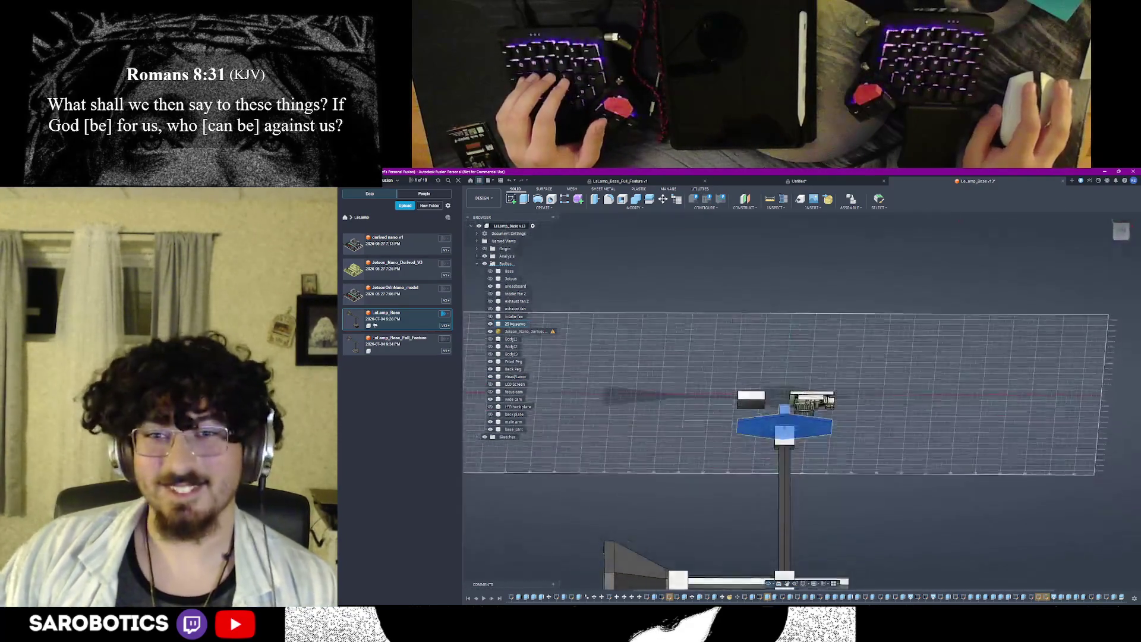
click(1121, 229)
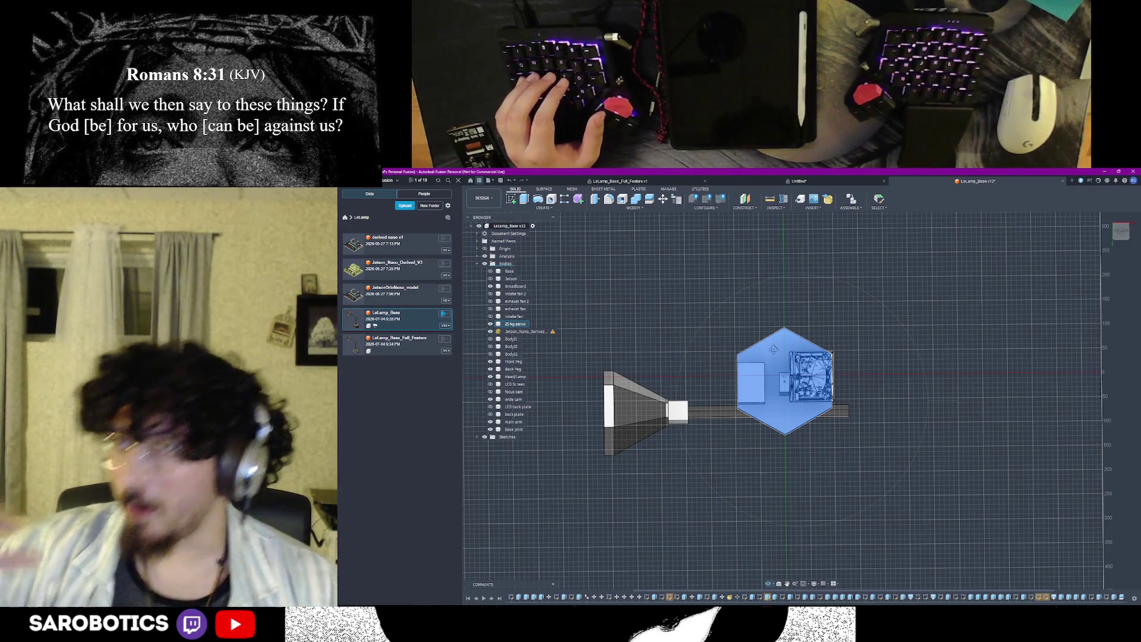
shift+middle_drag(785, 383, 785, 304)
mouse_move(785, 356)
shift+middle_down()
mouse_move(803, 303)
mouse_move(803, 356)
mouse_move(785, 375)
mouse_move(784, 303)
shift+middle_up()
mouse_move(802, 393)
shift+middle_down()
mouse_move(803, 374)
mouse_move(803, 410)
shift+middle_up()
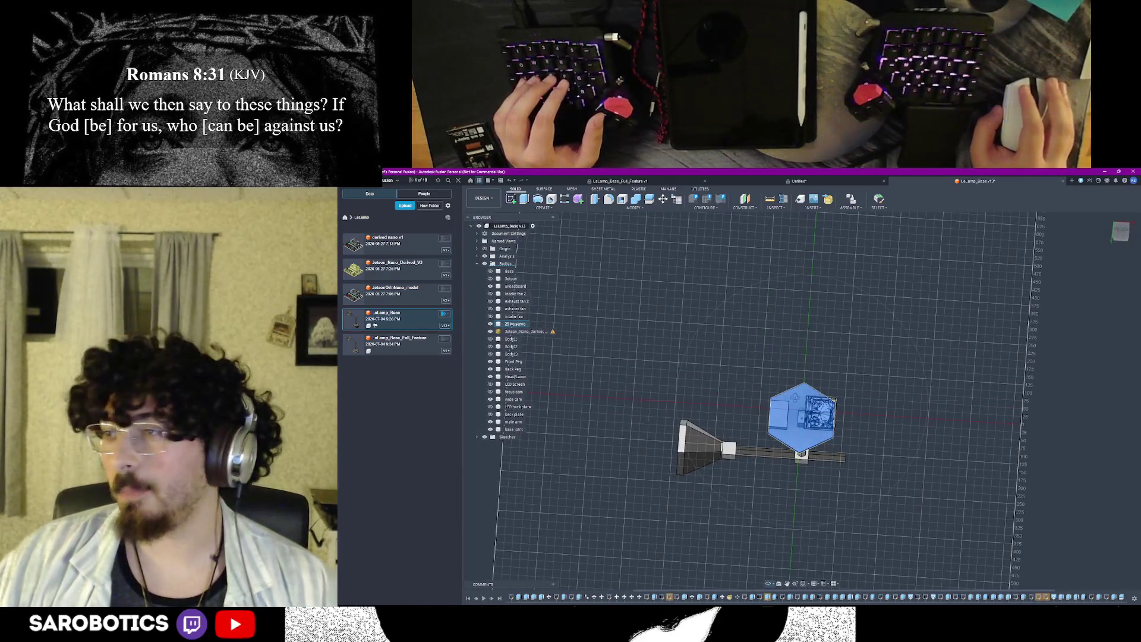
scroll(863, 415, up, 1)
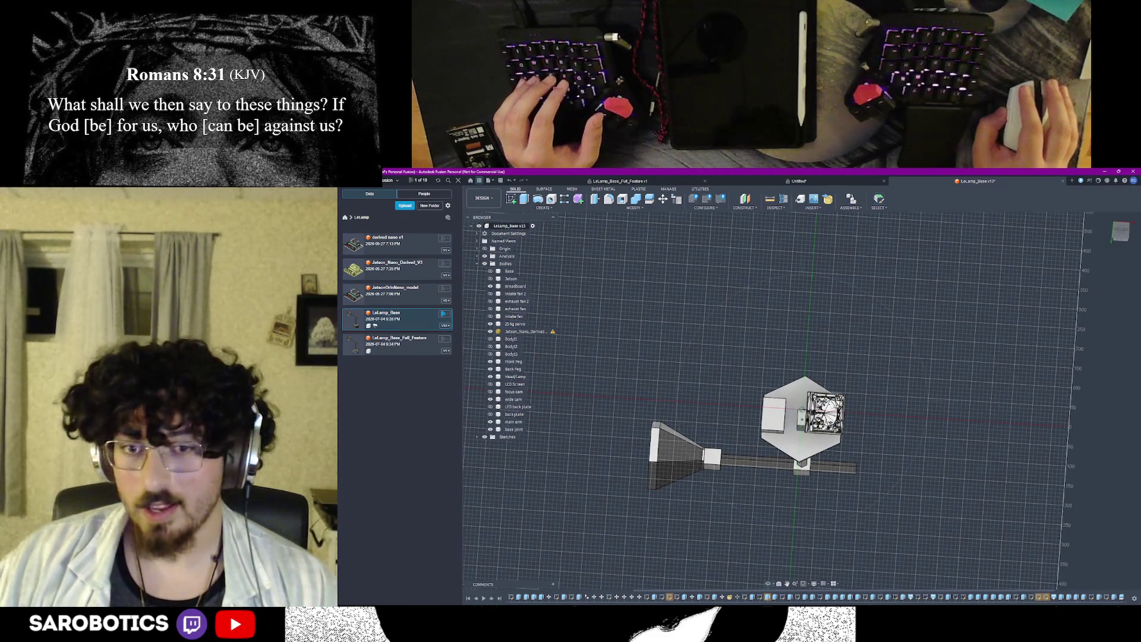
mouse_move(802, 410)
shift+middle_down()
mouse_move(802, 375)
mouse_move(803, 410)
mouse_move(802, 384)
mouse_move(829, 375)
shift+middle_up()
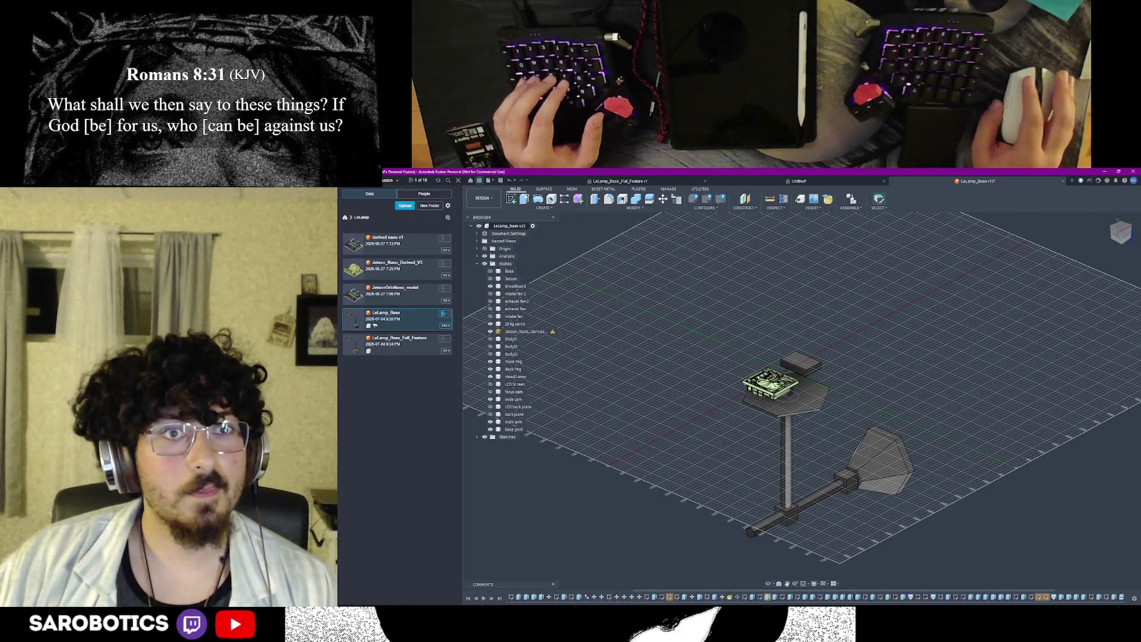
Step: Start and abandon an Extrude, then keep orbiting to a near side view of the column
key(e)
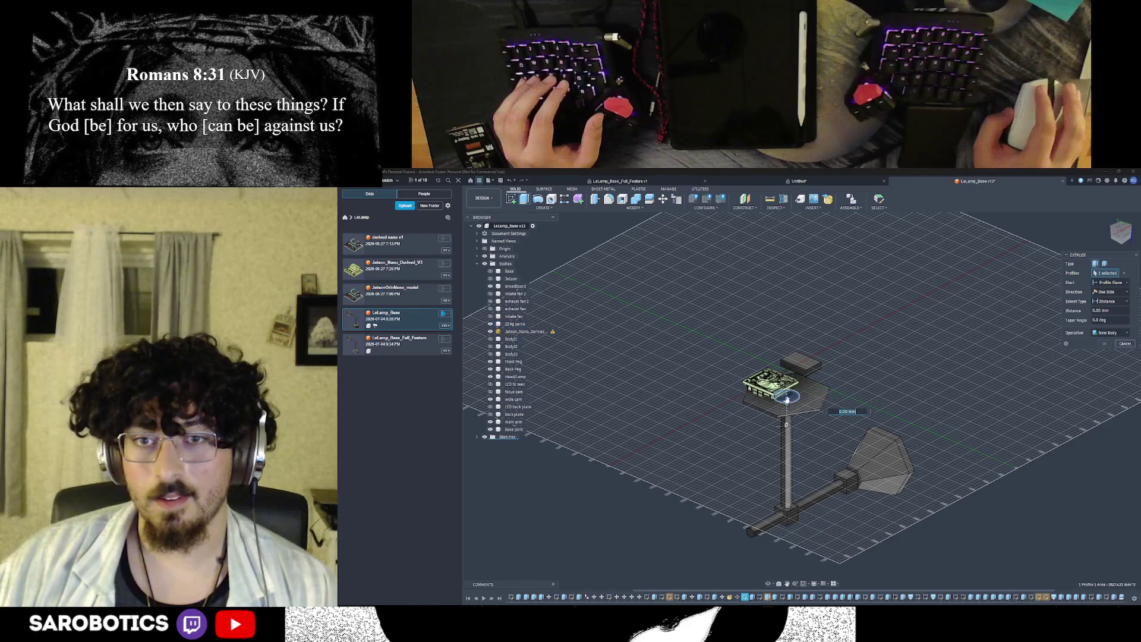
click(1123, 346)
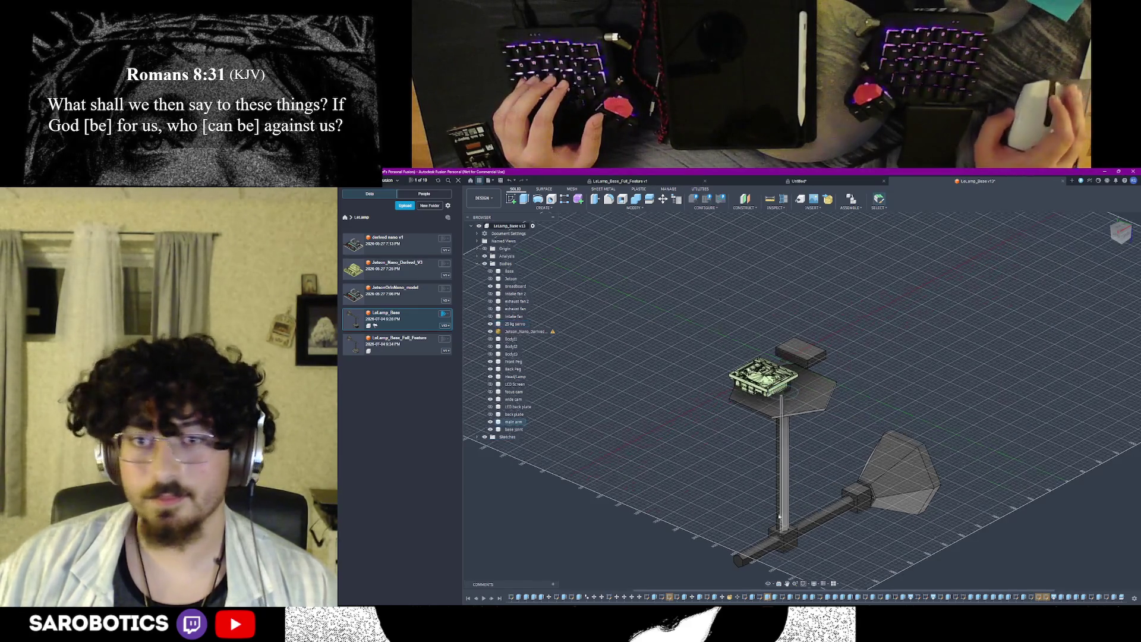
mouse_move(802, 401)
shift+middle_down()
mouse_move(802, 338)
mouse_move(802, 356)
shift+middle_up()
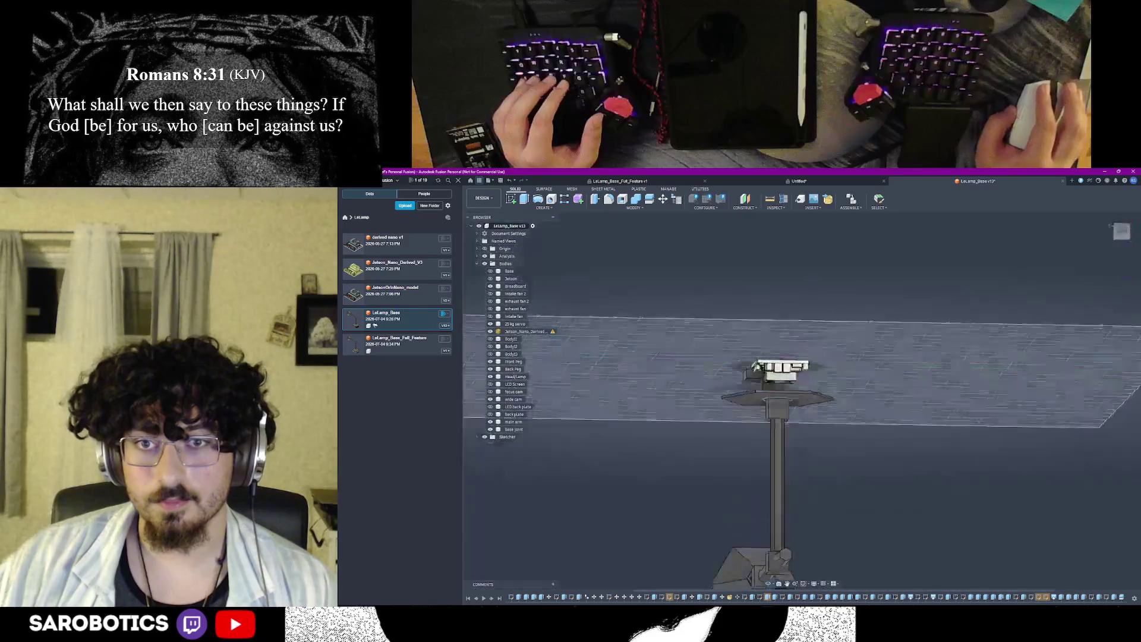
shift+middle_drag(802, 401, 802, 322)
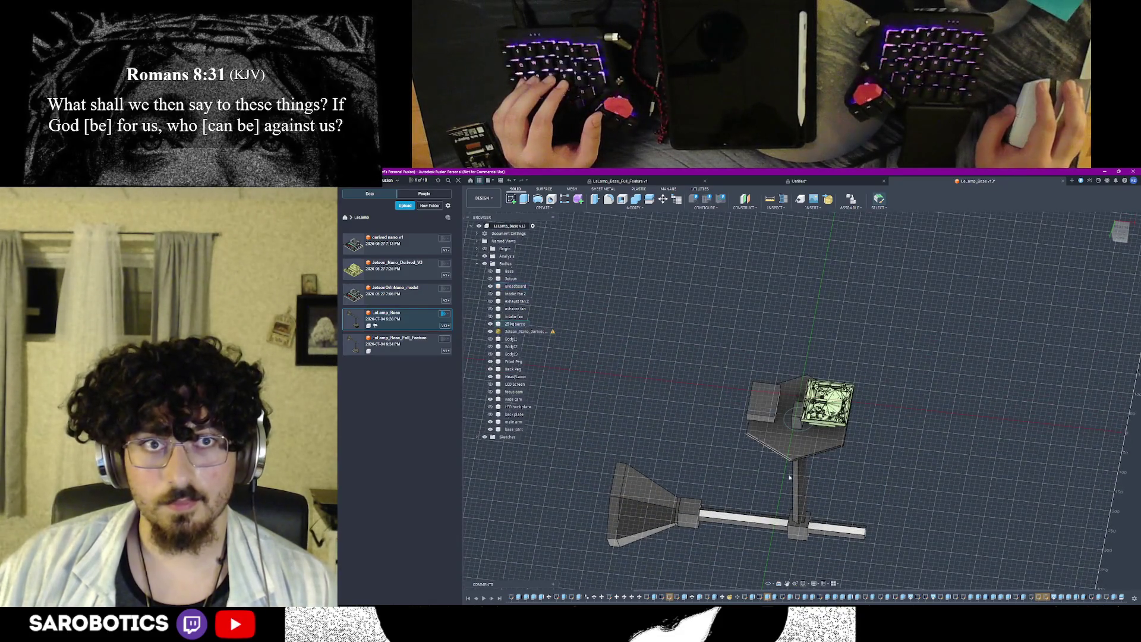
mouse_move(803, 357)
shift+middle_down()
mouse_move(802, 420)
mouse_move(802, 322)
mouse_move(802, 437)
mouse_move(803, 339)
mouse_move(802, 419)
shift+middle_up()
mouse_move(747, 393)
shift+middle_down()
mouse_move(747, 357)
mouse_move(748, 413)
shift+middle_up()
right_click(747, 413)
click(767, 412)
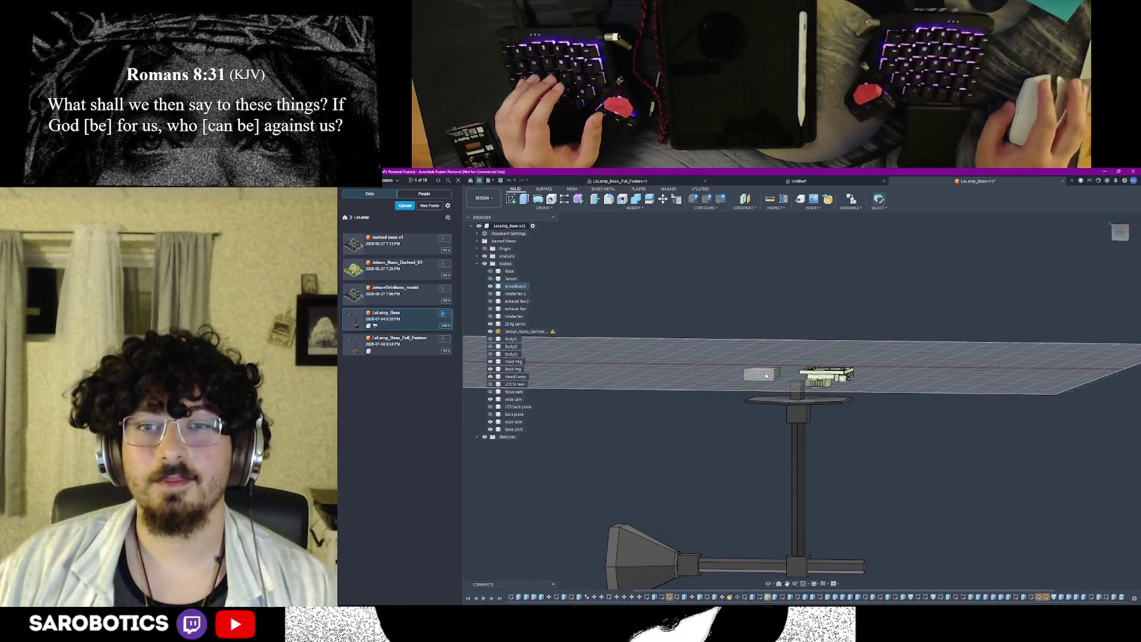
shift+middle_drag(770, 583, 769, 481)
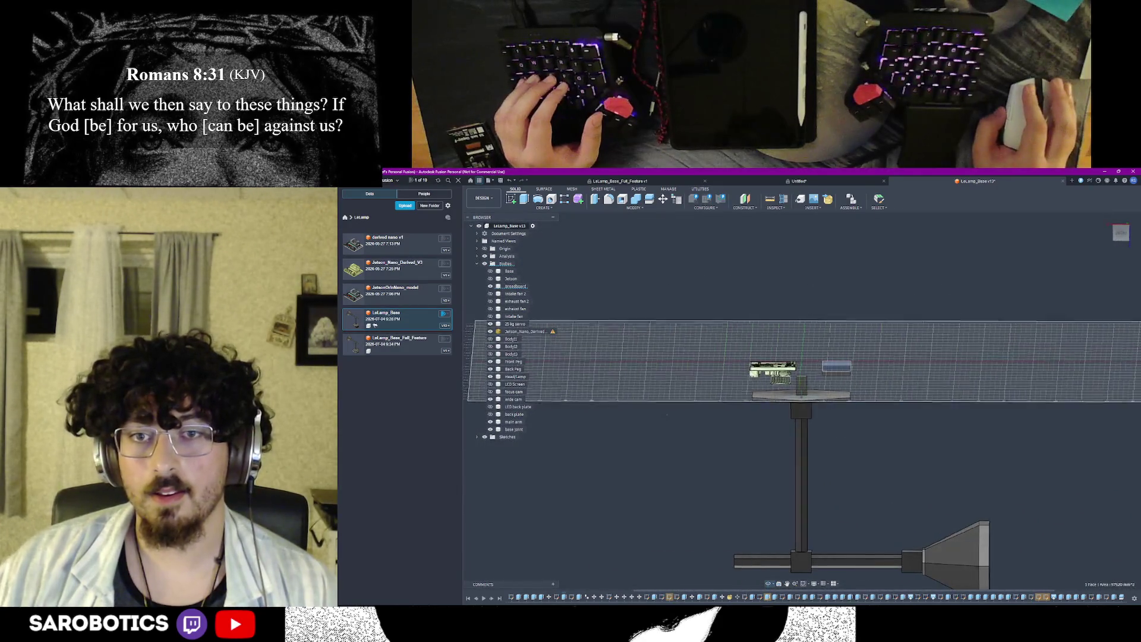
shift+middle_drag(786, 392, 788, 424)
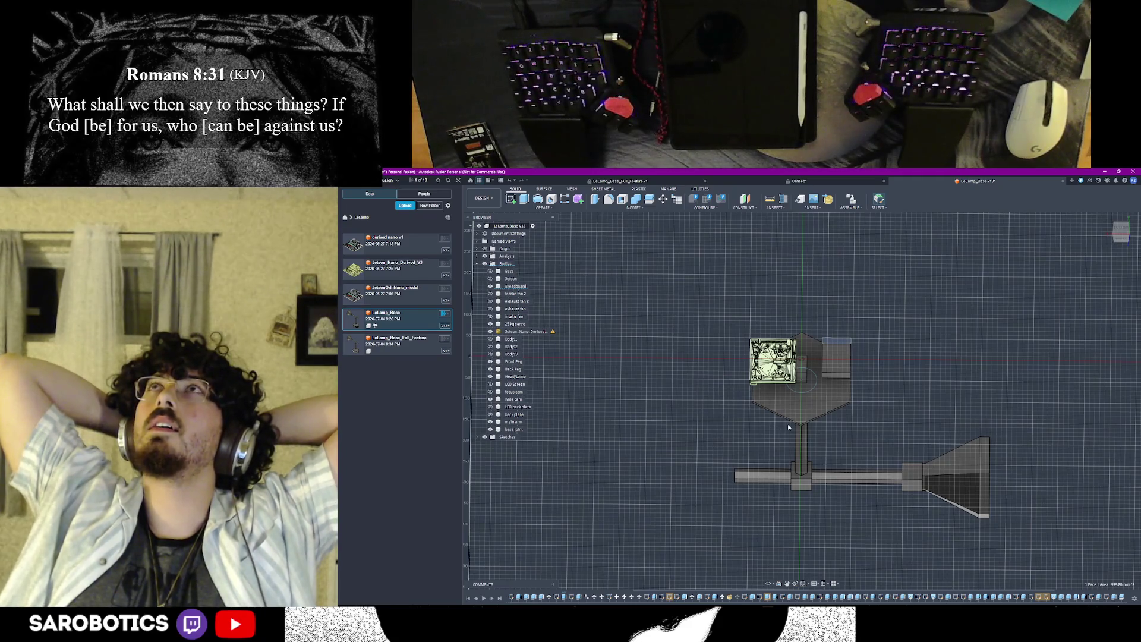
scroll(776, 424, down, 3)
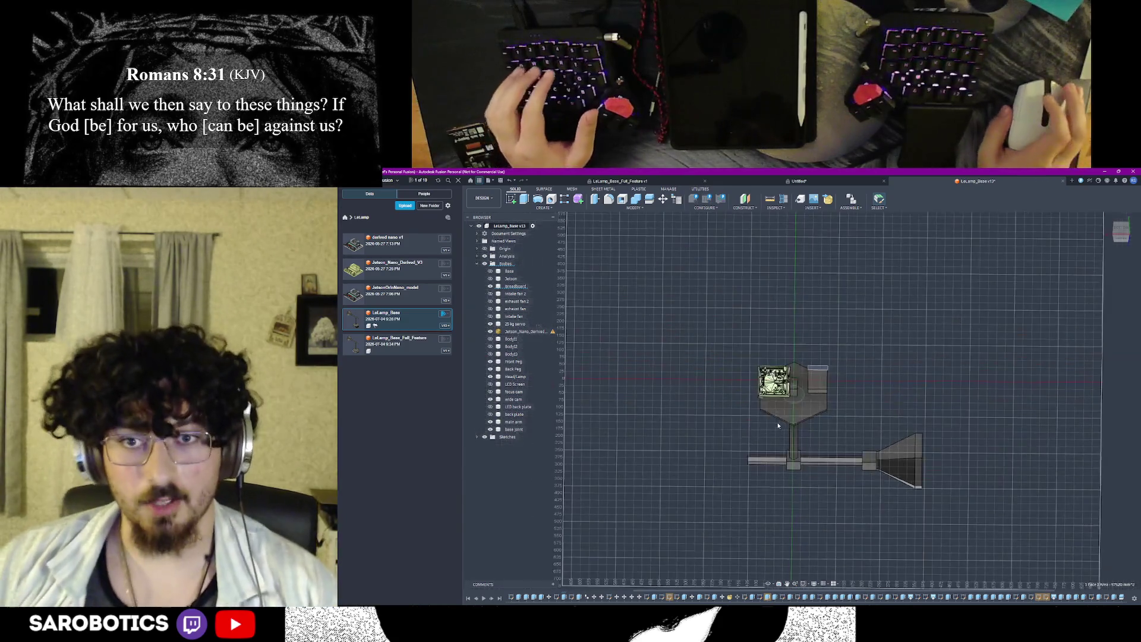
mouse_move(794, 496)
shift+middle_down()
mouse_move(794, 419)
mouse_move(645, 475)
shift+middle_up()
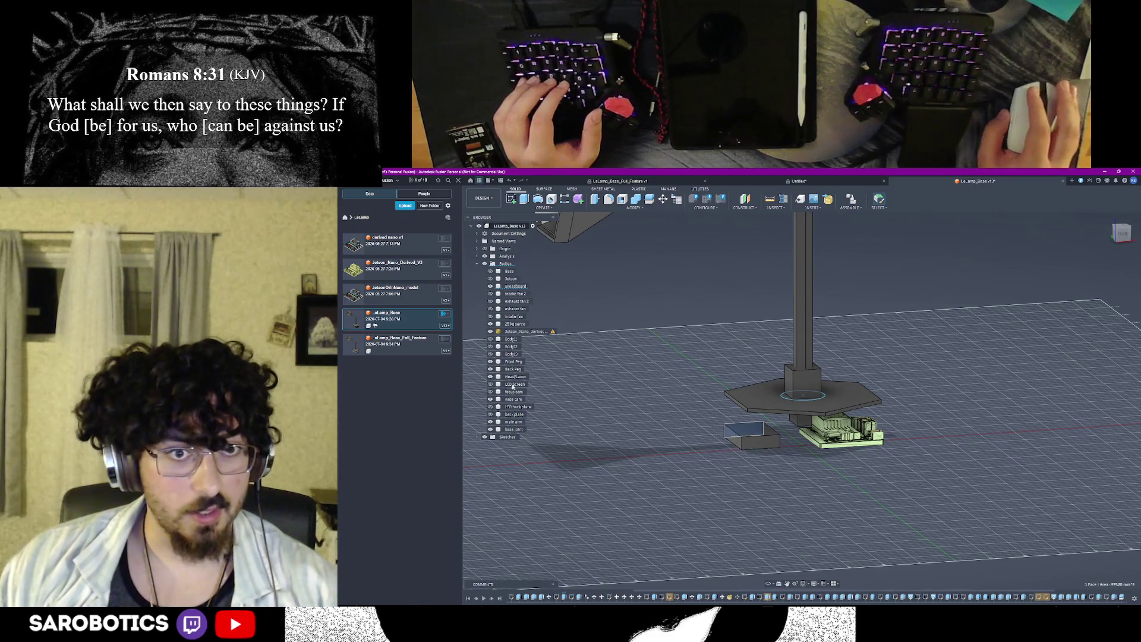
Step: Split the small block under the post using the tall column as splitting tool, then try deleting the column
click(514, 355)
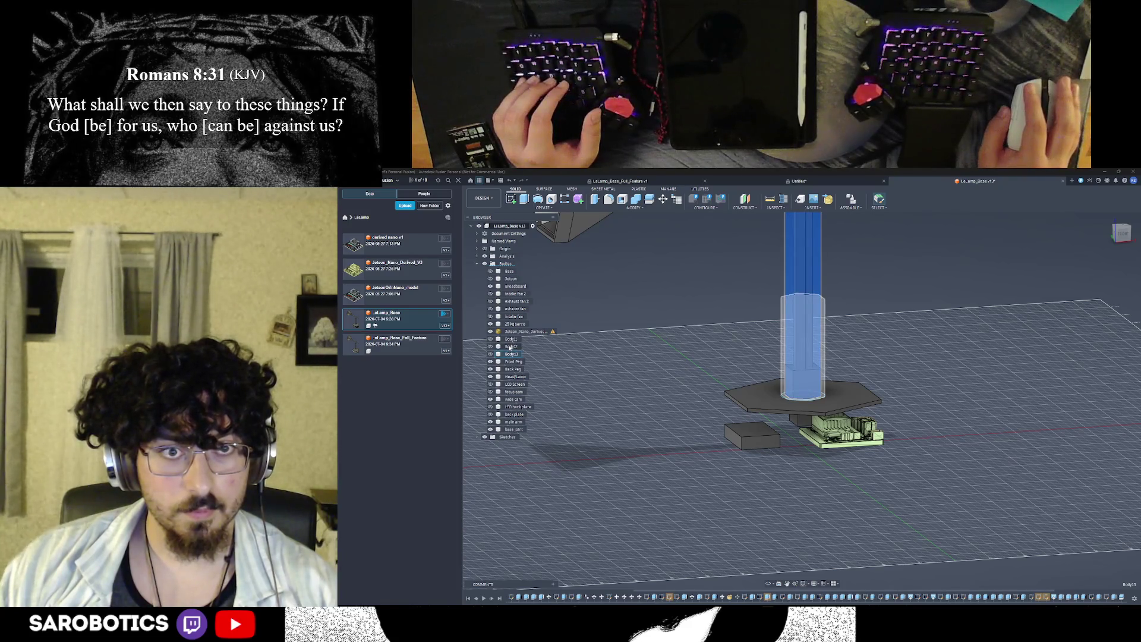
click(514, 429)
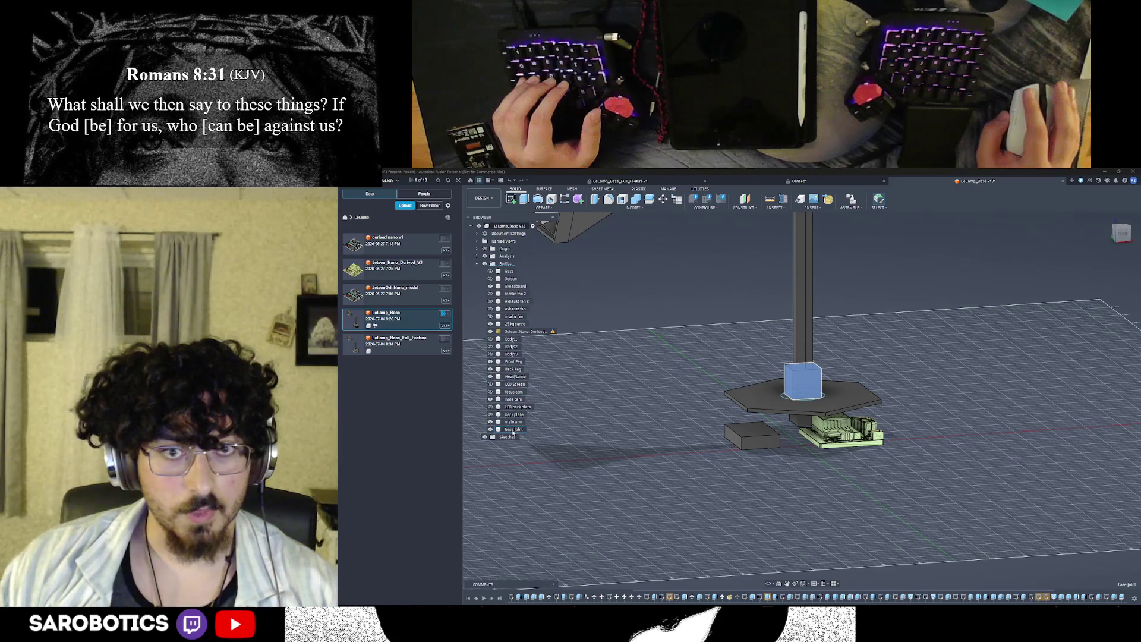
scroll(786, 412, up, 2)
scroll(648, 443, up, 2)
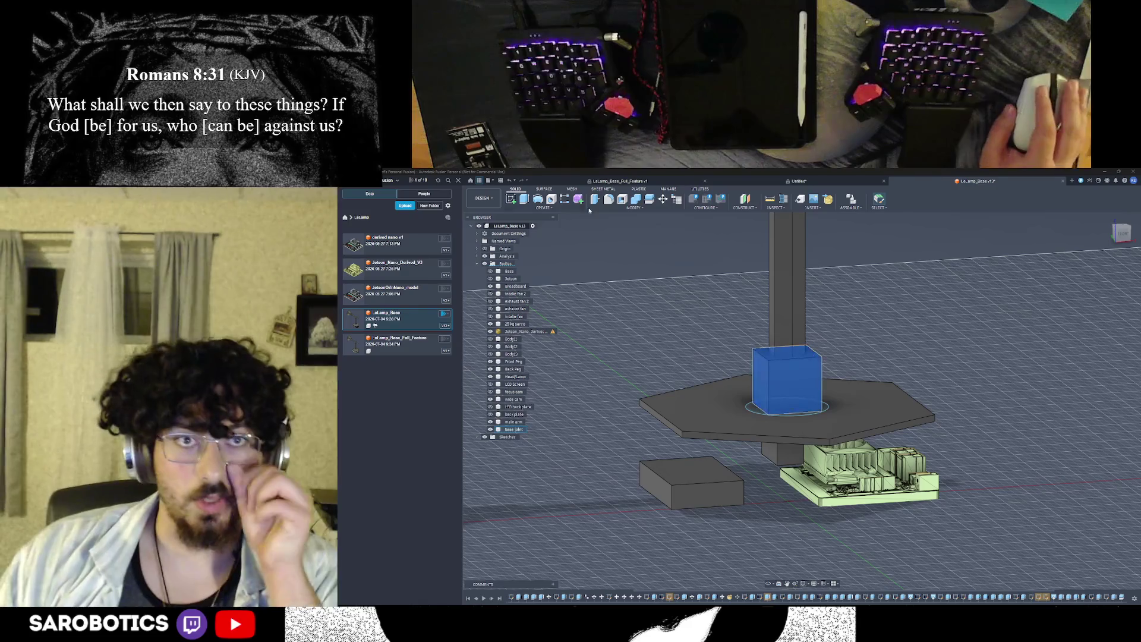
click(641, 200)
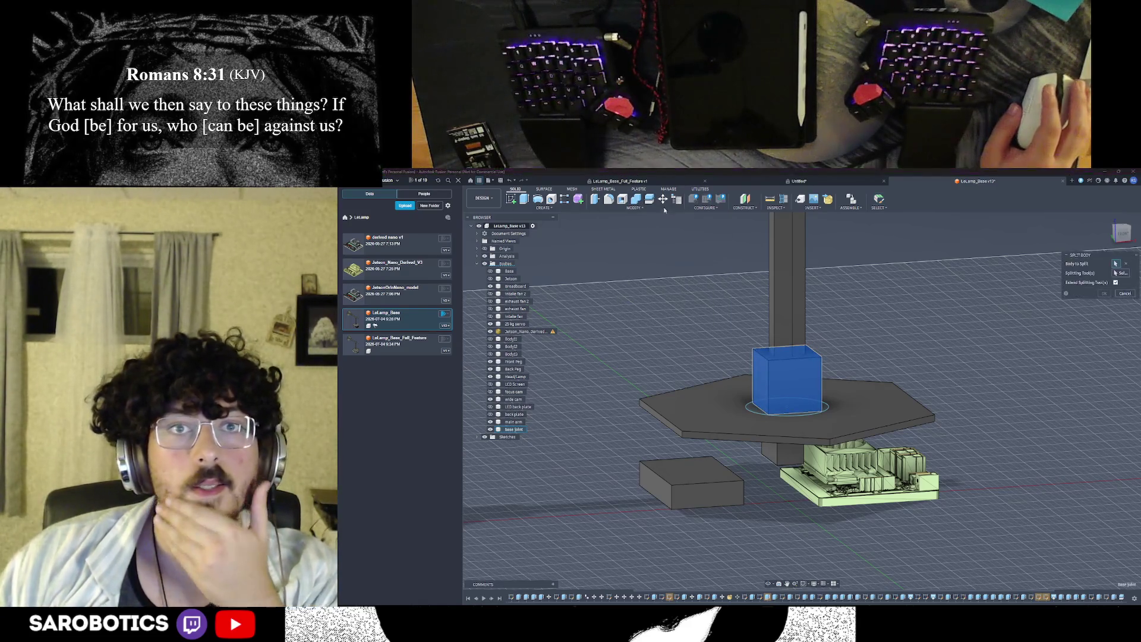
scroll(843, 326, down, 2)
click(809, 298)
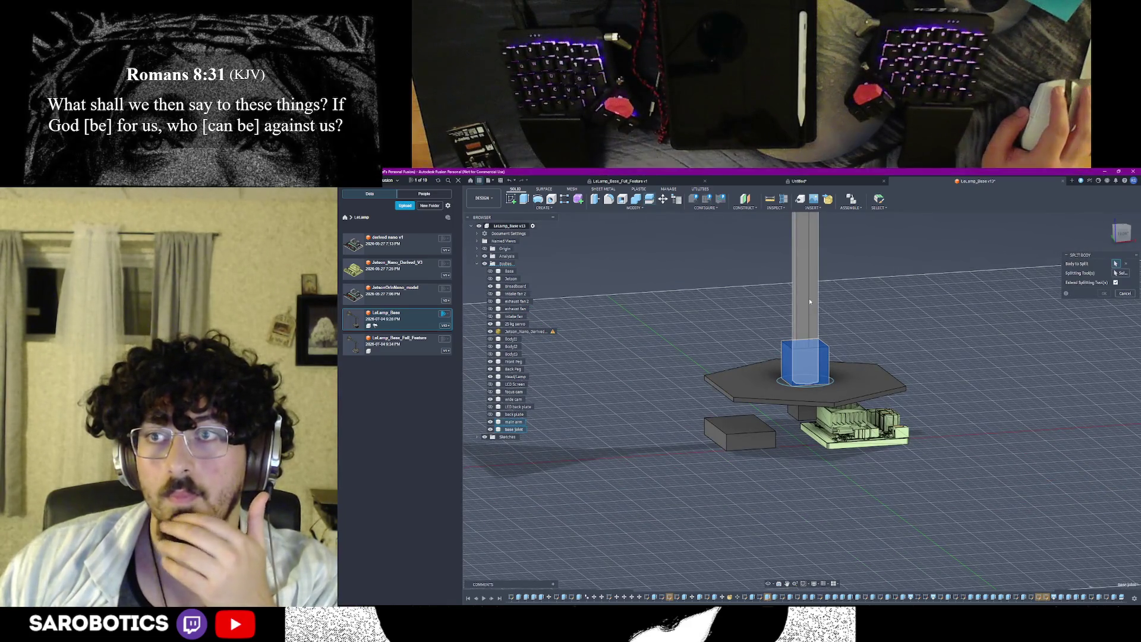
click(821, 349)
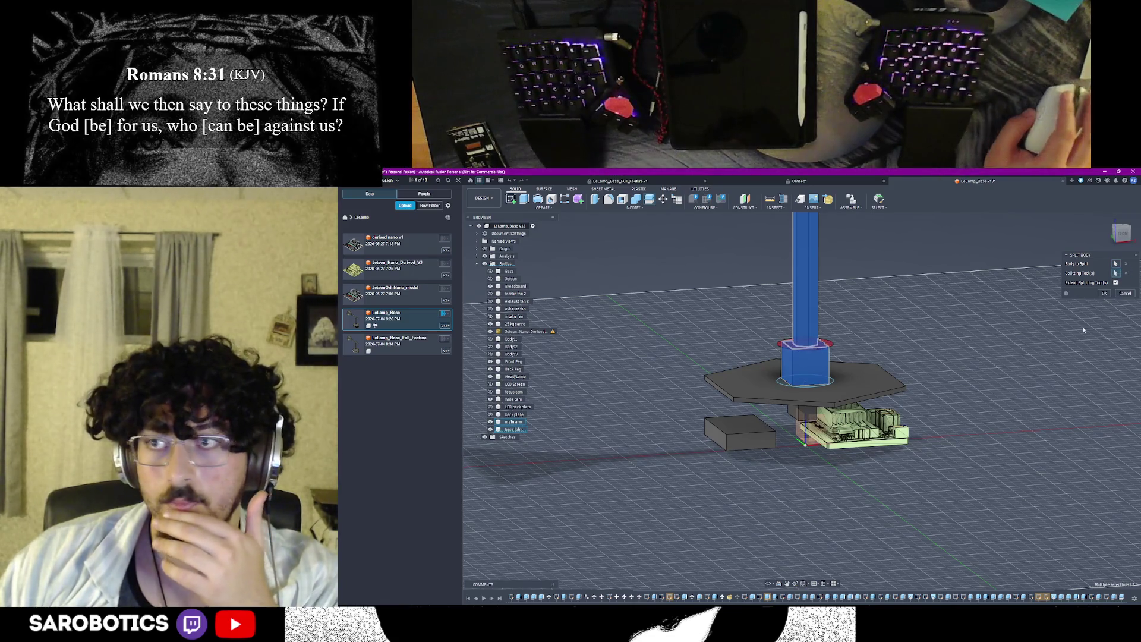
click(1104, 294)
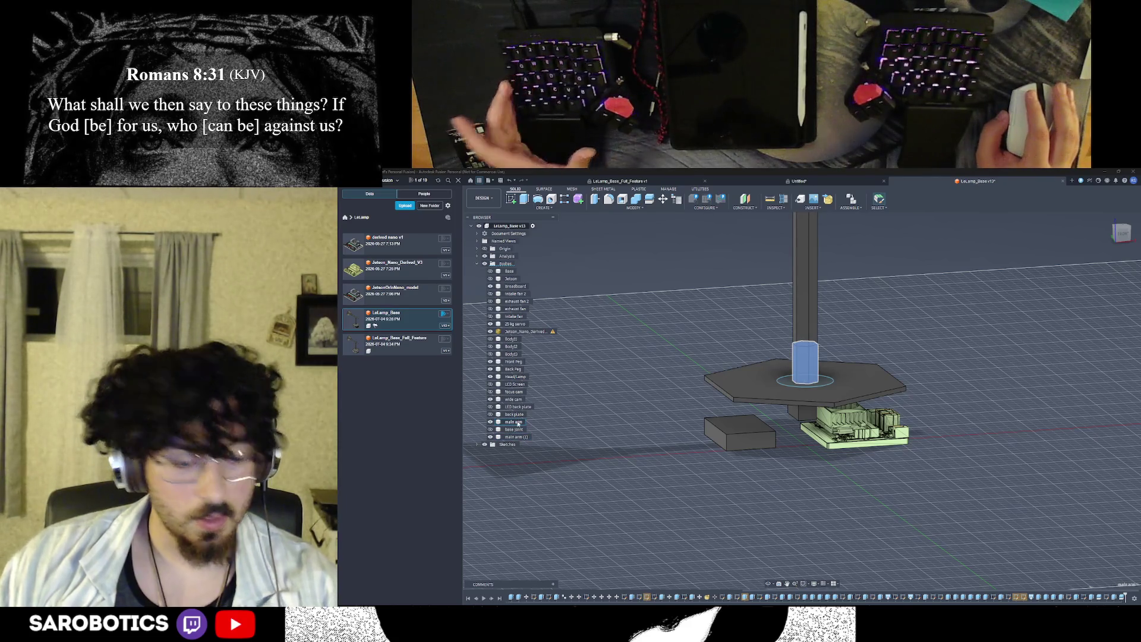
key(Delete)
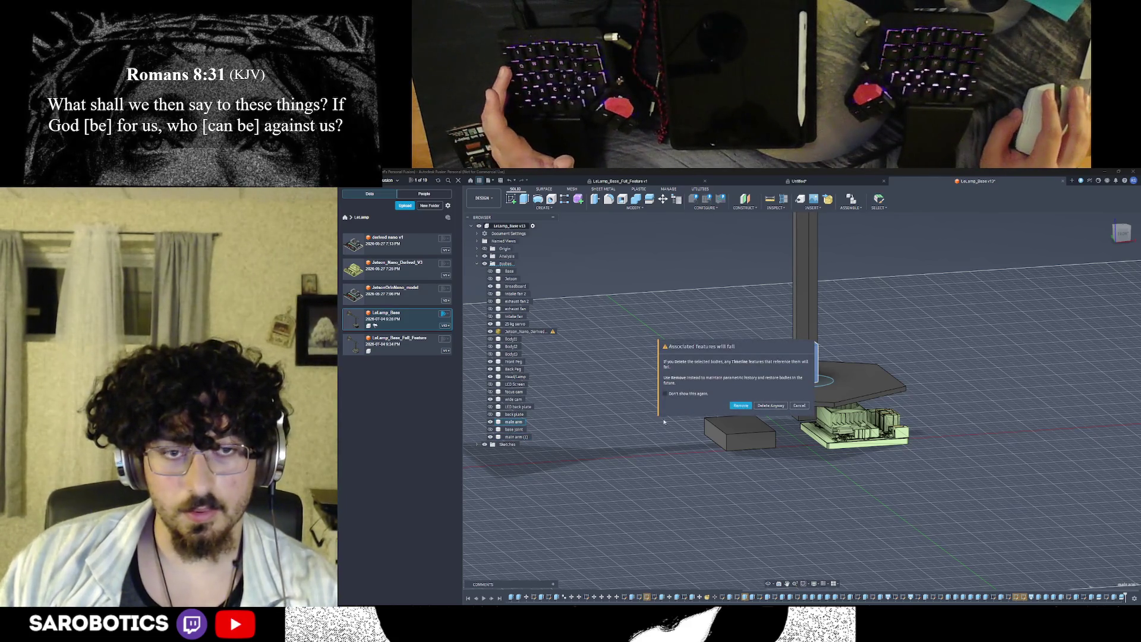
Step: Cancel the deletion and commit the extrusion joining the post to the hexagonal plate
click(799, 406)
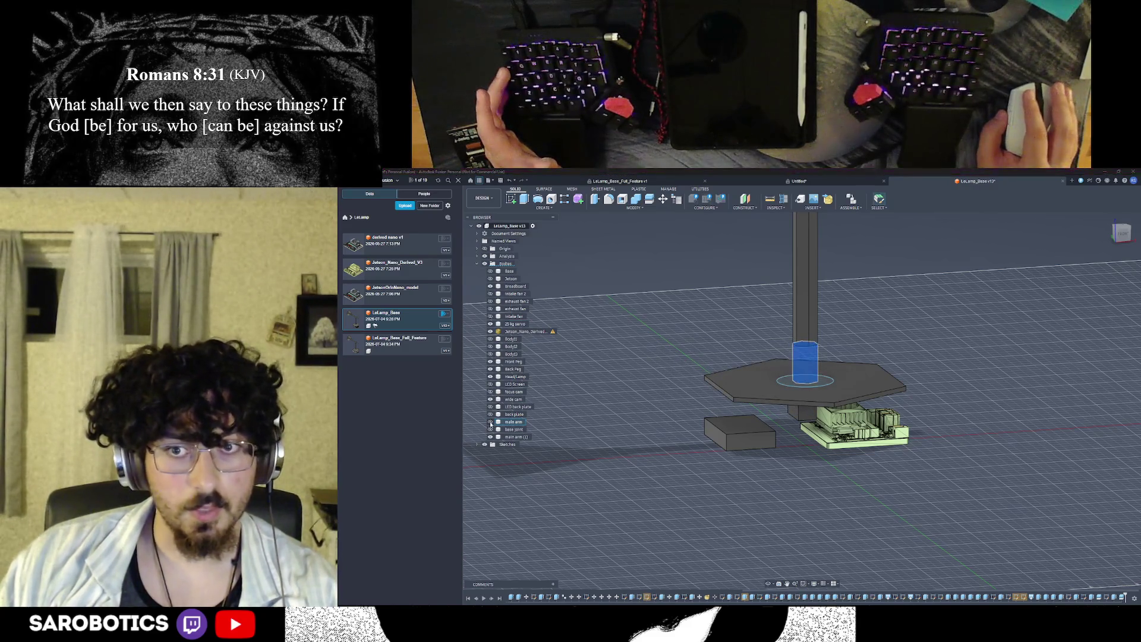
scroll(834, 353, up, 1)
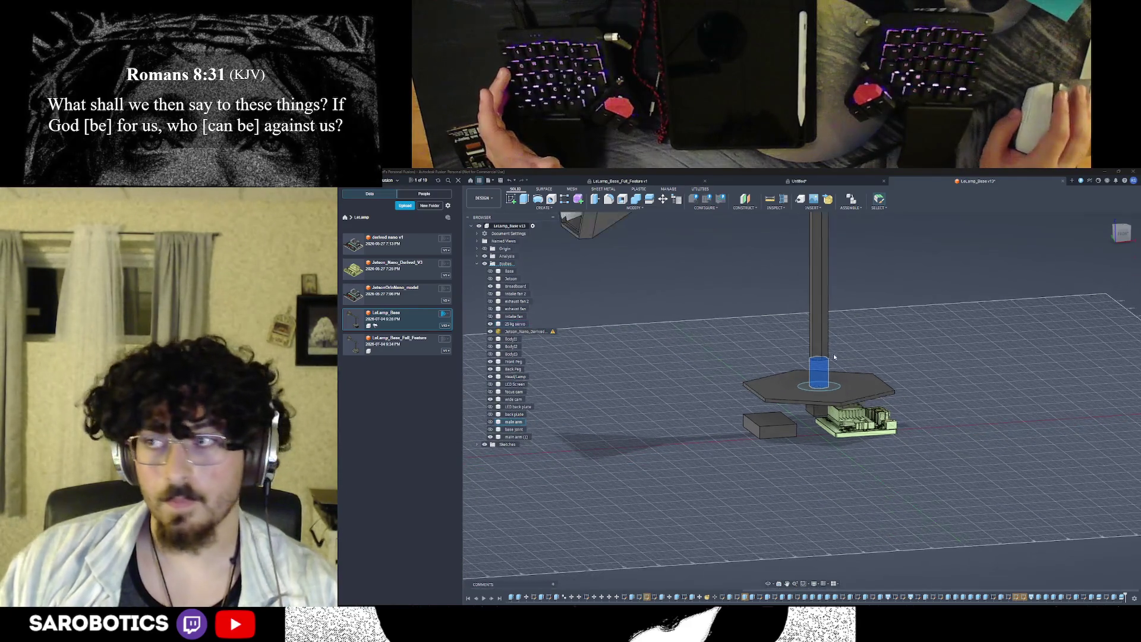
scroll(834, 353, up, 1)
scroll(834, 353, up, 1)
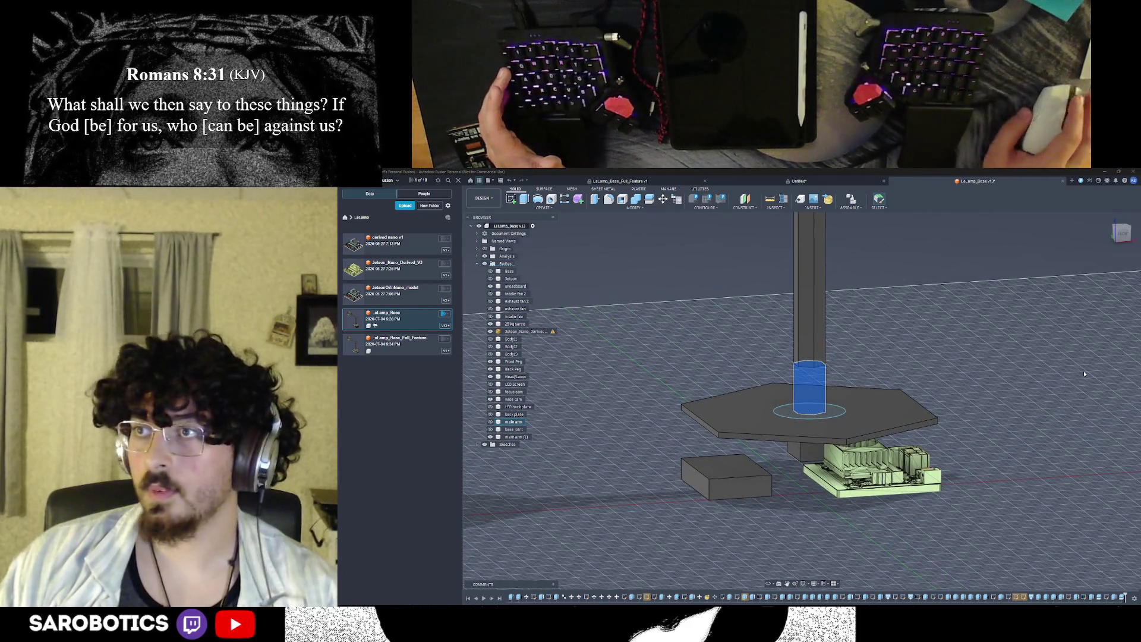
scroll(825, 446, up, 1)
shift+middle_drag(770, 535, 749, 589)
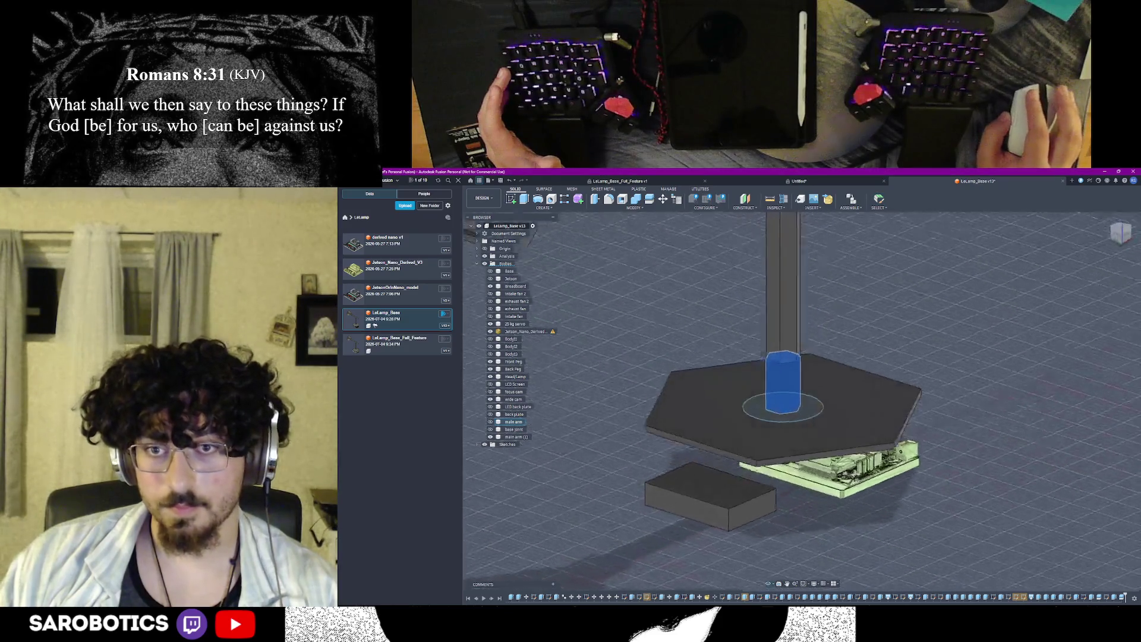
click(839, 428)
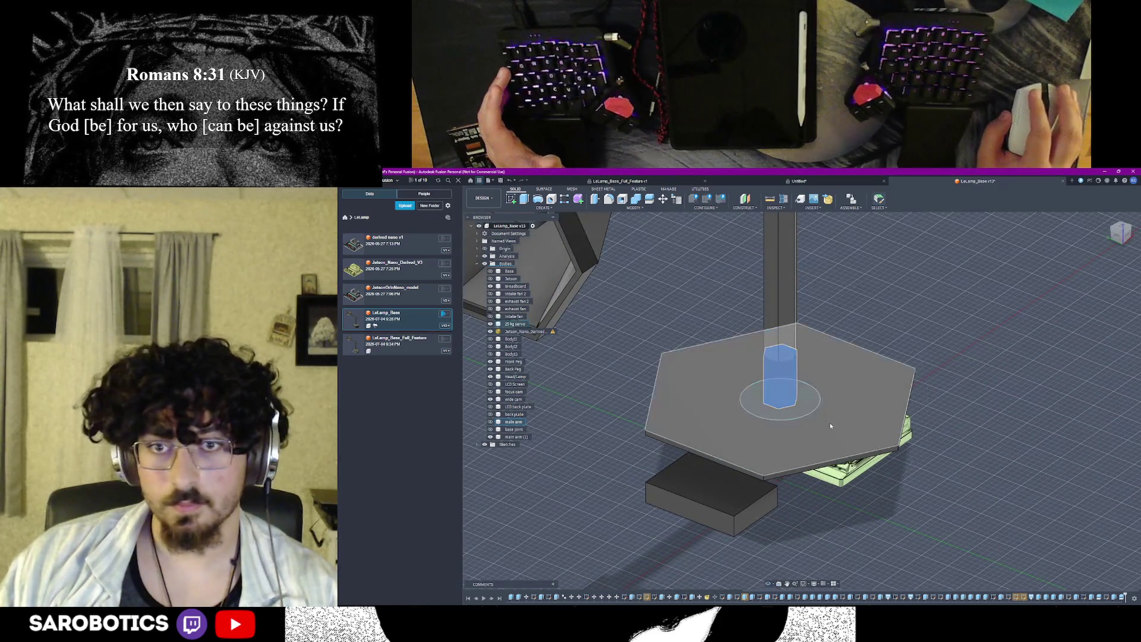
double_click(775, 397)
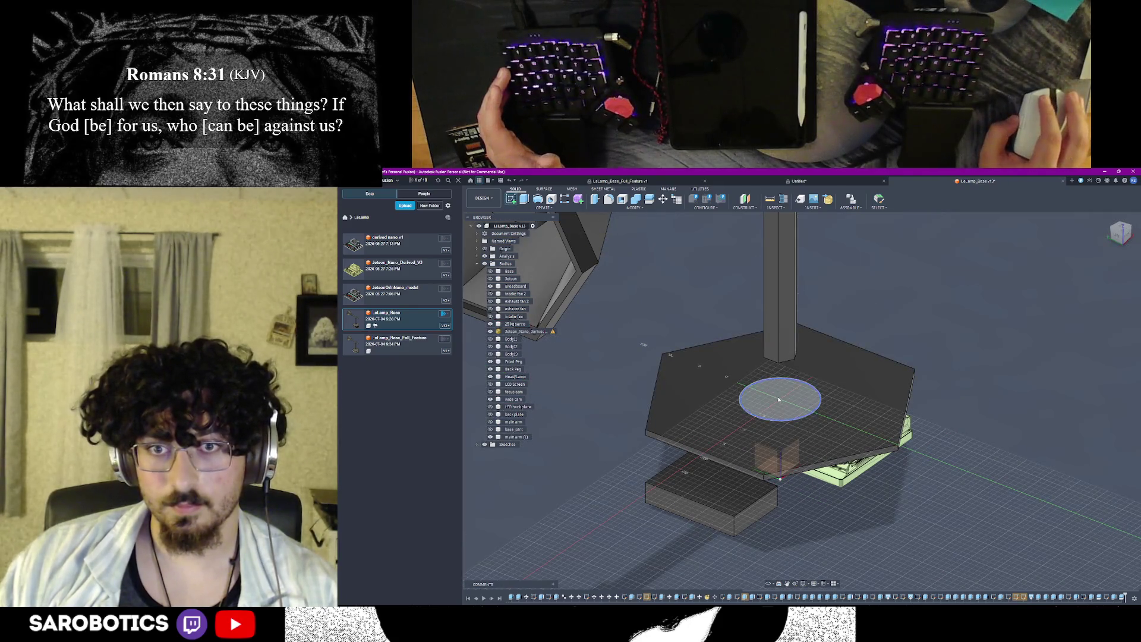
right_click(1042, 402)
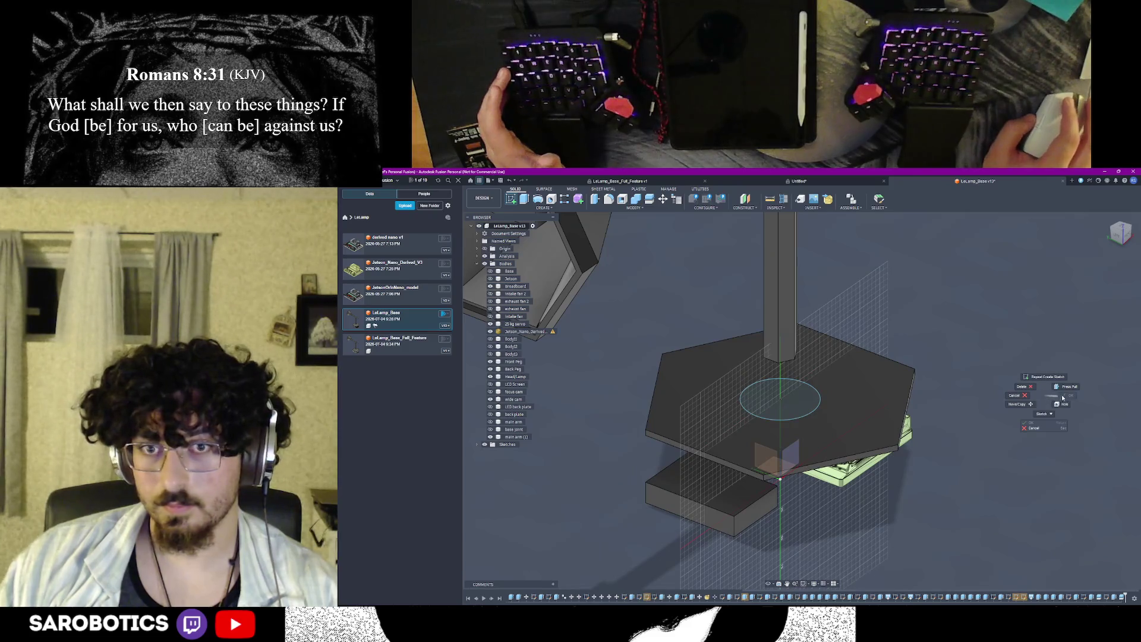
click(954, 369)
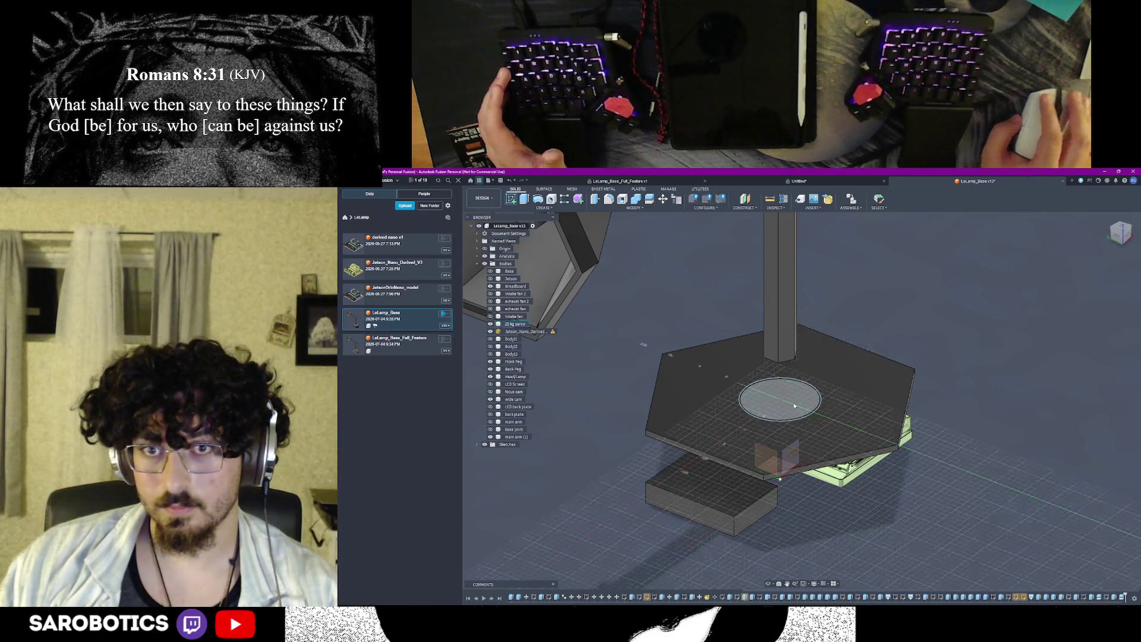
click(793, 405)
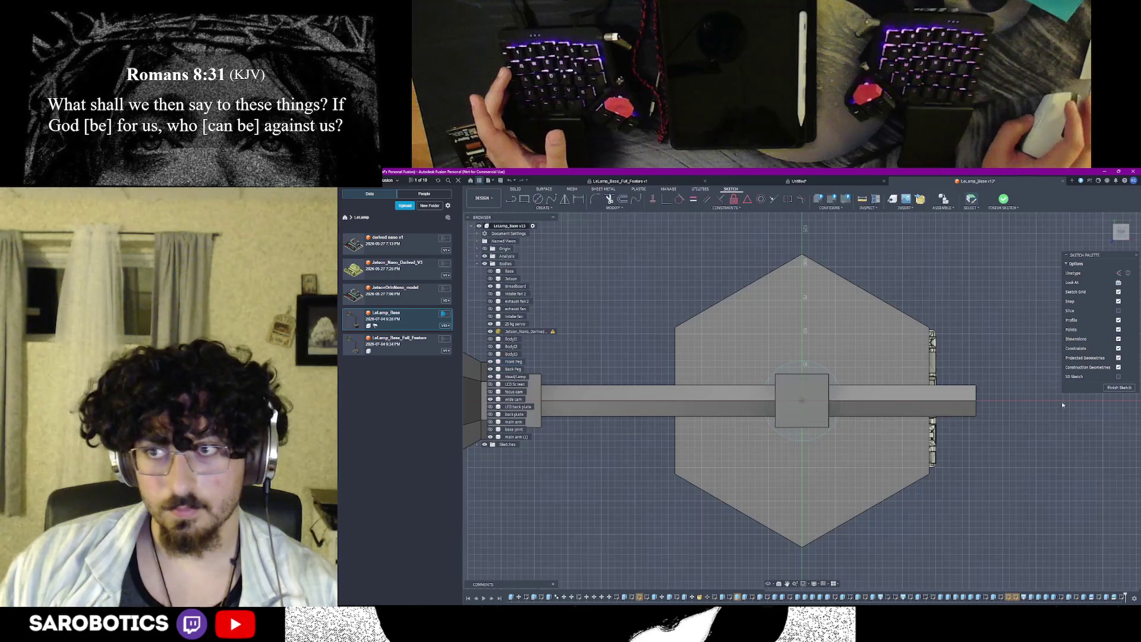
shift+middle_drag(793, 406, 829, 339)
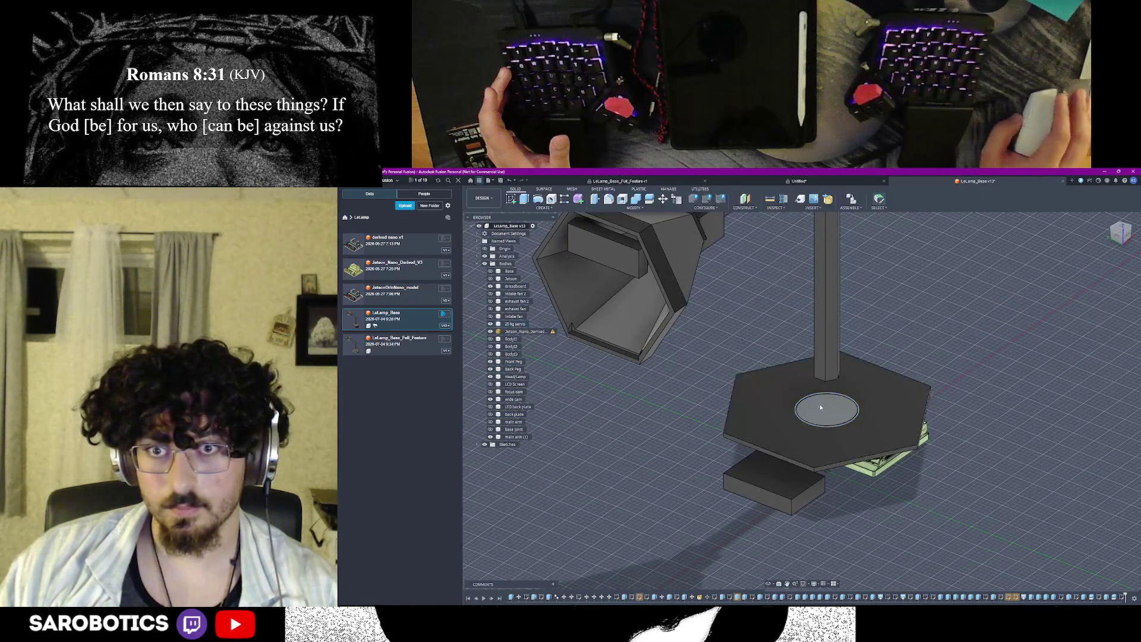
click(820, 408)
key(Escape)
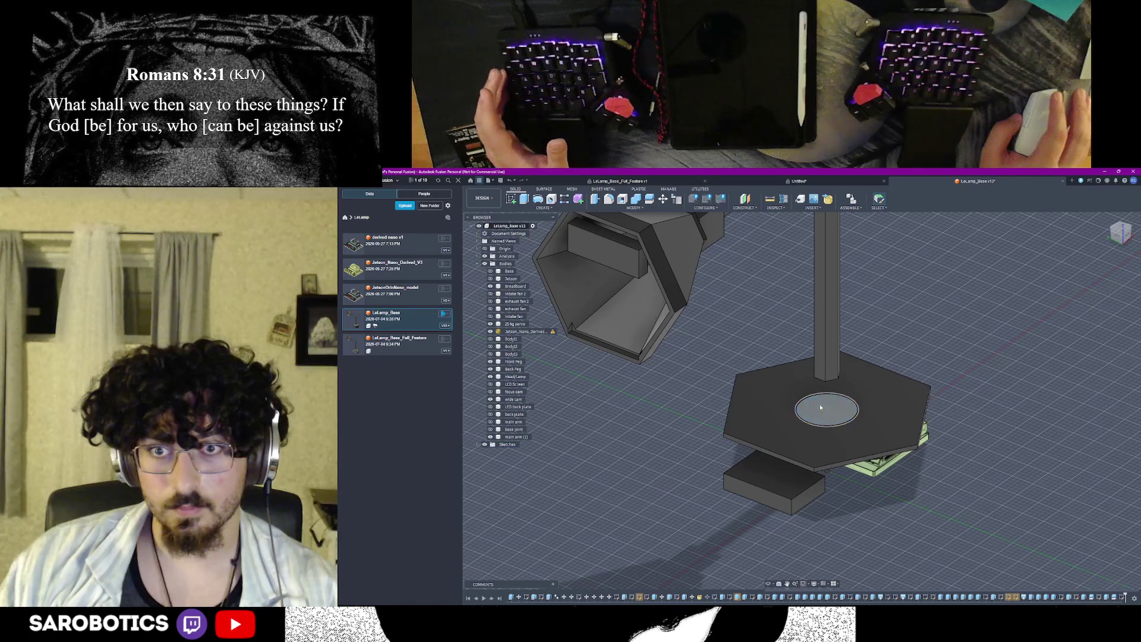
click(844, 411)
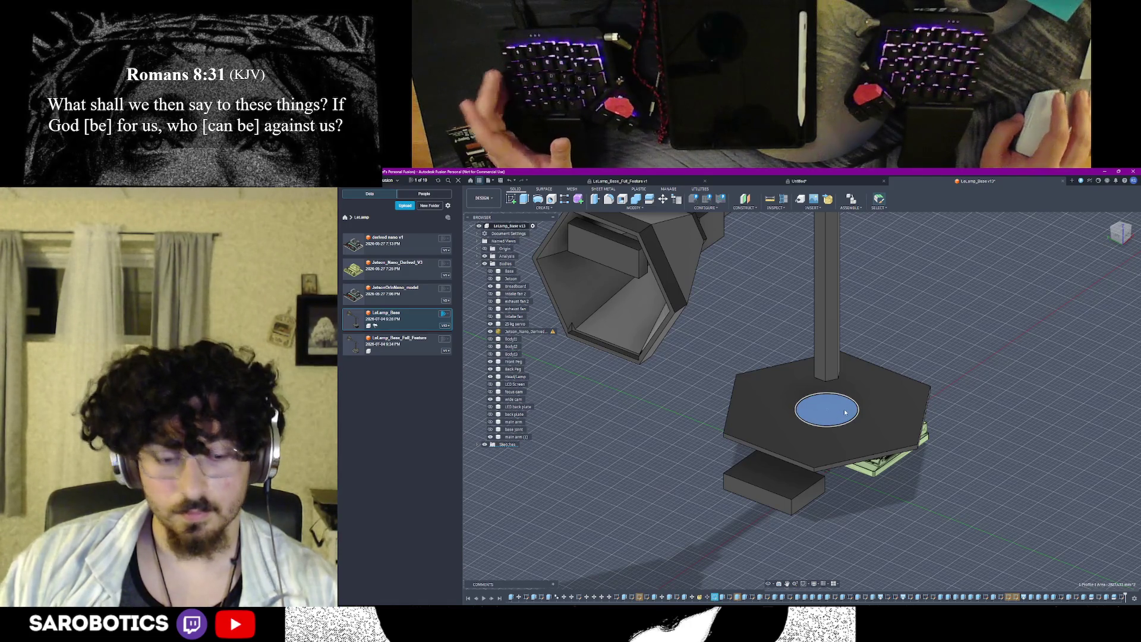
click(484, 444)
scroll(513, 479, down, 3)
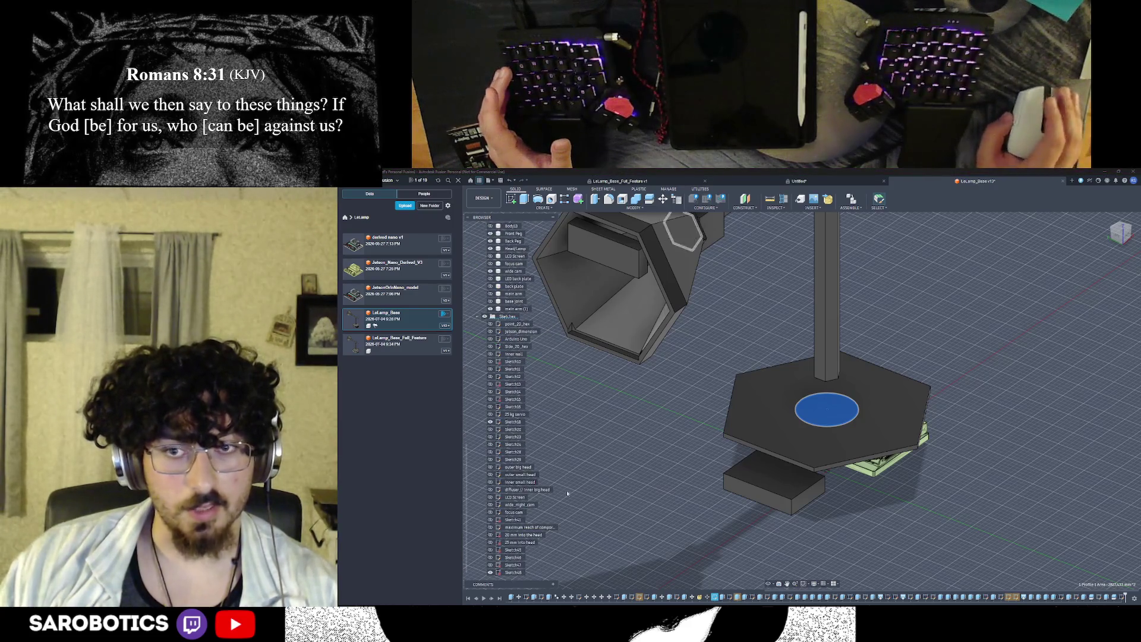
scroll(822, 501, down, 2)
Step: Orbit around the lamp to look down on the base plate and electronics board
shift+middle_drag(822, 502, 767, 482)
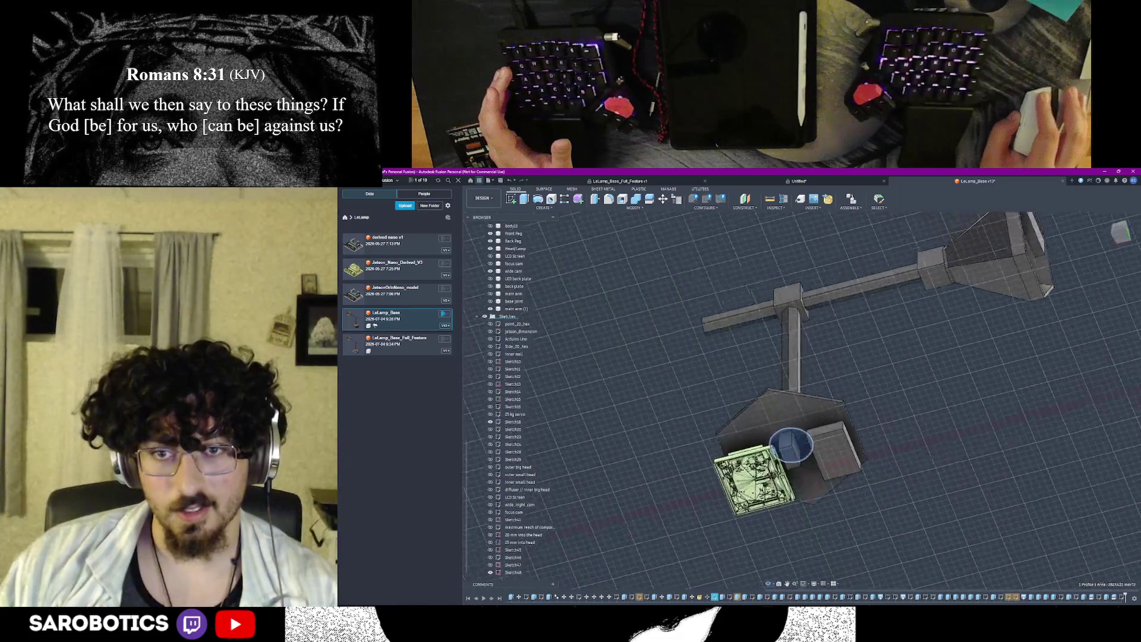
mouse_move(767, 482)
shift+middle_down()
mouse_move(785, 472)
mouse_move(777, 497)
shift+middle_up()
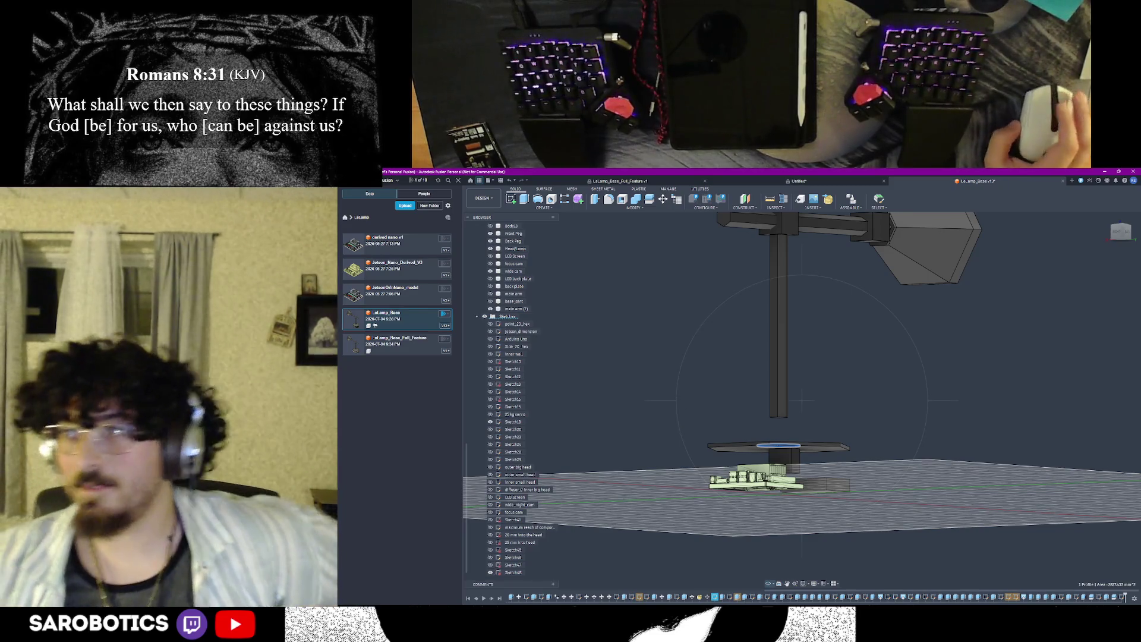
shift+middle_drag(802, 400, 802, 356)
shift+middle_drag(802, 402, 803, 357)
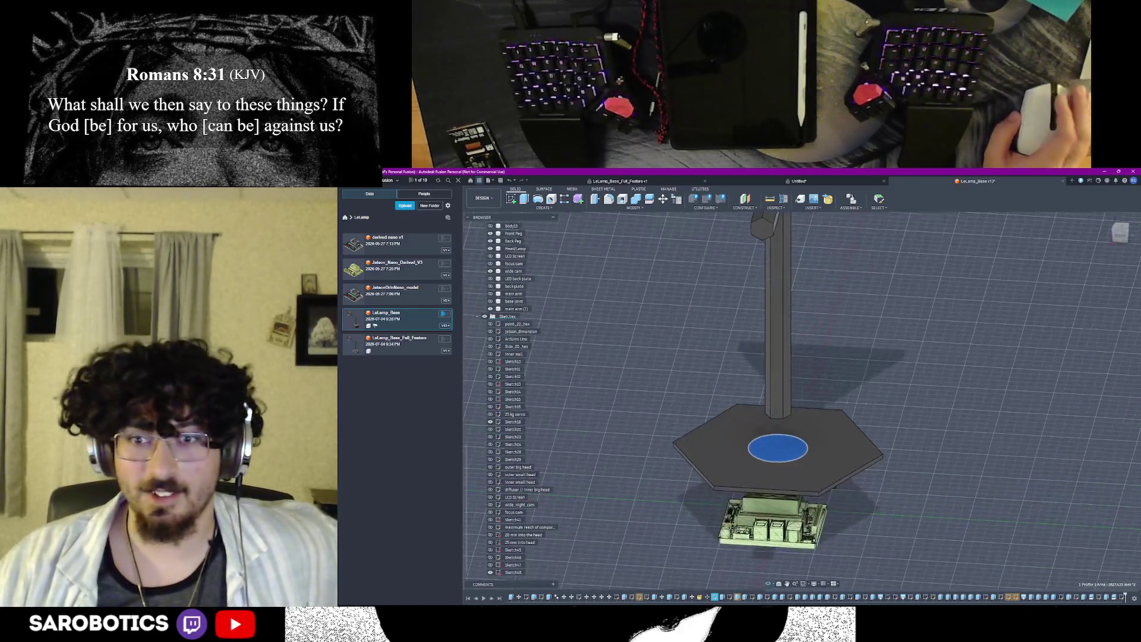
shift+middle_drag(802, 401, 802, 374)
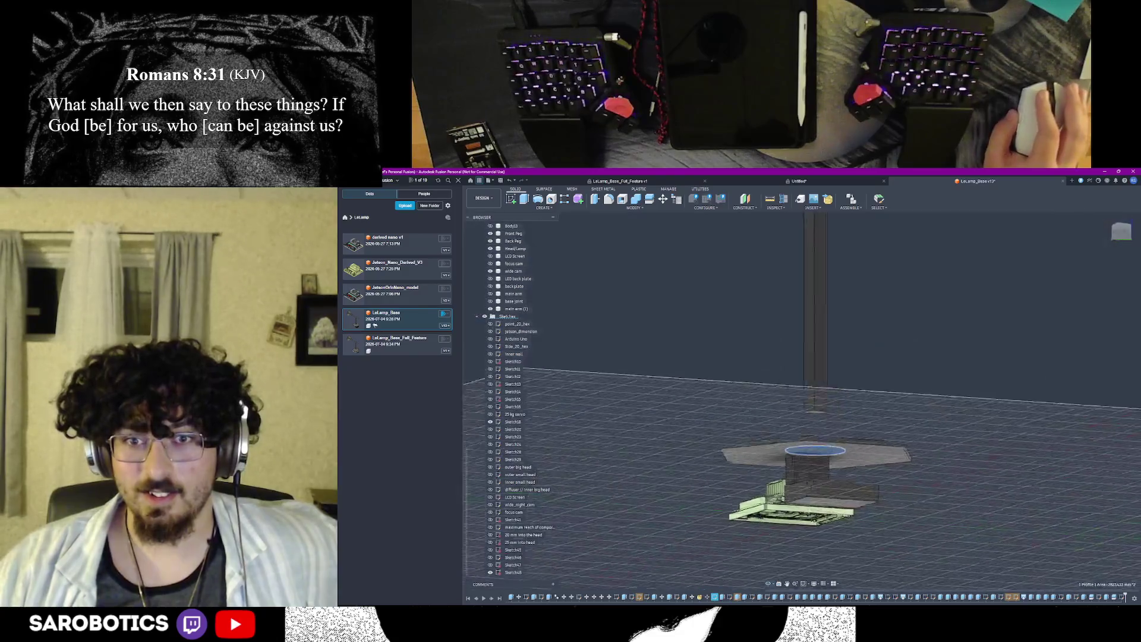
shift+middle_drag(782, 444, 783, 444)
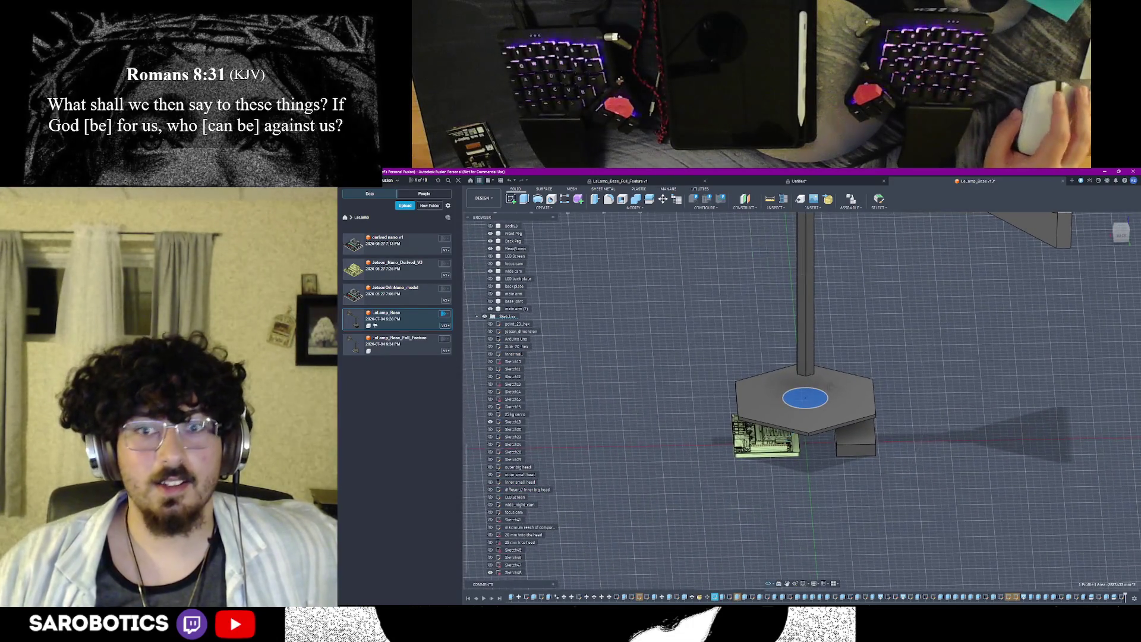
shift+middle_drag(782, 443, 802, 375)
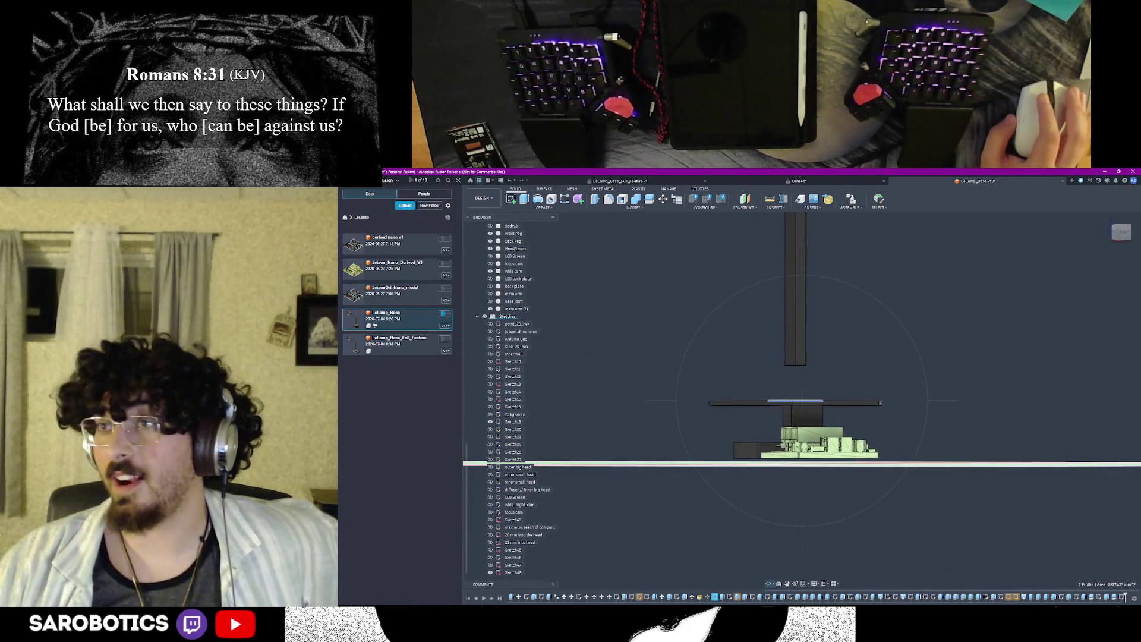
mouse_move(802, 401)
shift+middle_down()
mouse_move(775, 416)
mouse_move(794, 406)
shift+middle_up()
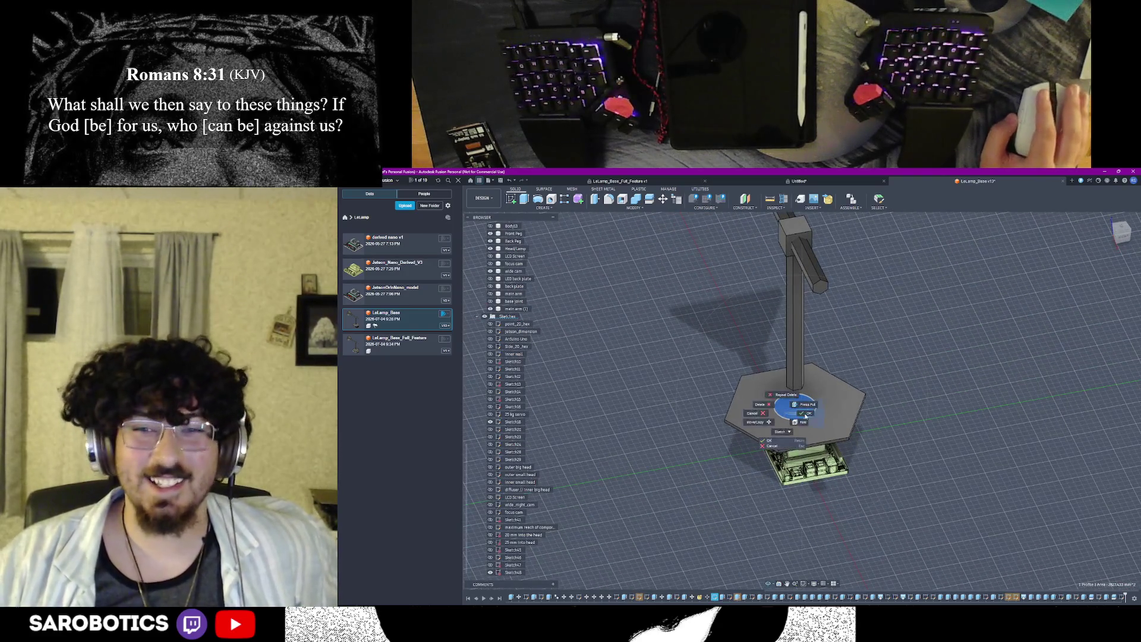
scroll(794, 407, up, 3)
Step: Deselect the circle profile and create a new sketch on the circular face of the base plate
click(792, 401)
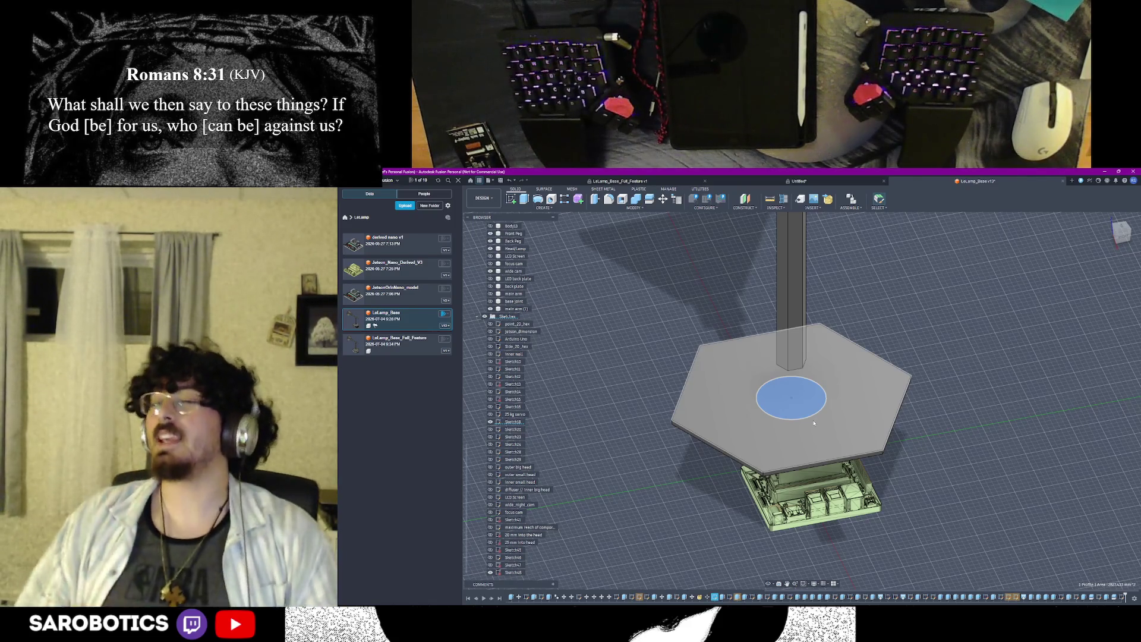
scroll(814, 422, down, 3)
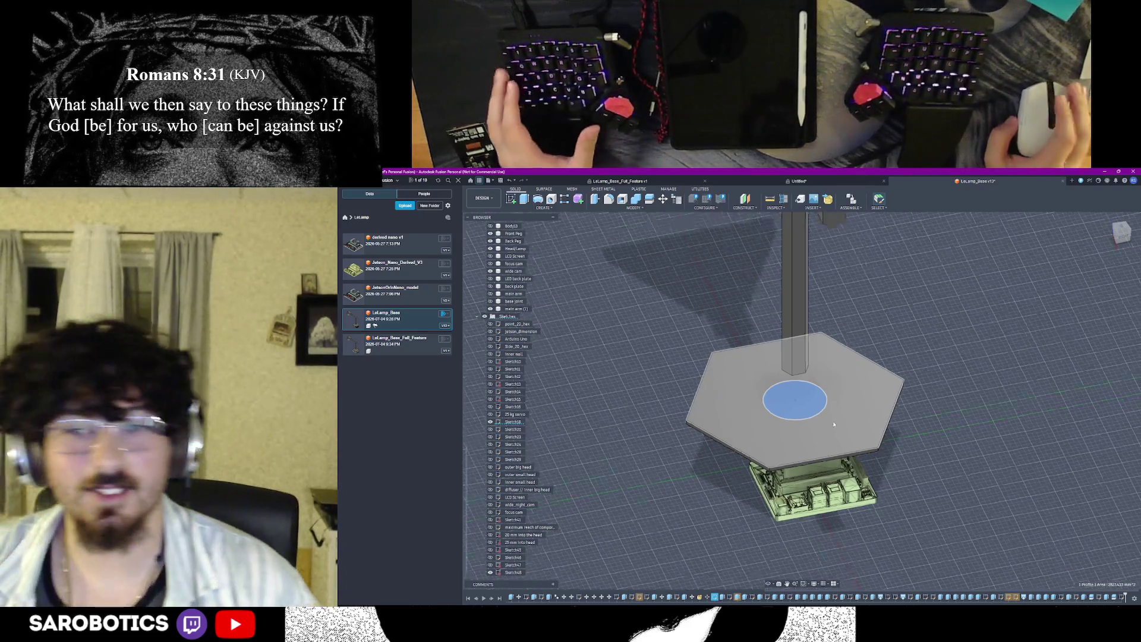
shift+middle_drag(801, 402, 787, 396)
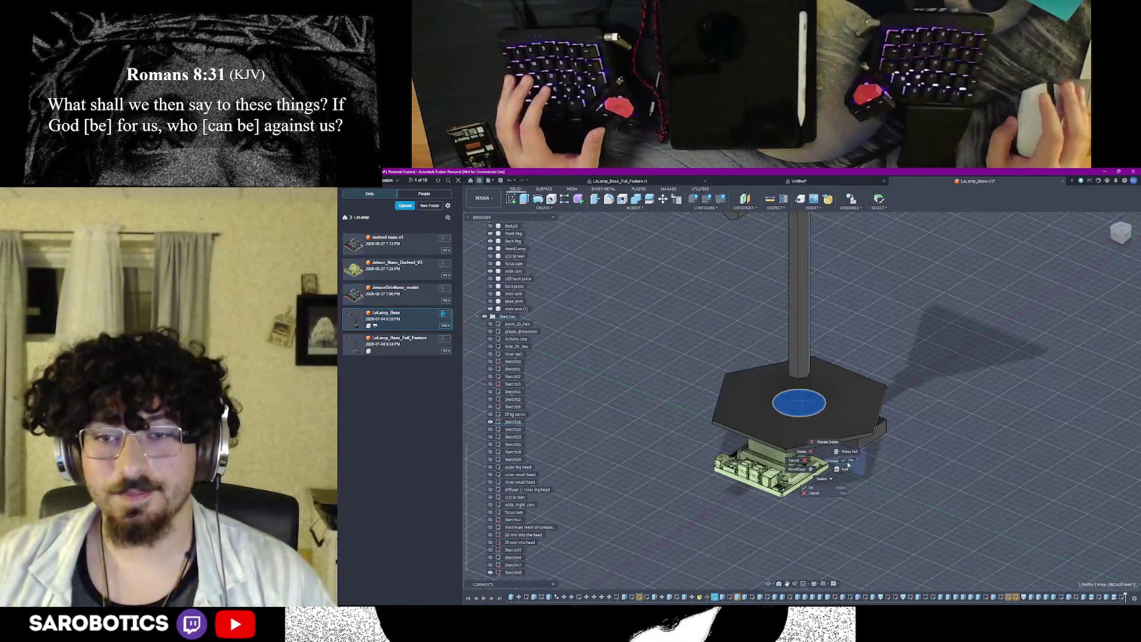
click(788, 397)
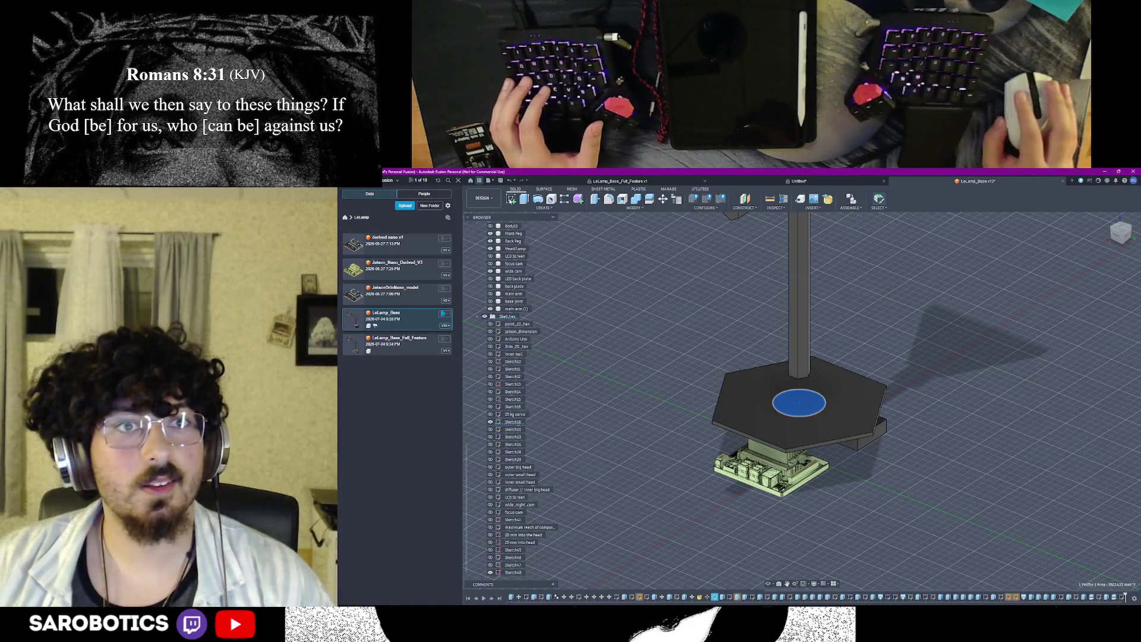
click(510, 197)
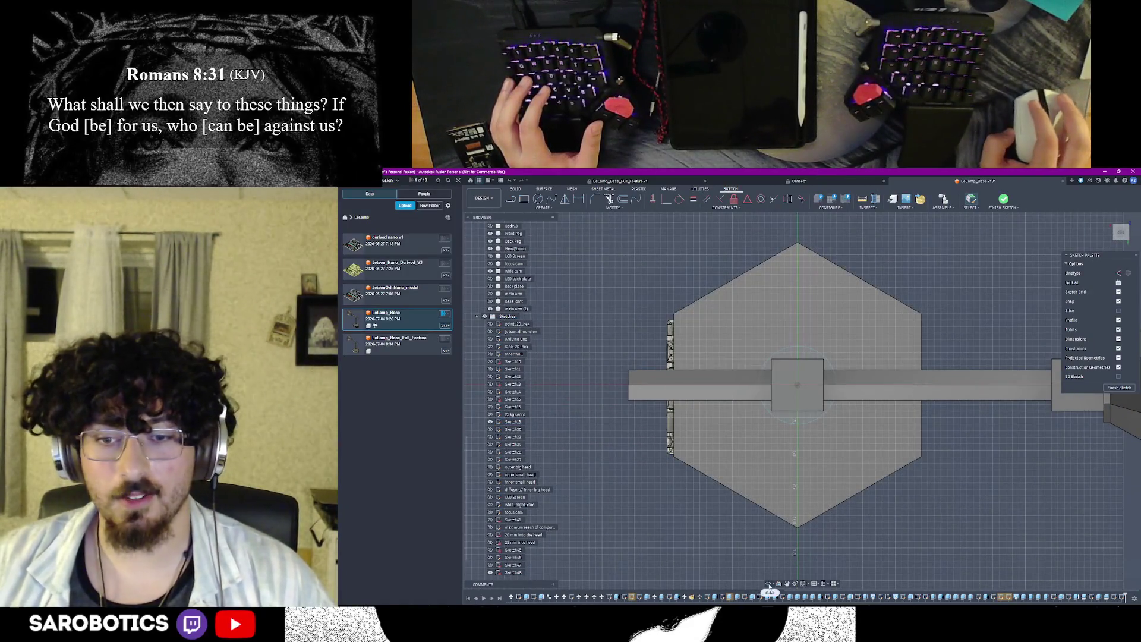
mouse_move(768, 584)
shift+middle_down()
mouse_move(841, 388)
mouse_move(792, 408)
shift+middle_up()
right_click(839, 388)
click(873, 383)
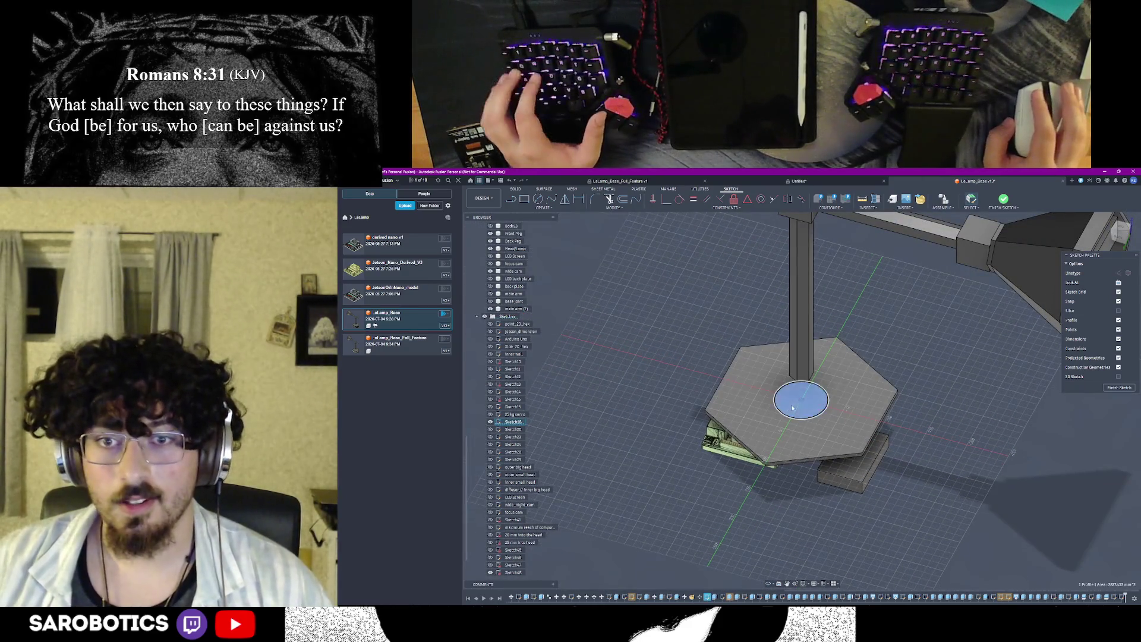
click(795, 403)
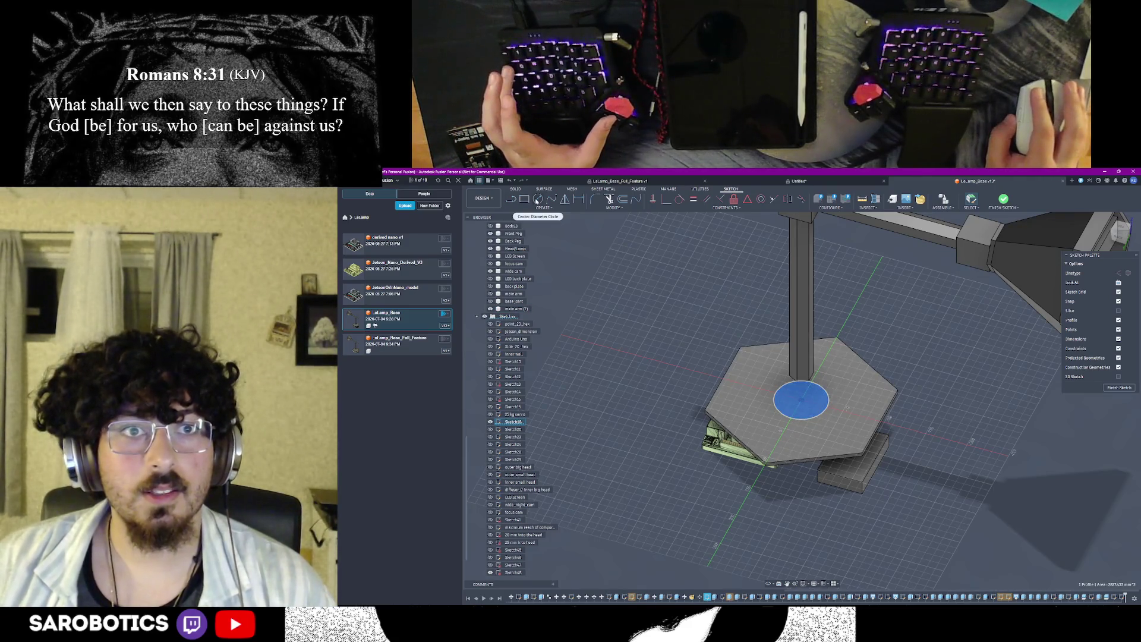
scroll(802, 401, up, 3)
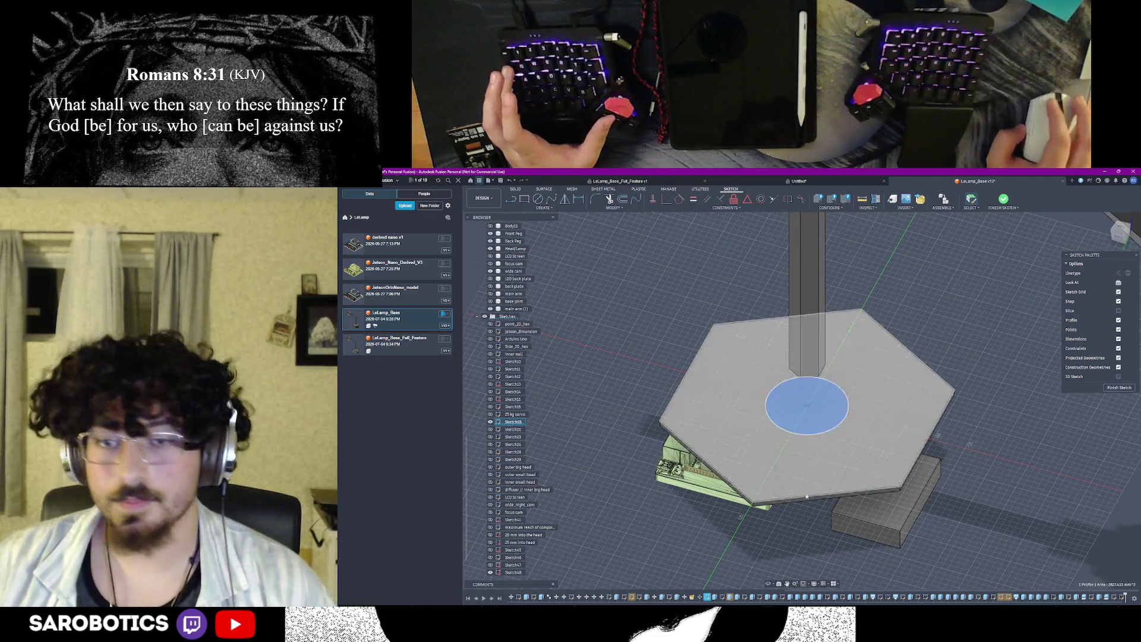
click(1030, 498)
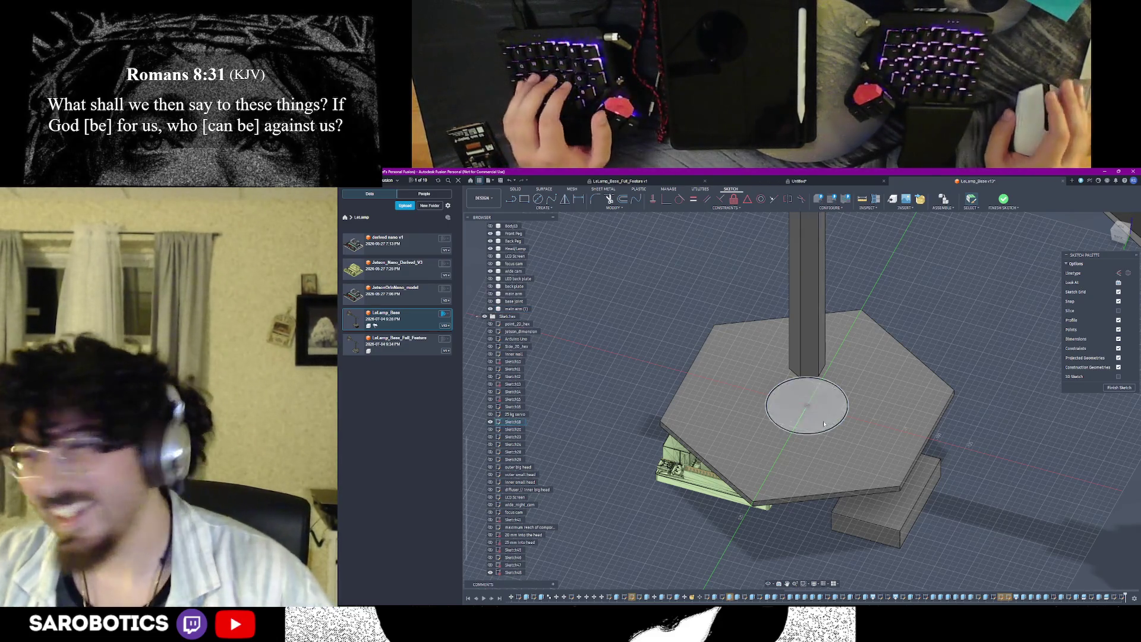
scroll(952, 434, down, 3)
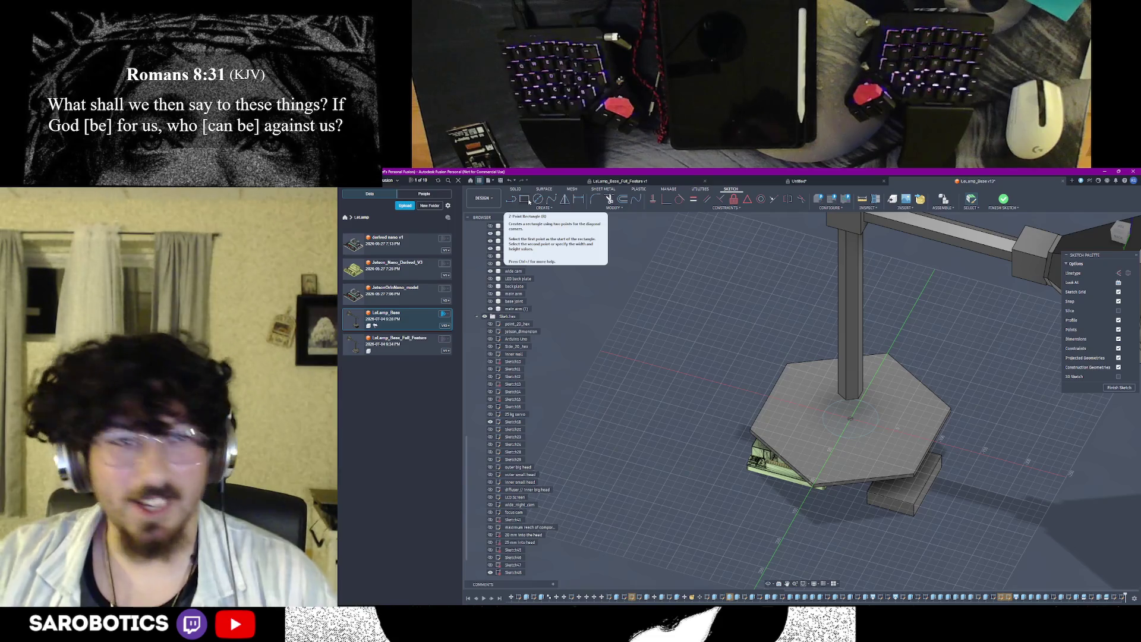
click(840, 416)
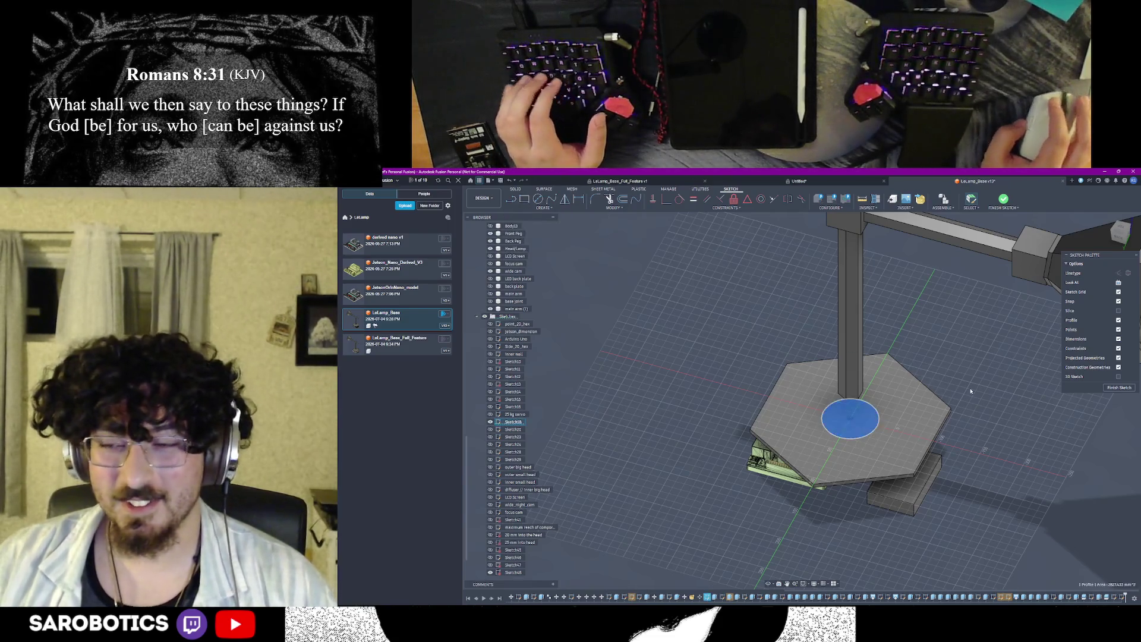
shift+middle_drag(841, 415, 860, 547)
scroll(981, 415, up, 2)
scroll(981, 415, up, 2)
mouse_move(769, 584)
shift+middle_down()
mouse_move(892, 571)
mouse_move(856, 562)
shift+middle_up()
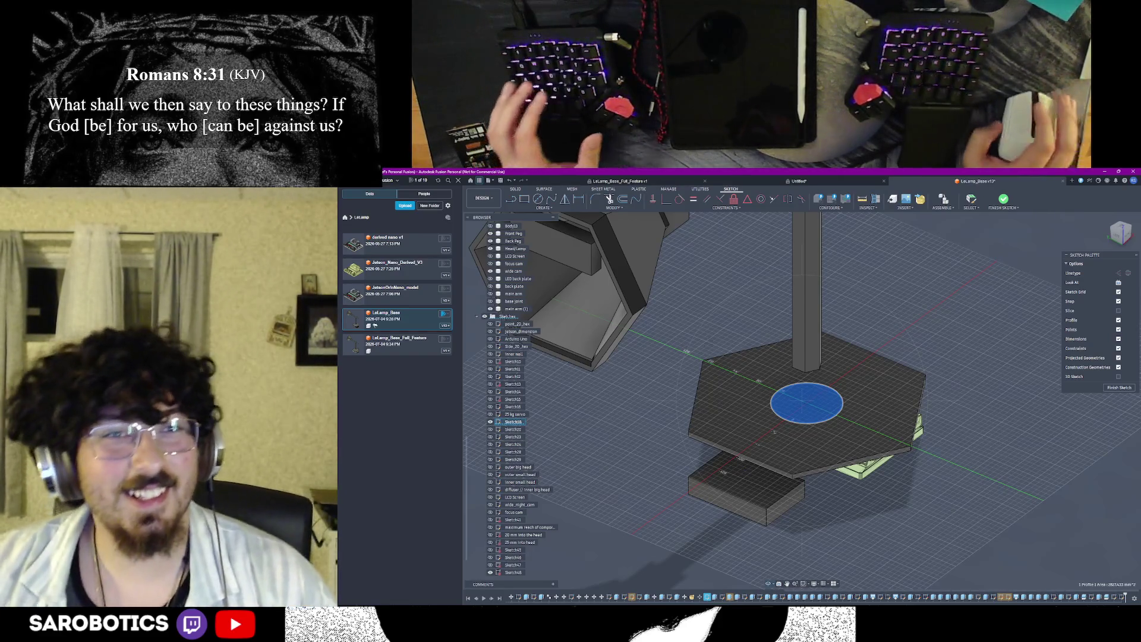
scroll(695, 486, down, 3)
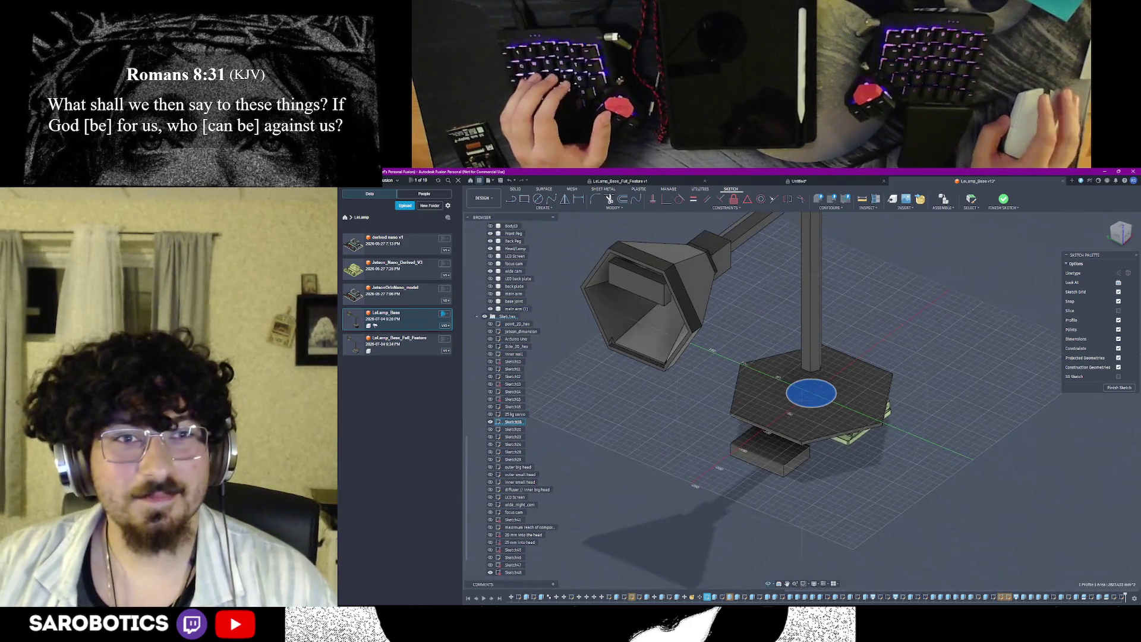
key(r)
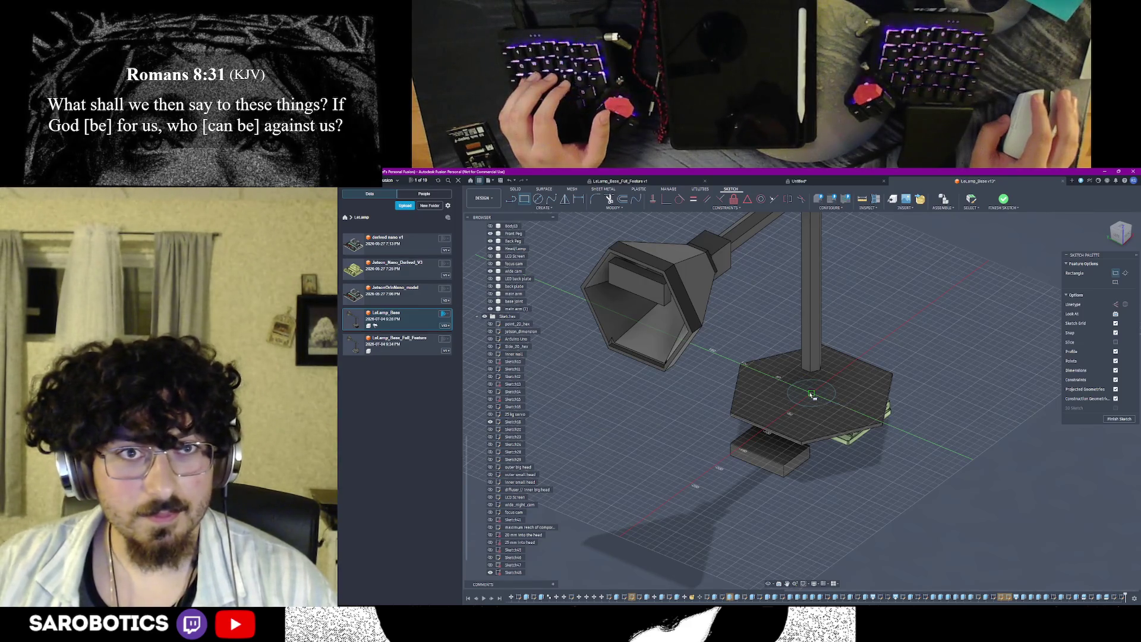
scroll(785, 396, up, 2)
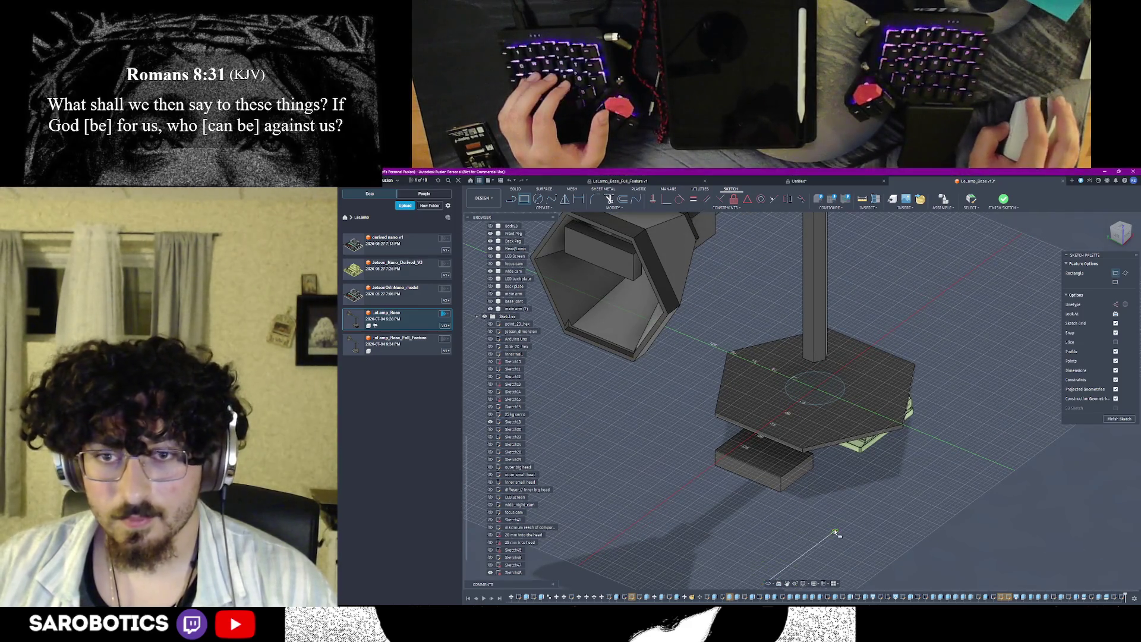
key(Escape)
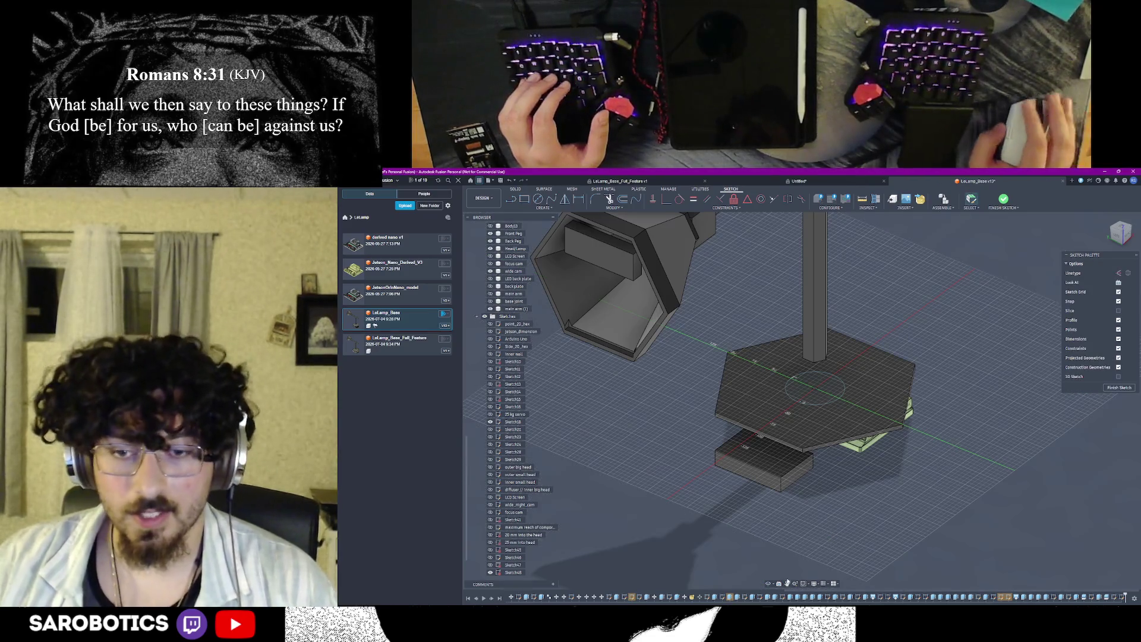
shift+middle_drag(802, 401, 855, 374)
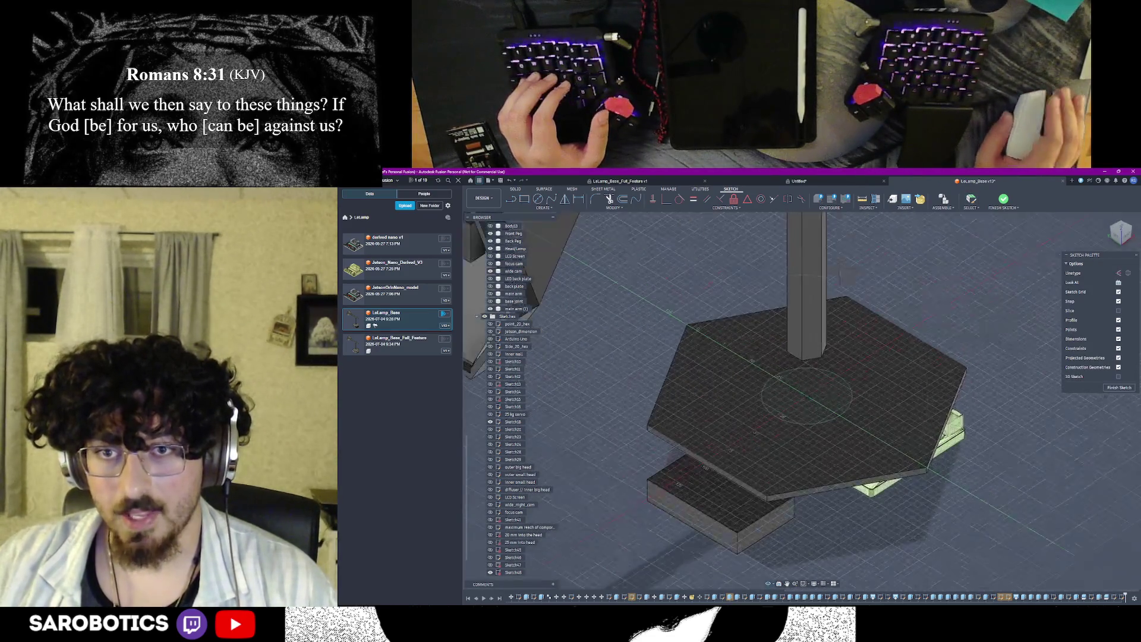
mouse_move(870, 508)
shift+middle_down()
mouse_move(675, 396)
mouse_move(659, 442)
shift+middle_up()
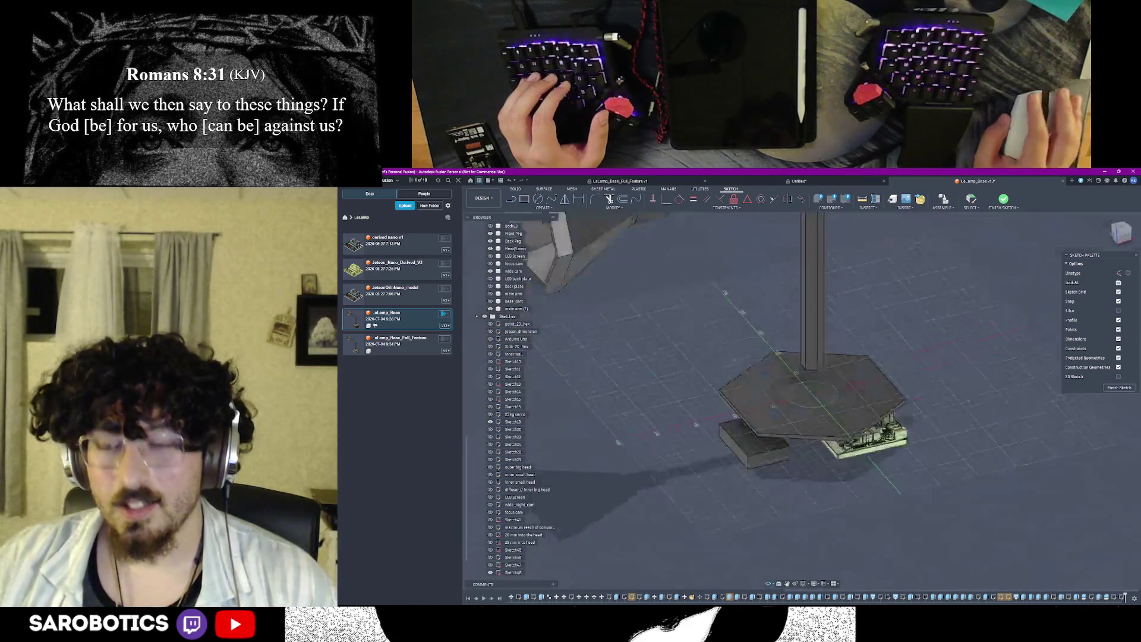
mouse_move(802, 401)
shift+middle_down()
mouse_move(803, 428)
mouse_move(803, 357)
shift+middle_up()
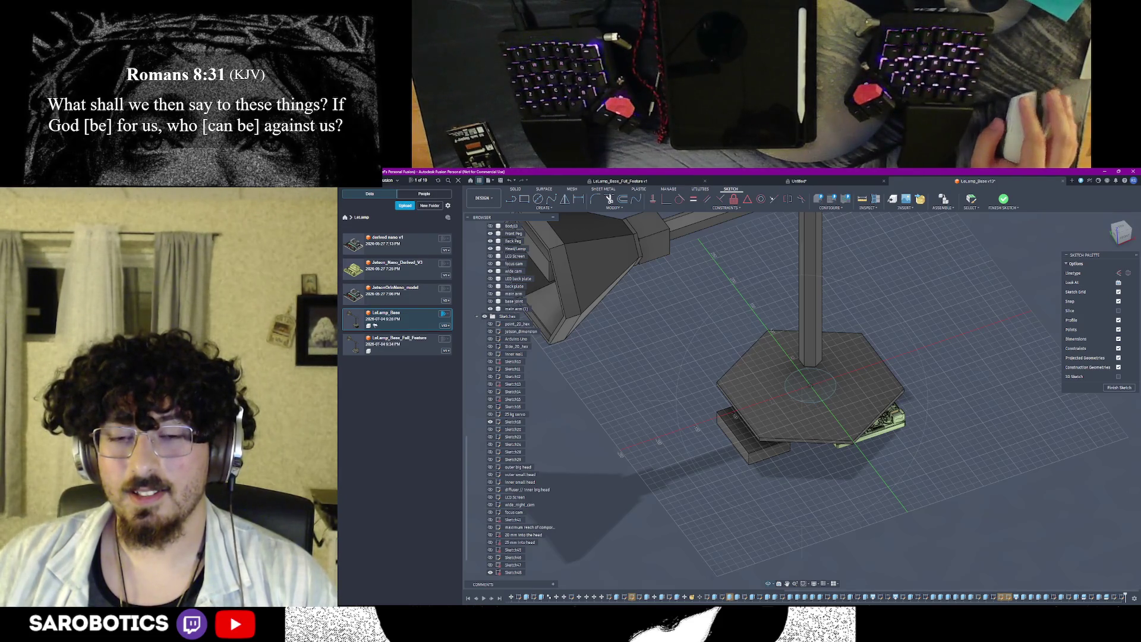
mouse_move(651, 583)
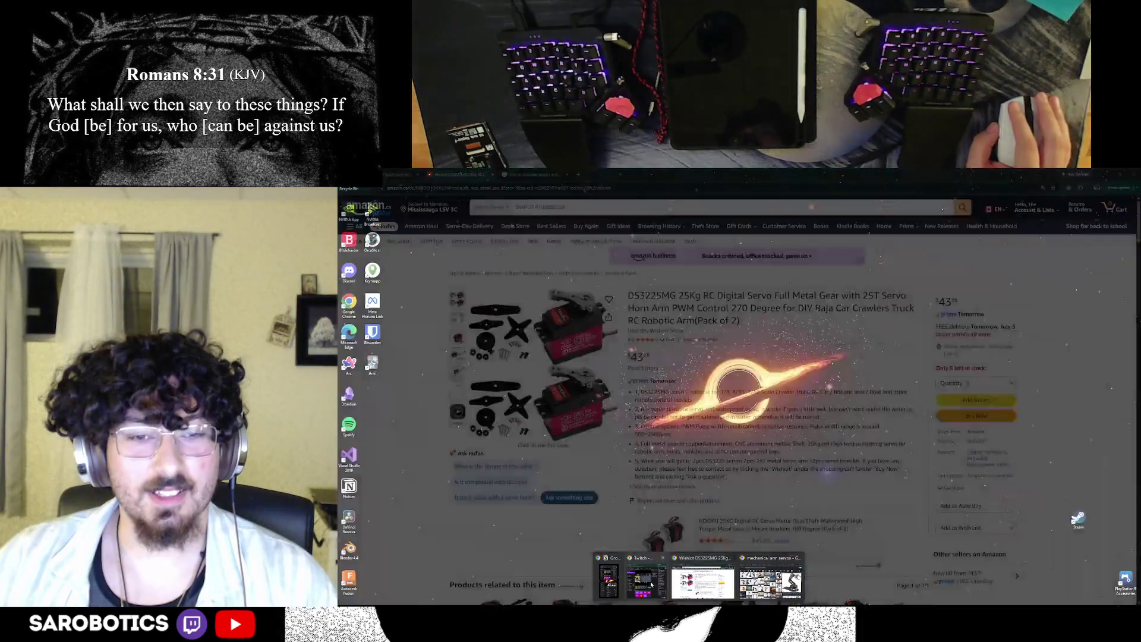
click(769, 581)
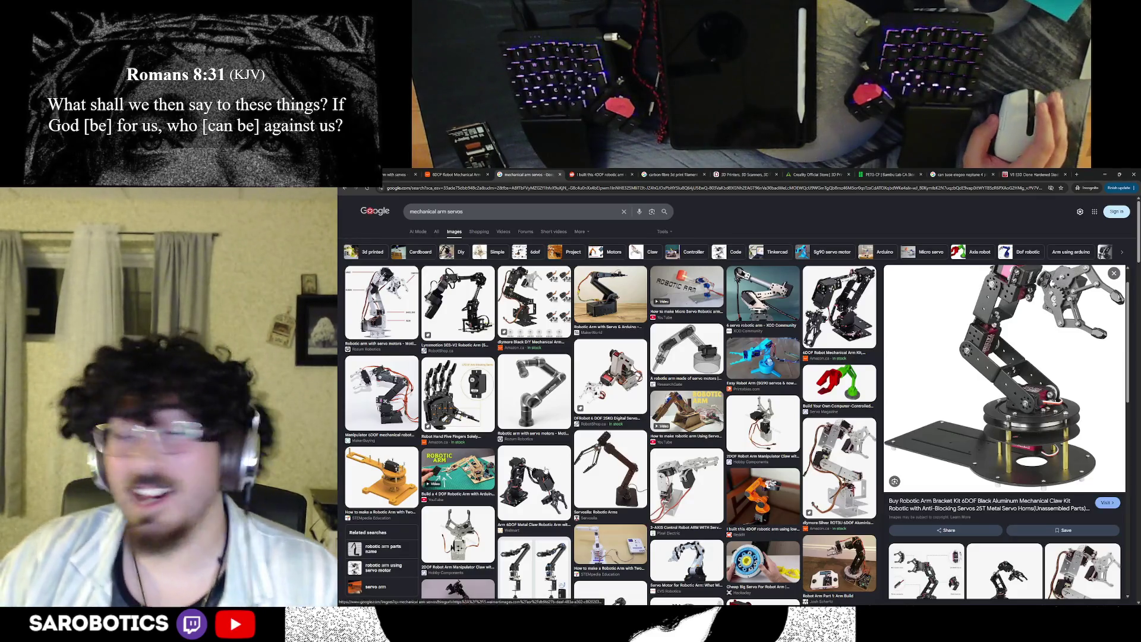
scroll(553, 467, down, 1)
scroll(553, 468, down, 1)
scroll(554, 467, down, 1)
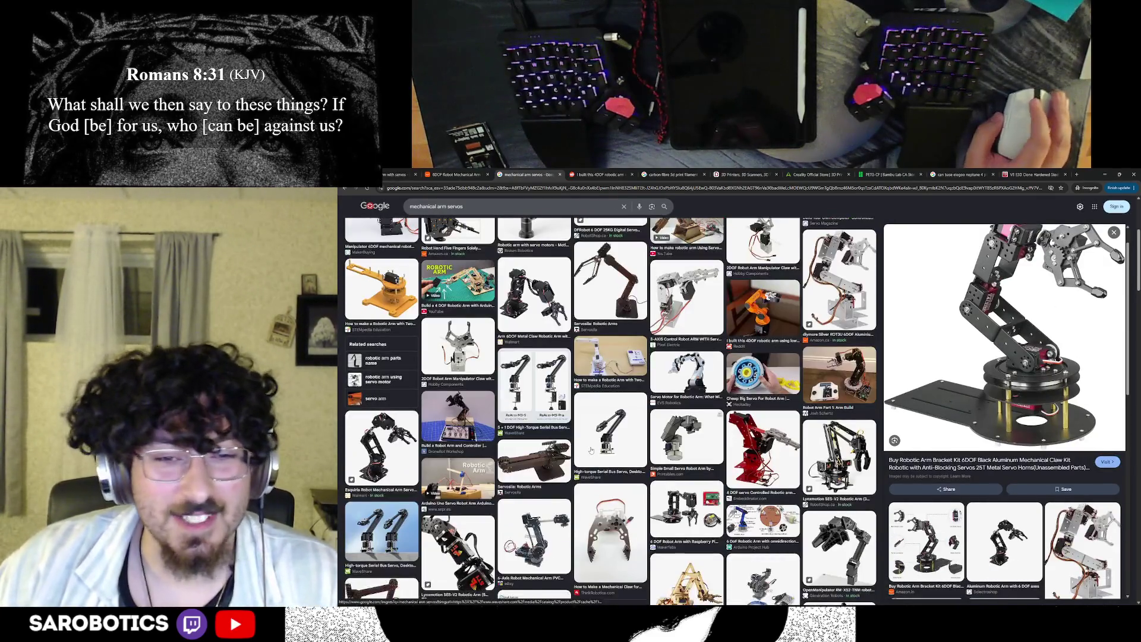
Step: Preview the WaveShare servo arm, the eBay 6-Axis arm and the Walmart Esquirla robotic arm kit
click(593, 451)
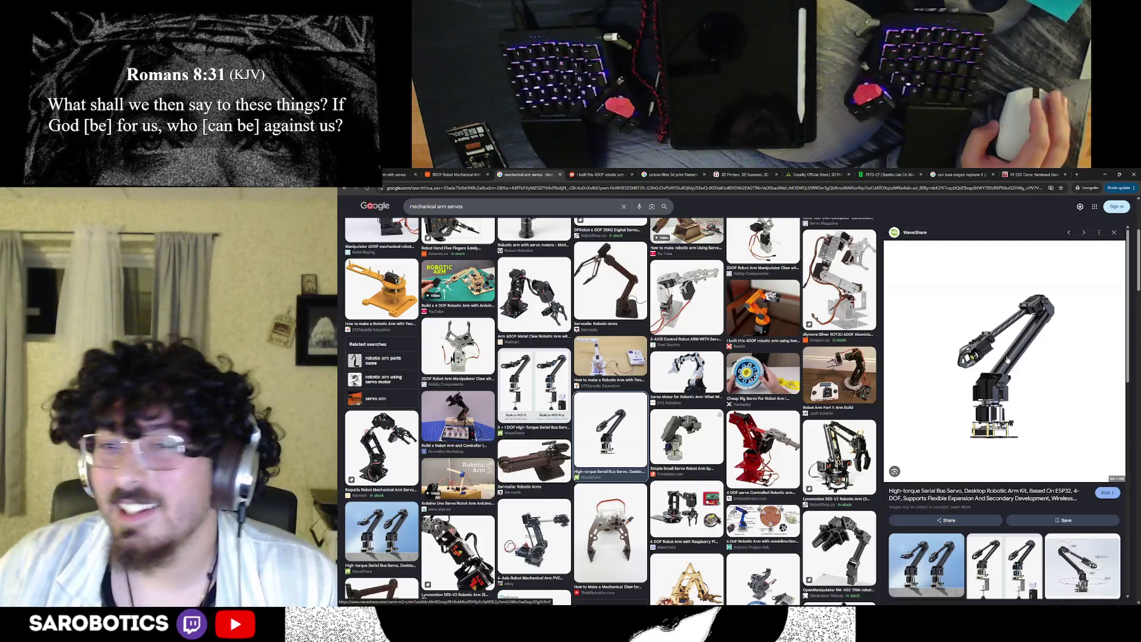
scroll(1011, 353, down, 1)
scroll(1012, 354, down, 1)
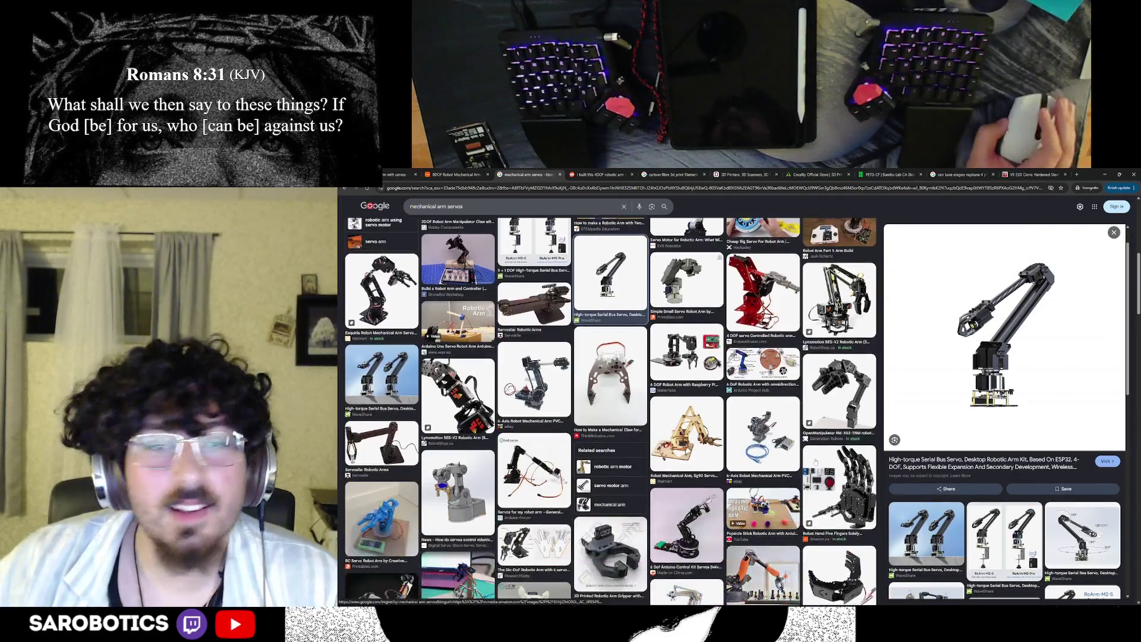
click(534, 374)
scroll(534, 375, up, 3)
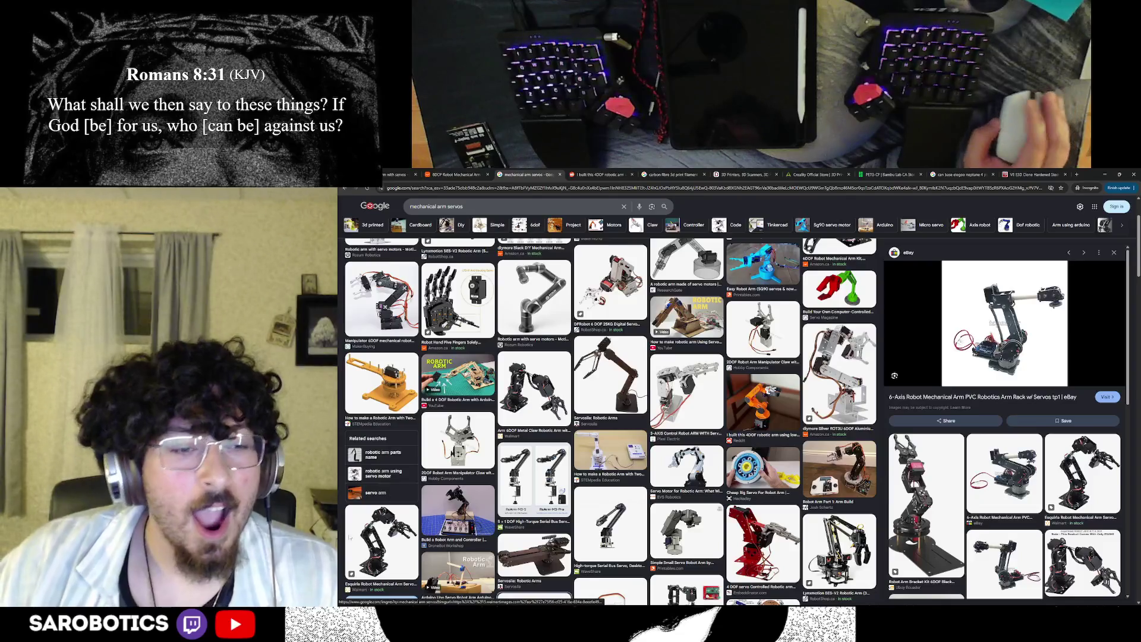
click(1083, 471)
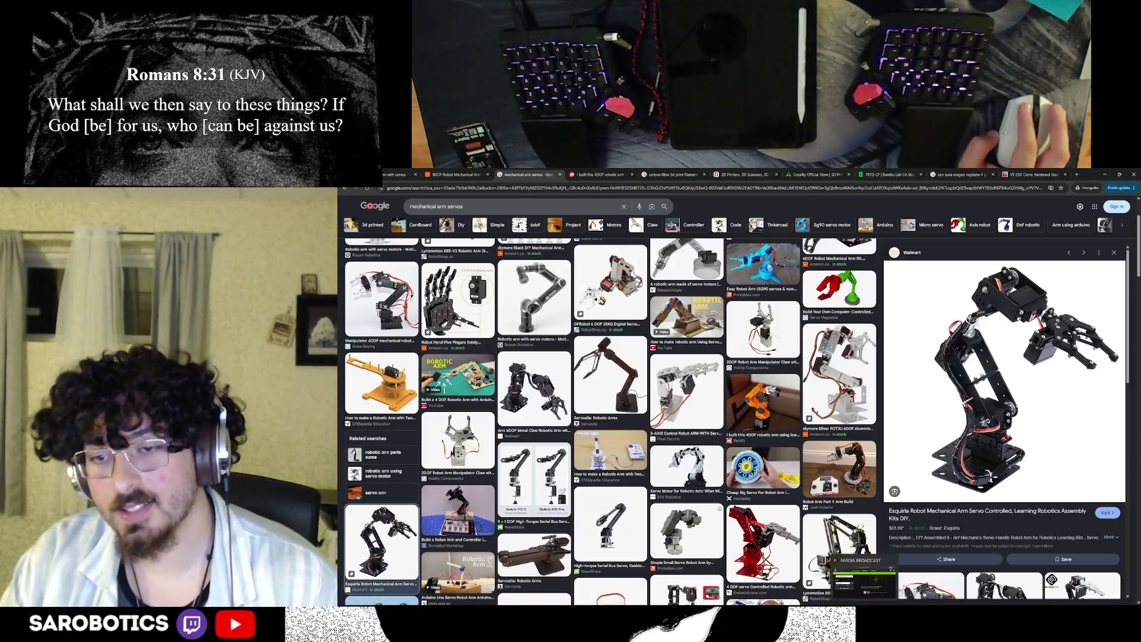
Step: Switch to Fusion, orbit around the base slab and electronics board from several sides, then return to Chrome
key(alt+Tab)
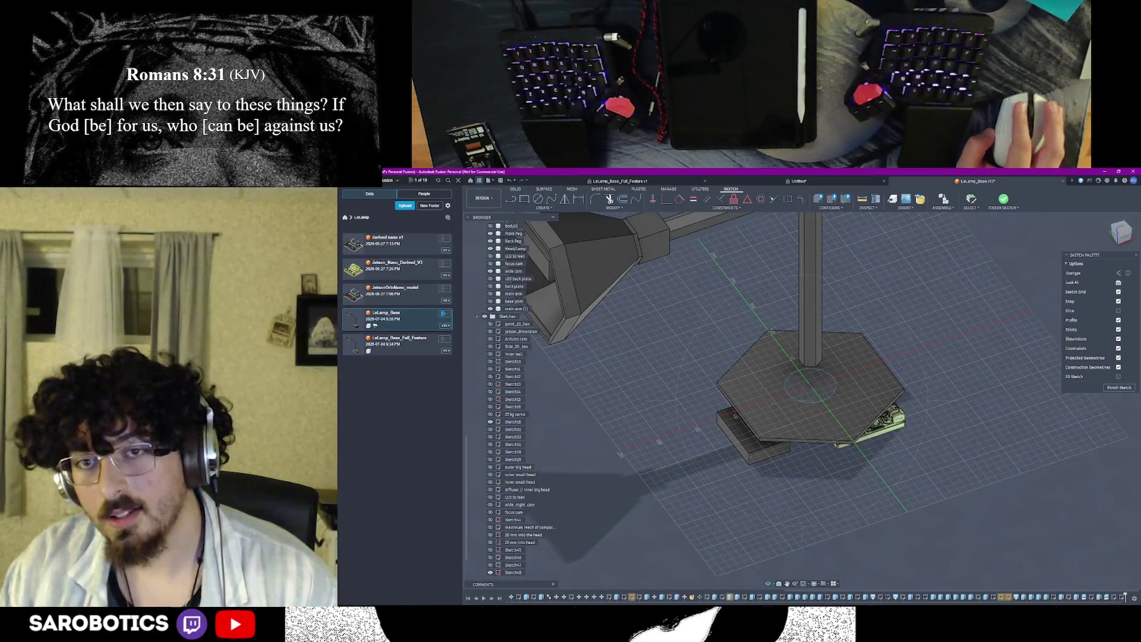
shift+middle_drag(802, 401, 802, 357)
shift+middle_drag(802, 401, 784, 464)
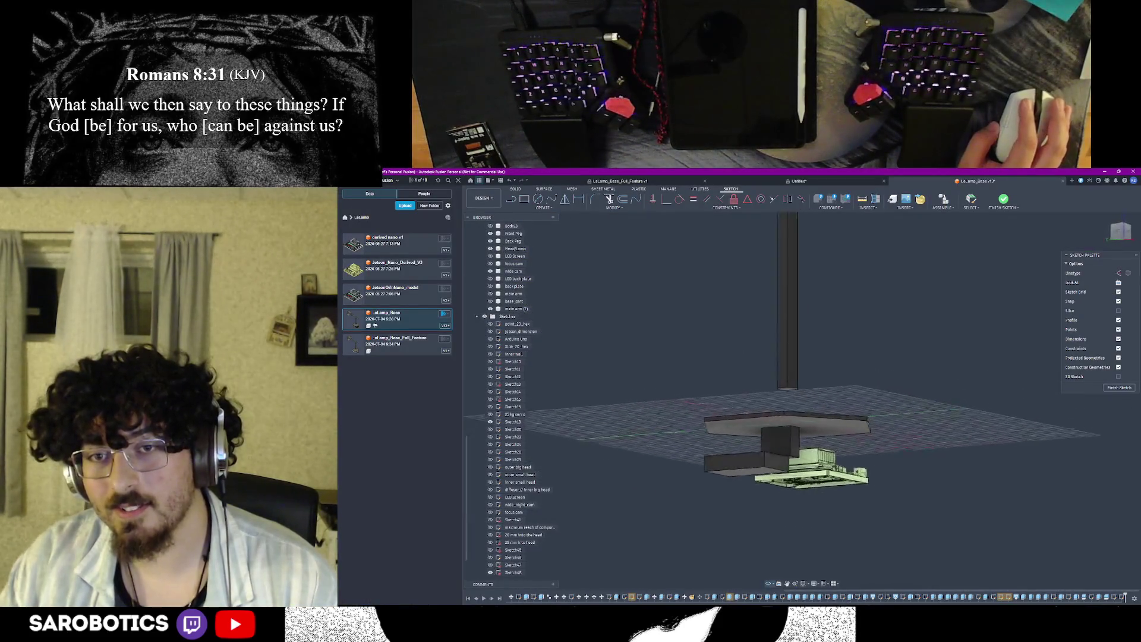
shift+middle_drag(803, 401, 803, 356)
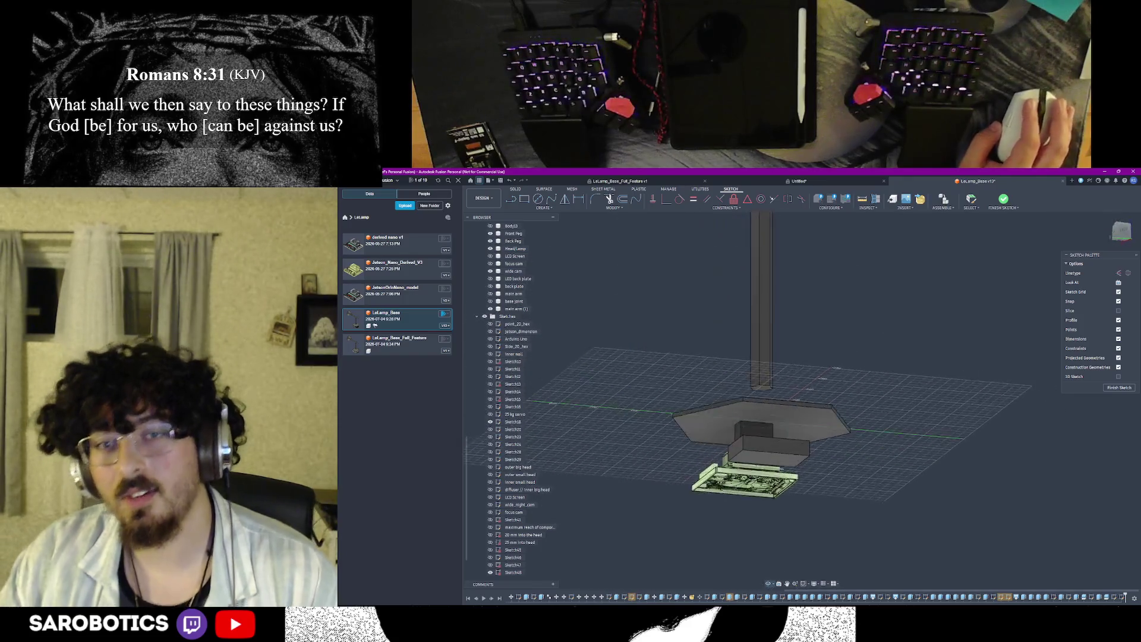
shift+middle_drag(803, 401, 802, 357)
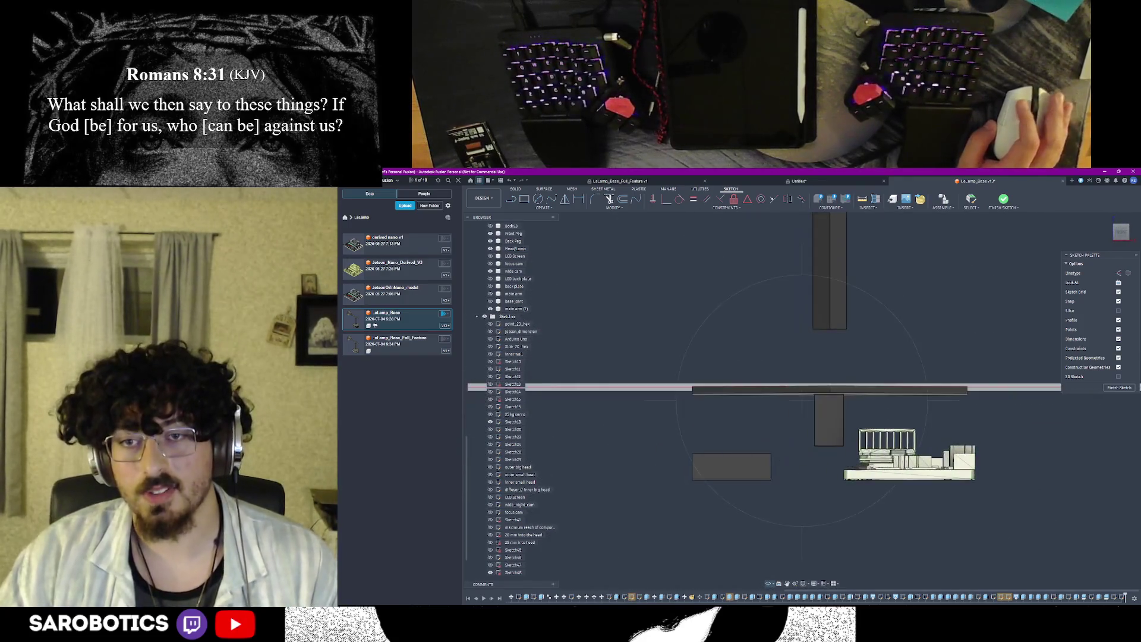
shift+middle_drag(803, 401, 802, 348)
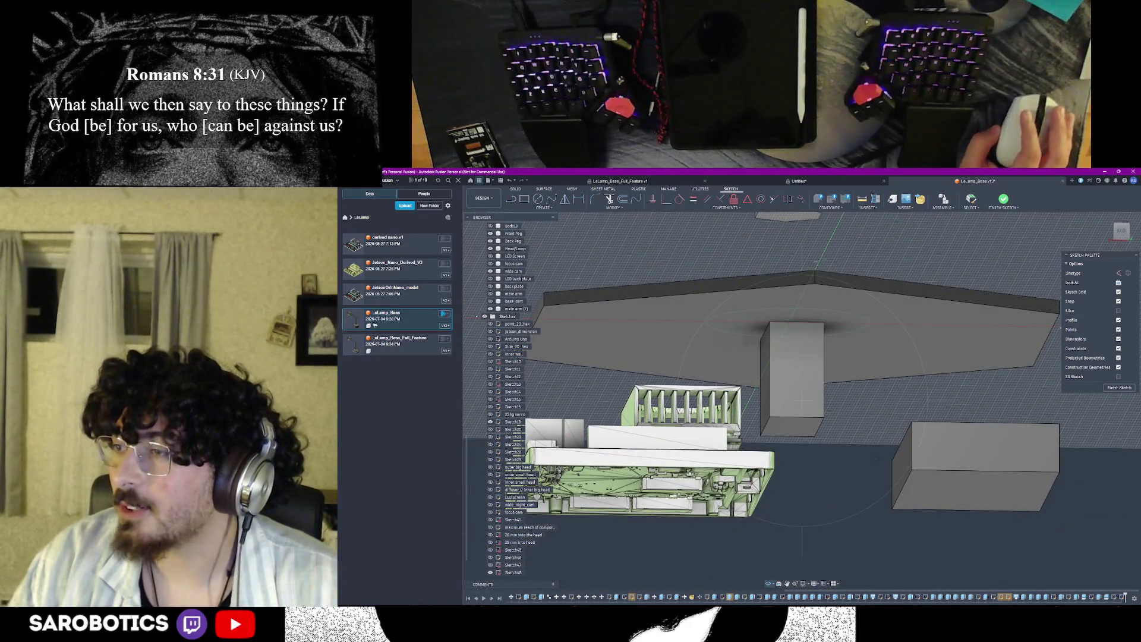
mouse_move(790, 398)
shift+middle_down()
mouse_move(802, 392)
mouse_move(802, 356)
mouse_move(802, 410)
shift+middle_up()
mouse_move(710, 375)
shift+middle_down()
mouse_move(714, 357)
mouse_move(714, 393)
mouse_move(722, 383)
shift+middle_up()
shift+middle_drag(879, 406, 800, 378)
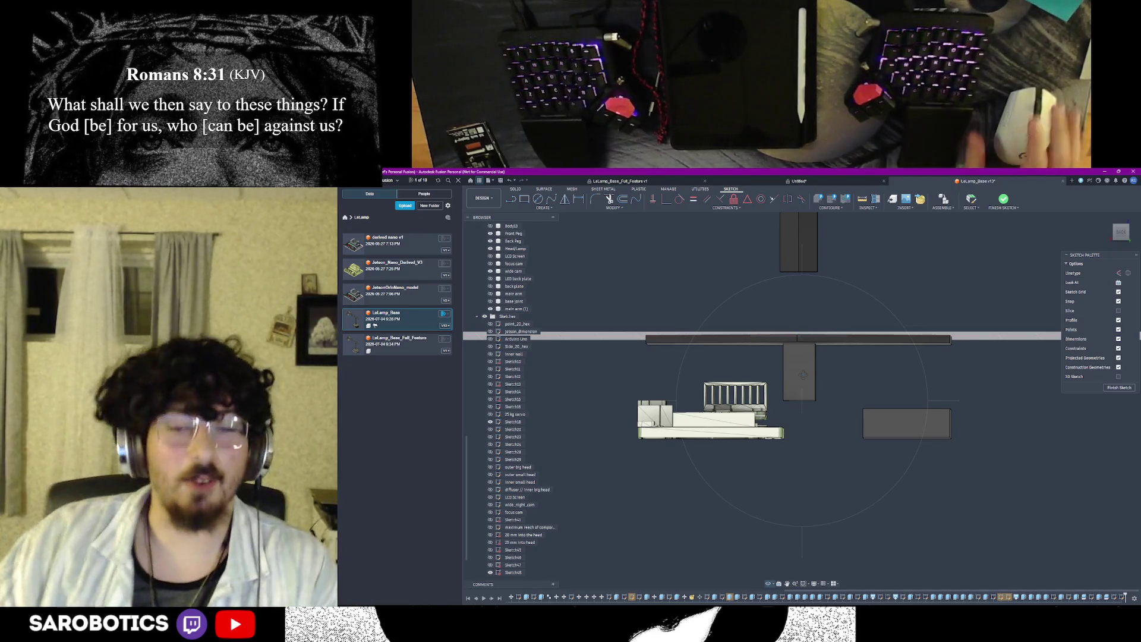
mouse_move(698, 597)
click(771, 583)
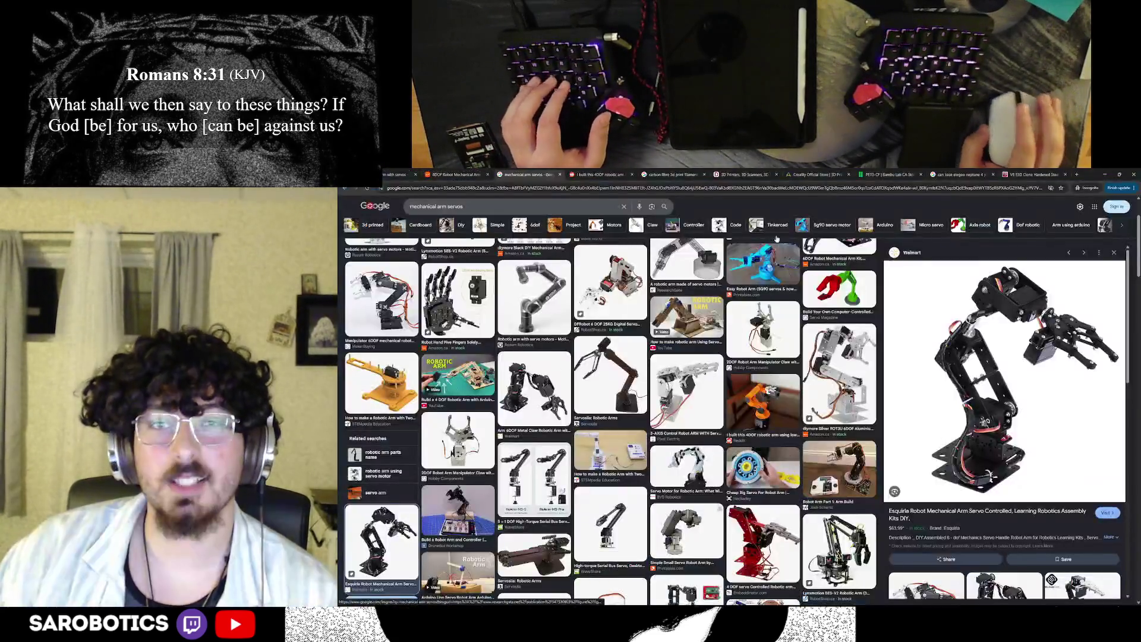
Step: Search 'interstellar robot' in a new incognito tab, preview a TARS image, then close the tab
click(1076, 176)
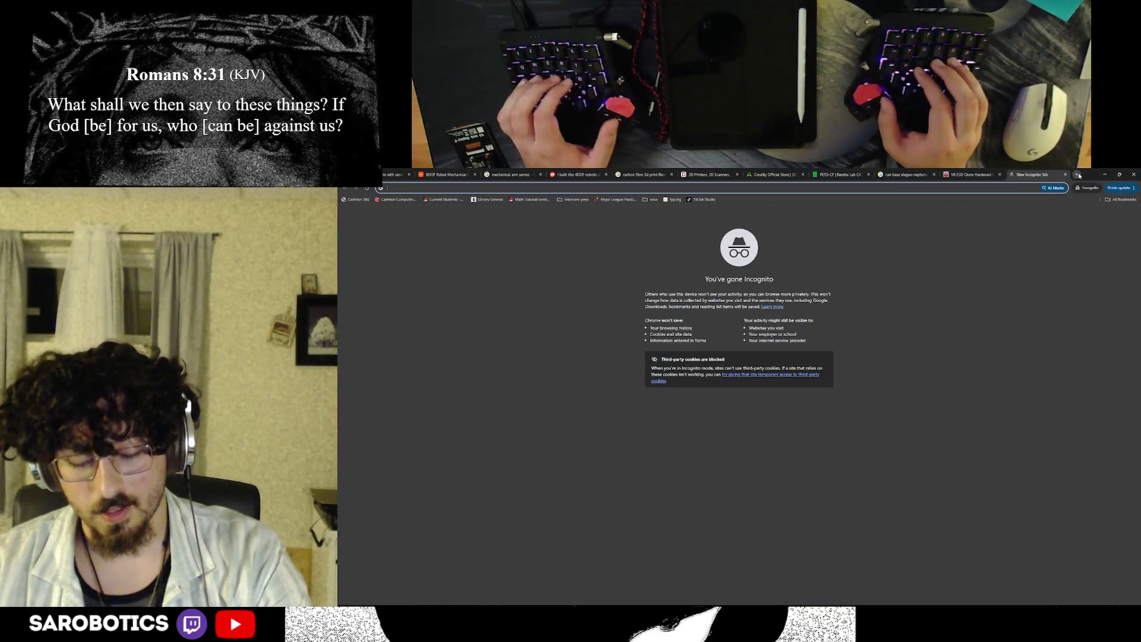
text(interstellar)
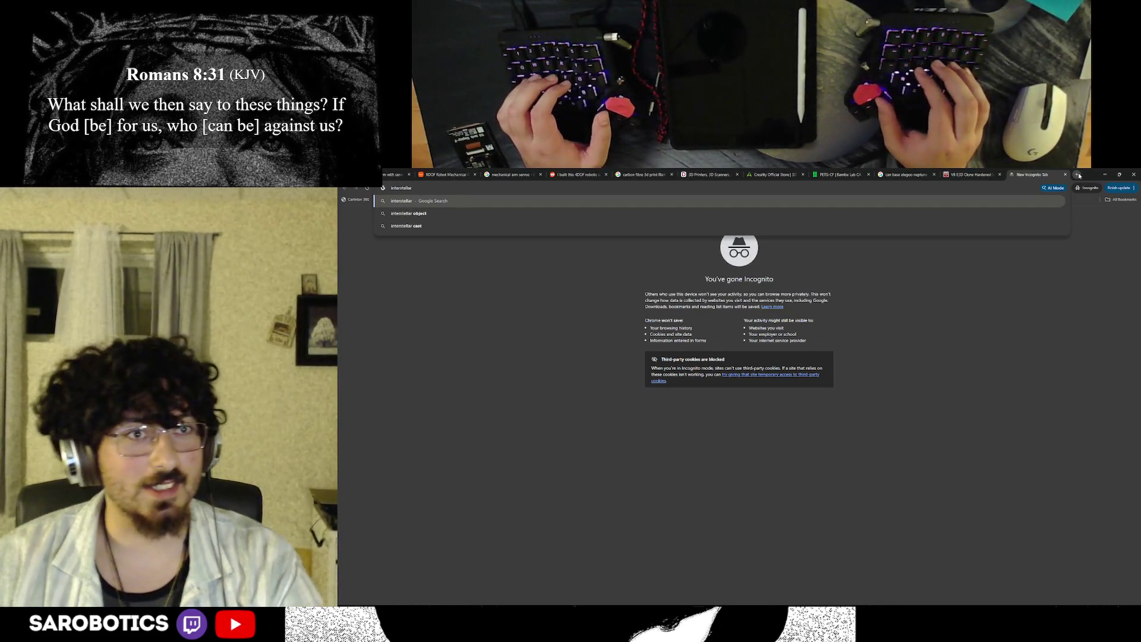
text( robot)
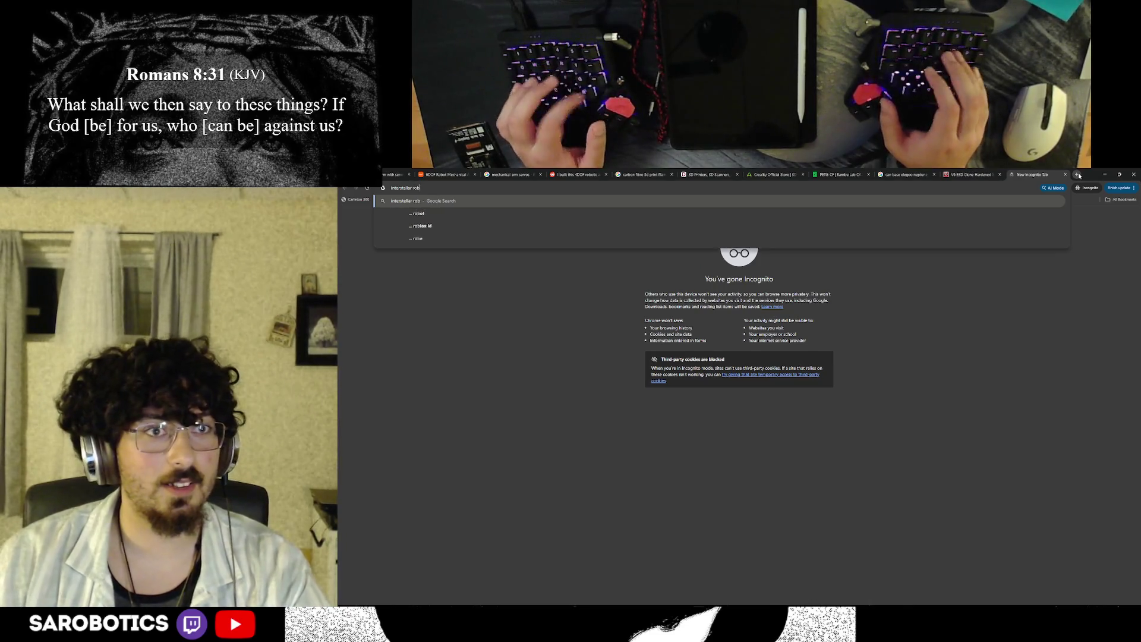
key(Return)
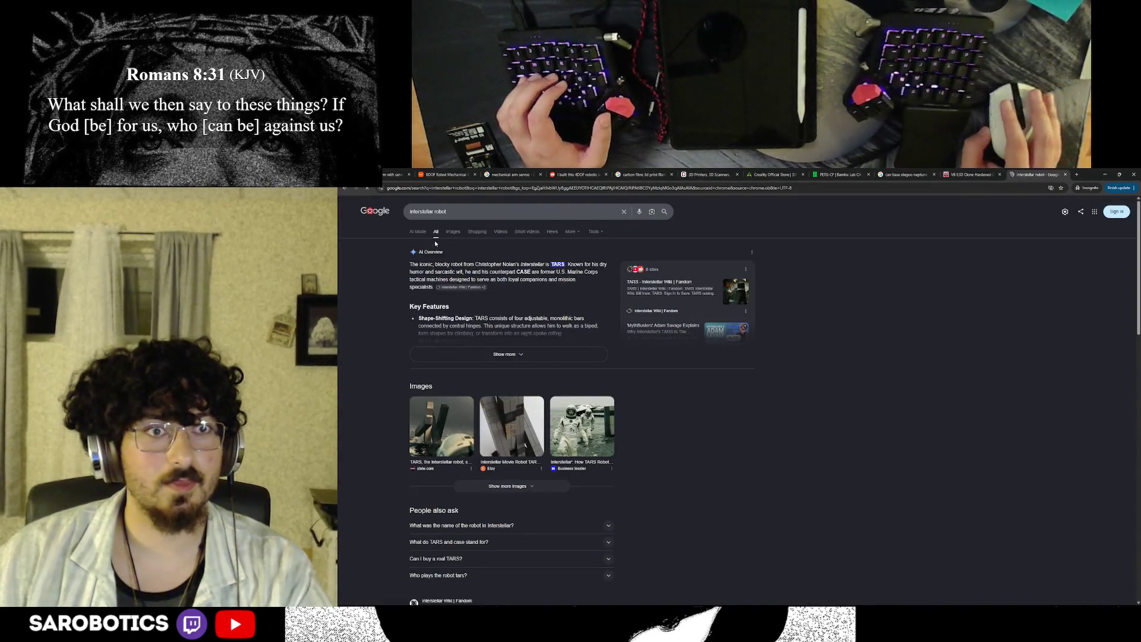
click(458, 235)
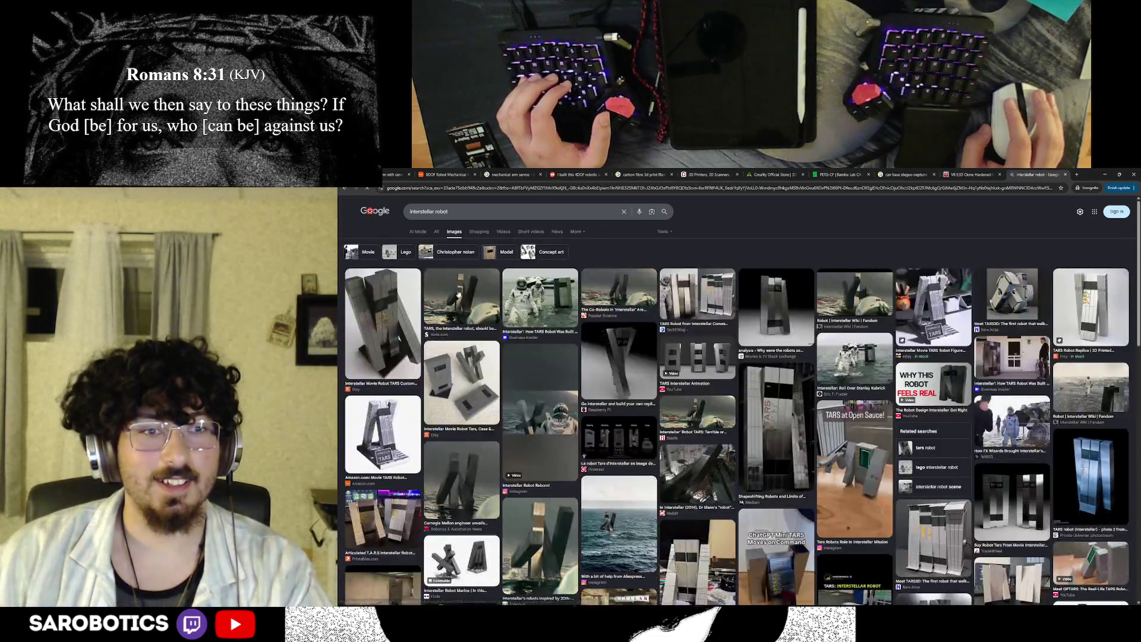
click(382, 321)
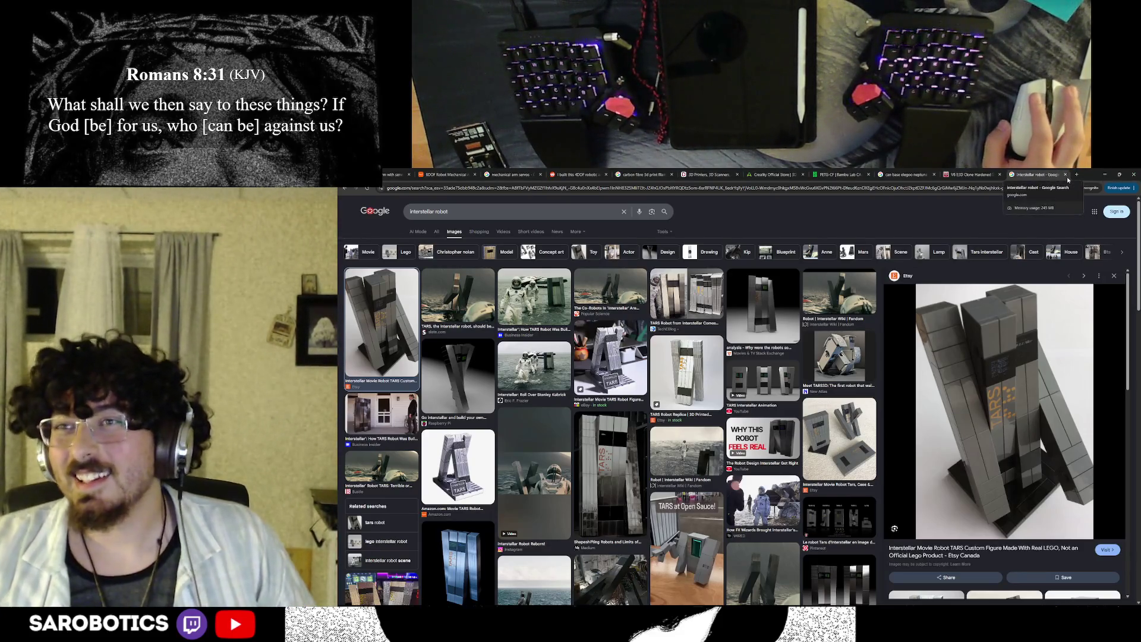
click(1065, 176)
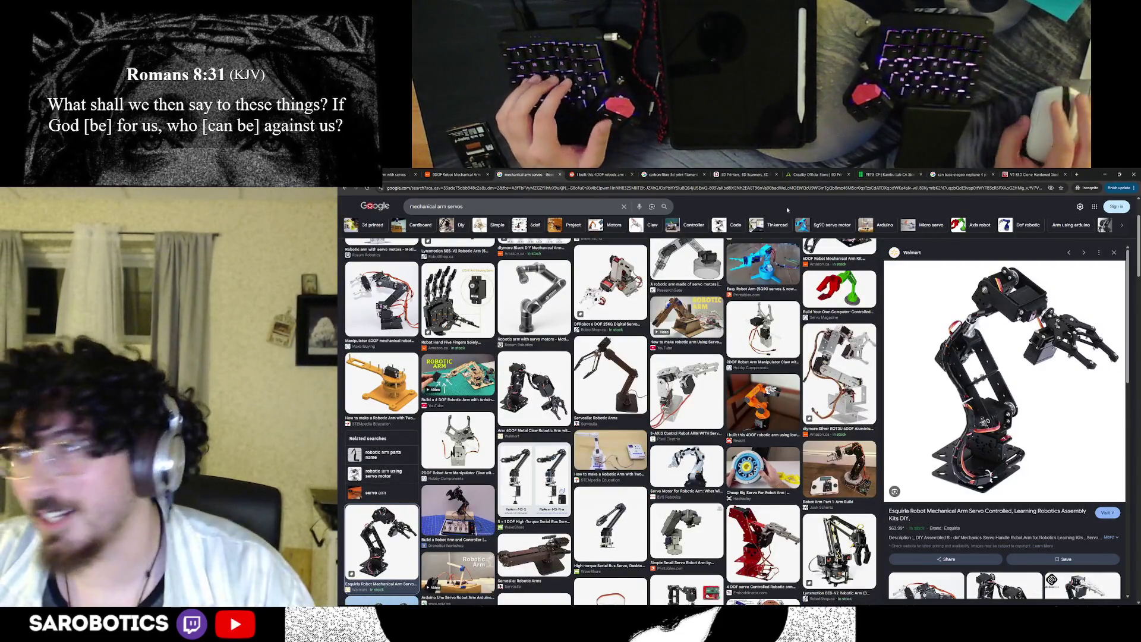
Step: Cycle tabs to the Amazon 6DOF robot arm claw kit listing and close its image viewer
key(ctrl+shift+Tab)
click(571, 173)
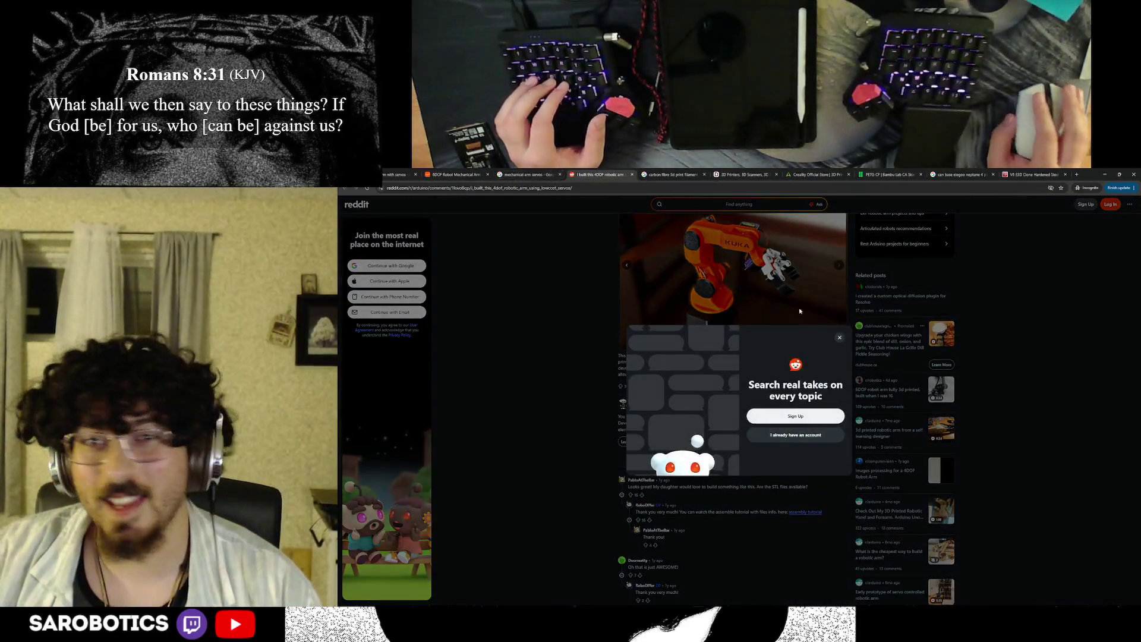
key(ctrl+shift+Tab)
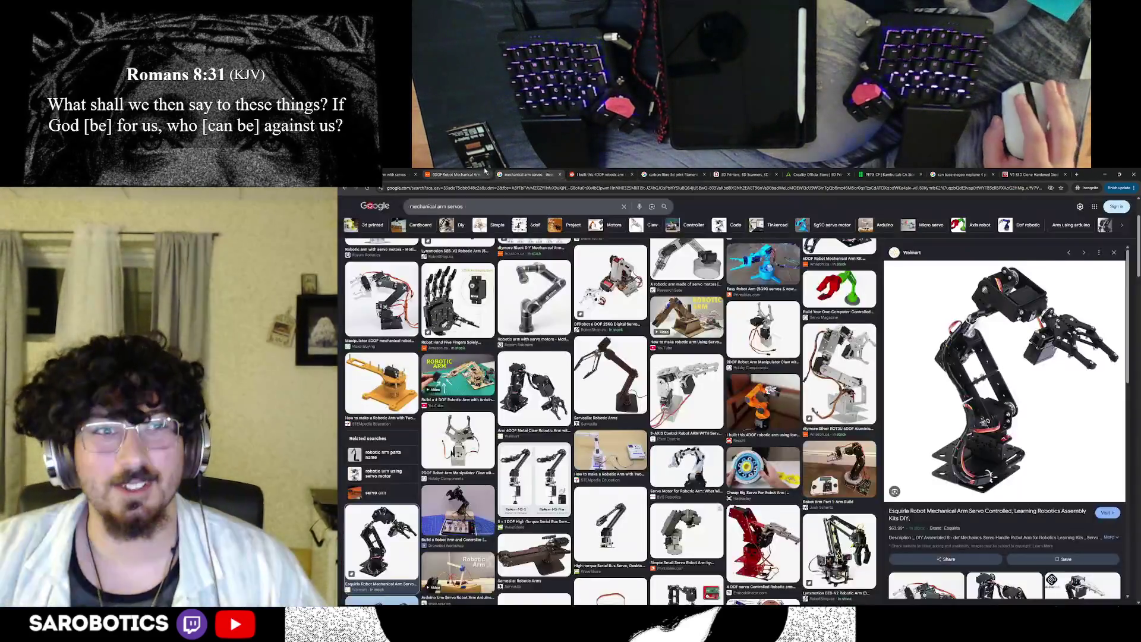
key(ctrl+shift+Tab)
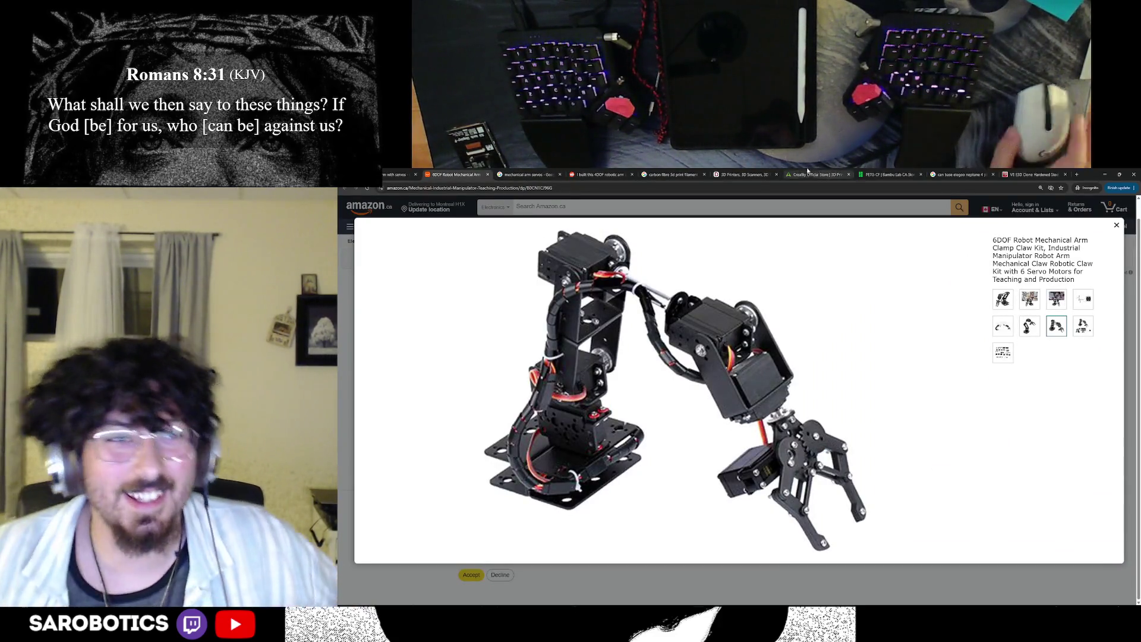
click(1116, 227)
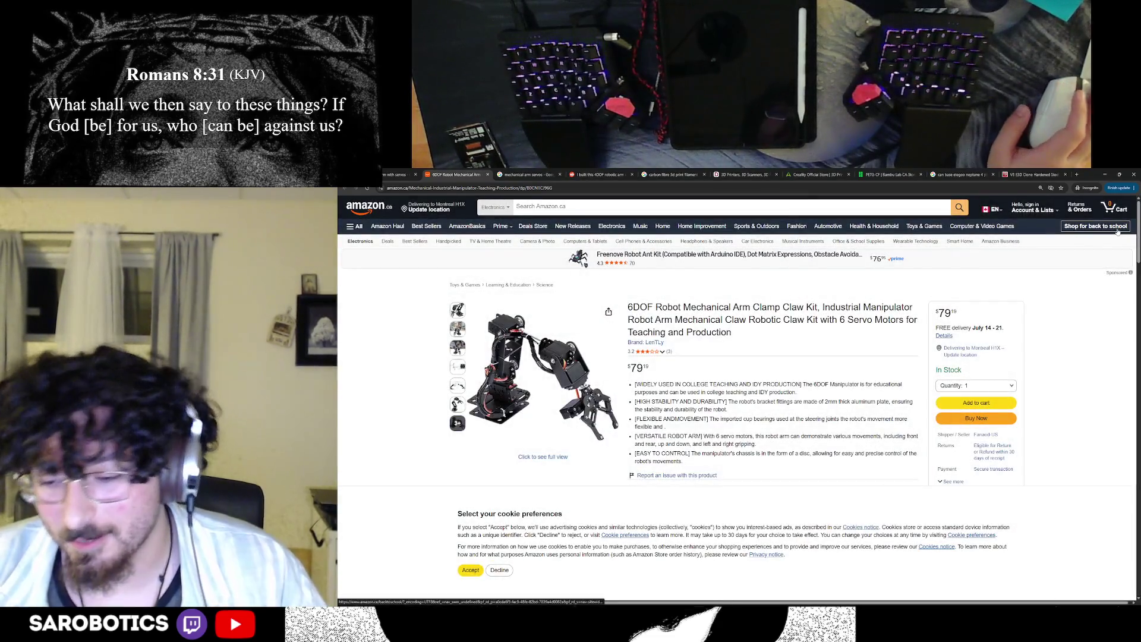